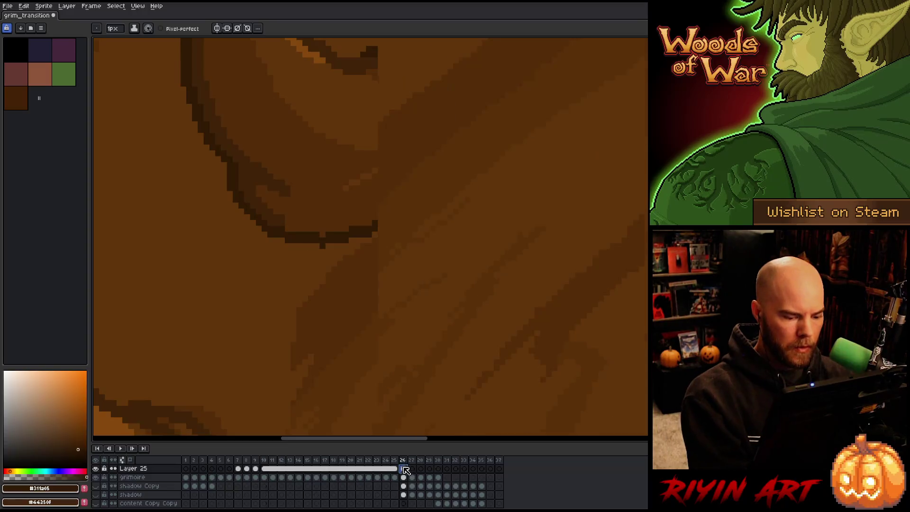
Step: Step back from frame 9 to frame 7 and eyedrop the mid-brown #532c08 from the carved line
key("ctrl+z")
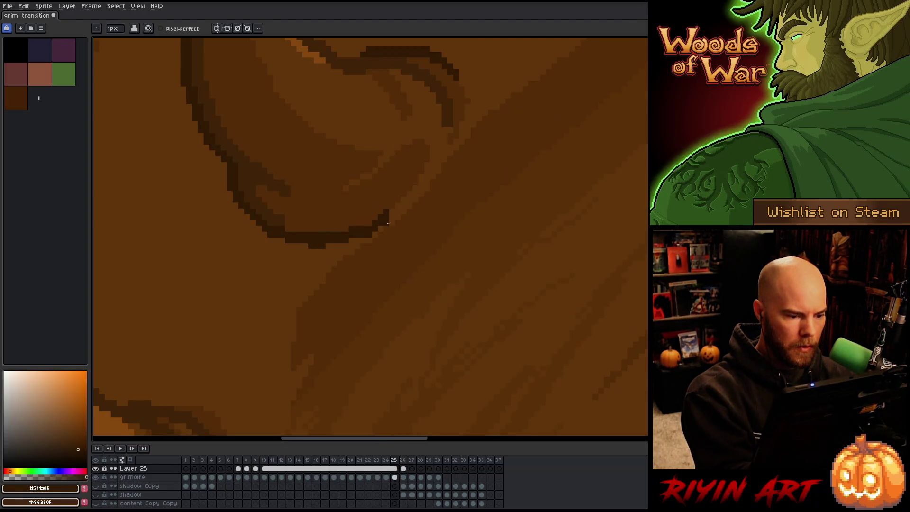
key("Left")
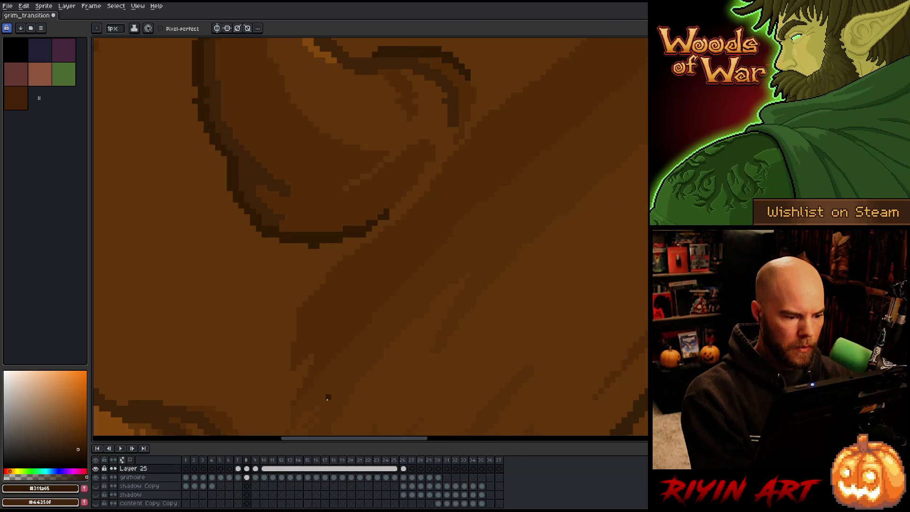
key("Right")
key("Left")
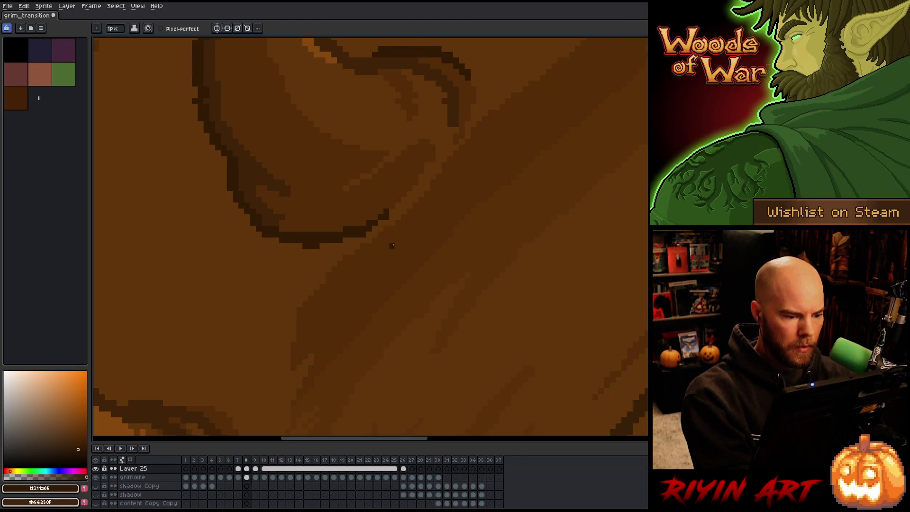
key("Left")
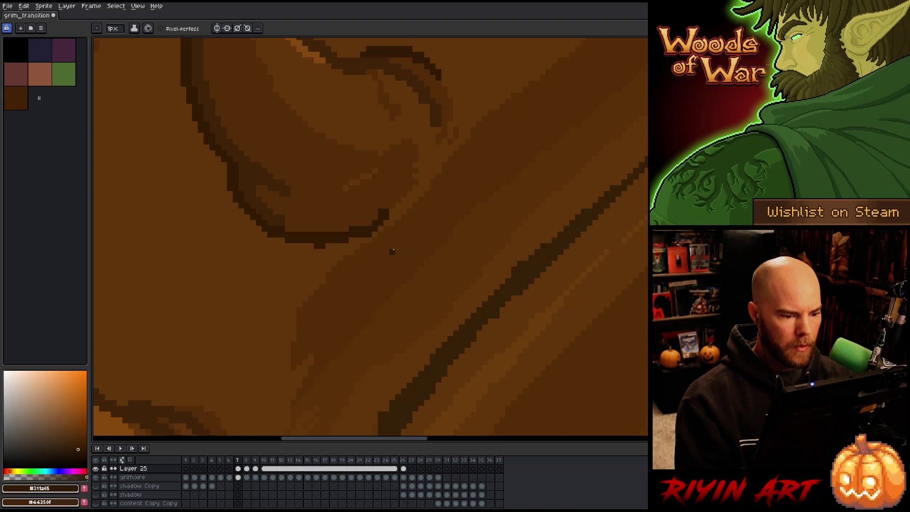
key("Right")
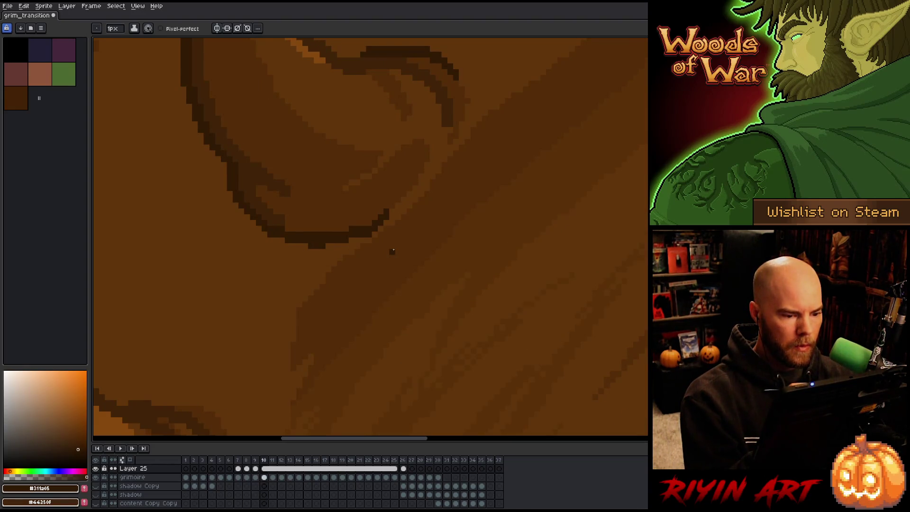
key("Left")
left_click(383, 202, "alt")
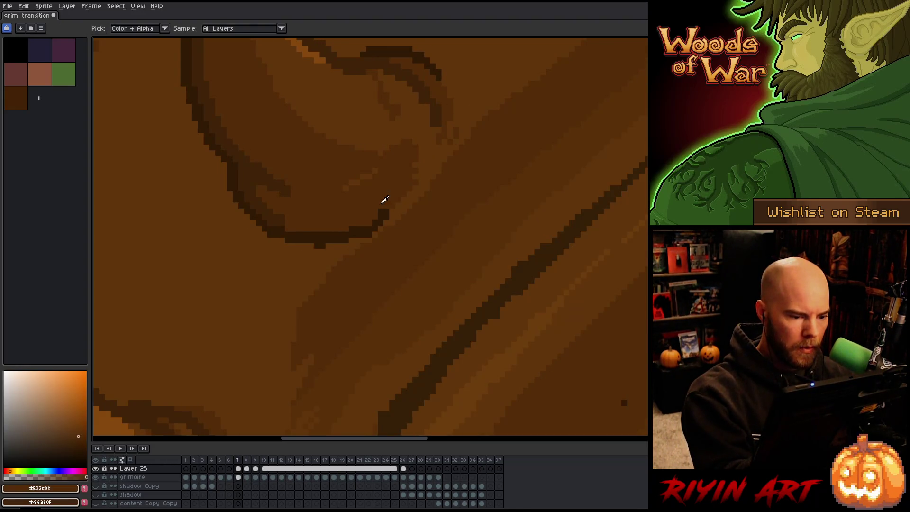
Step: Zoom out and flip between frames 7, 8 and 9 to compare the spiral
scroll(393, 195, "down", 5)
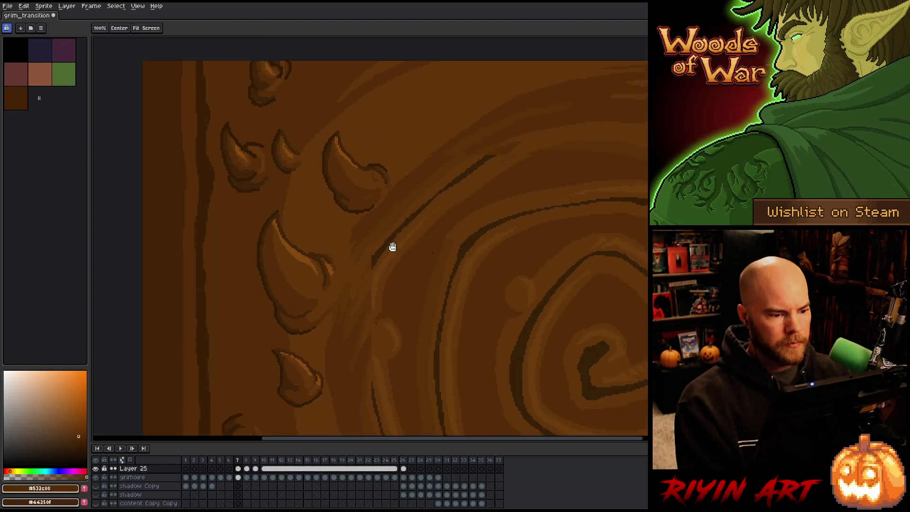
scroll(337, 250, "down", 2)
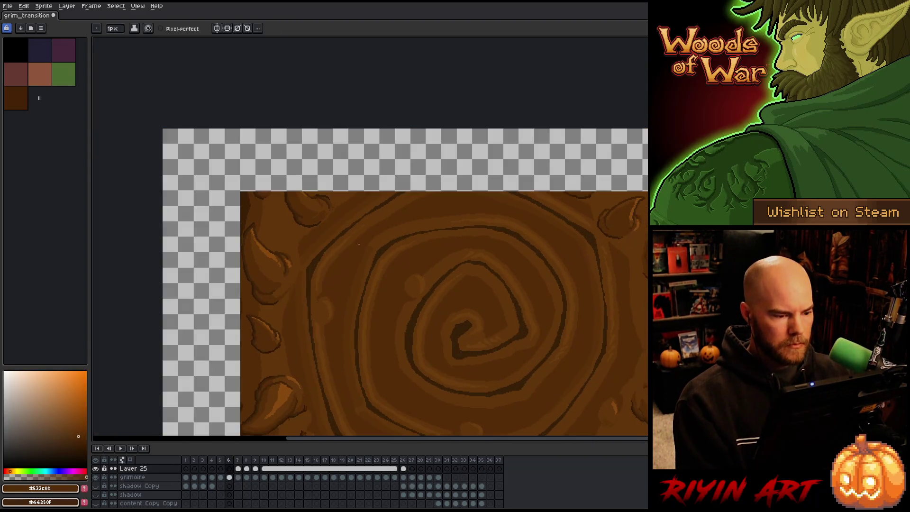
key("Right")
key("Right")
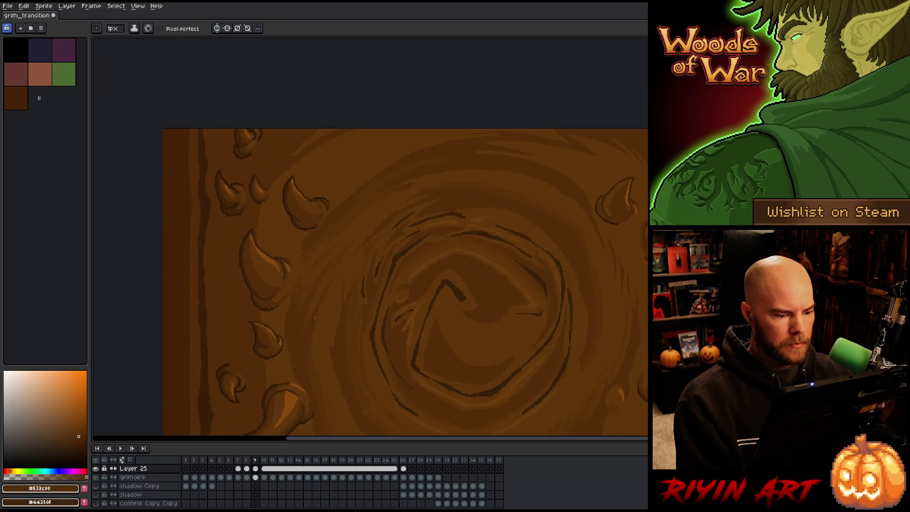
key("Left")
key("Left")
scroll(319, 304, "up", 3)
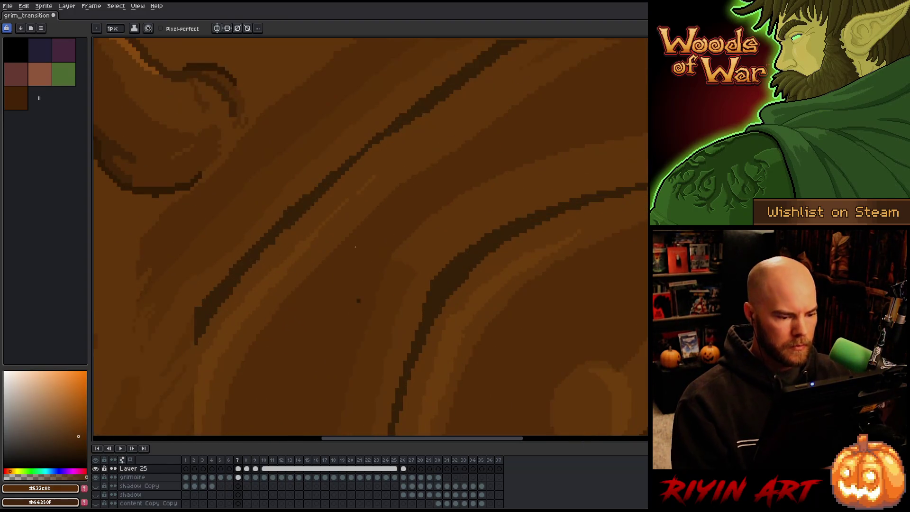
scroll(356, 314, "down", 5)
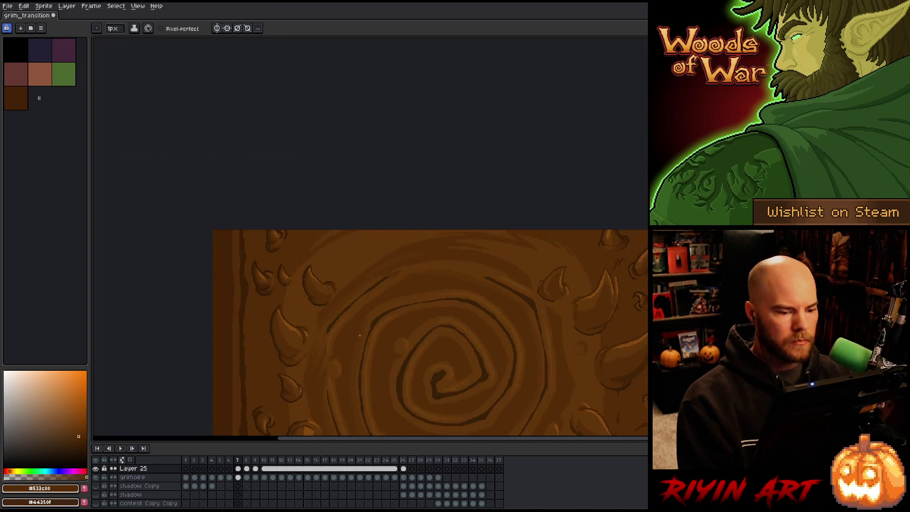
scroll(353, 263, "up", 2)
scroll(356, 264, "down", 2)
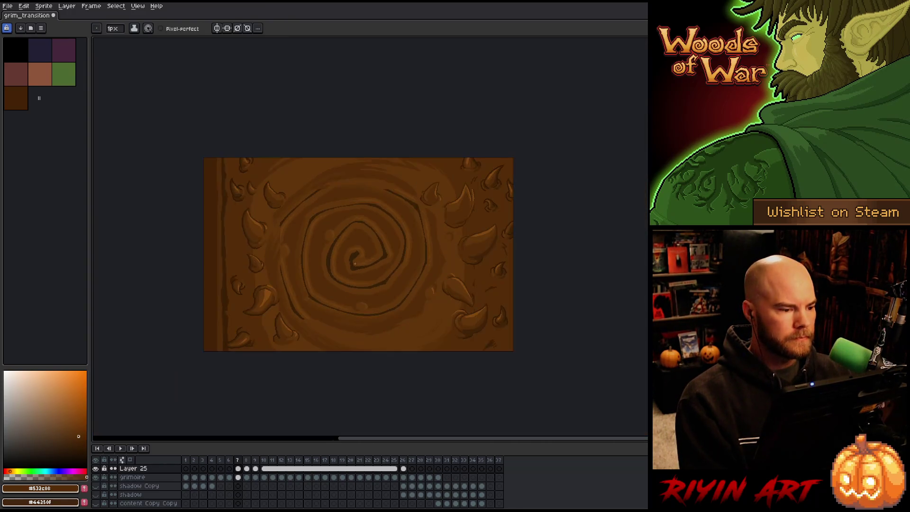
Step: Settle on frame 8, zoom in, and eyedrop the dark brown #412408 from the horn outline
key("Left")
key("Right")
key("Right")
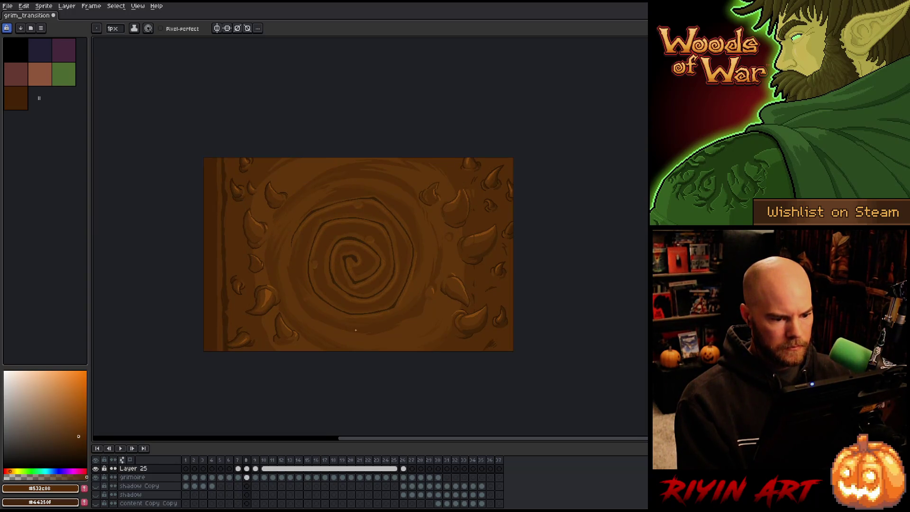
scroll(332, 198, "up", 4)
key("alt")
left_click(328, 199, "alt")
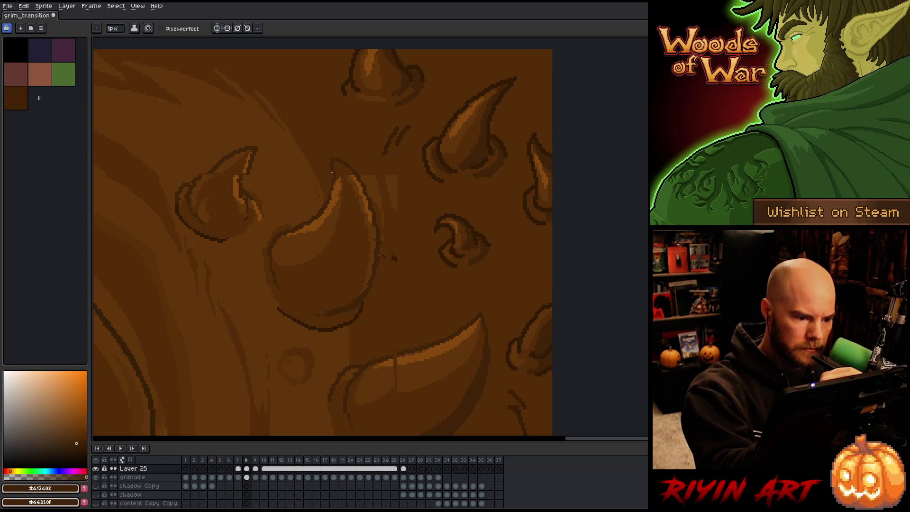
Step: Sample the horn's orange and brown shades and paint a lighter strip along the horn's right edge
left_click(336, 175, "alt")
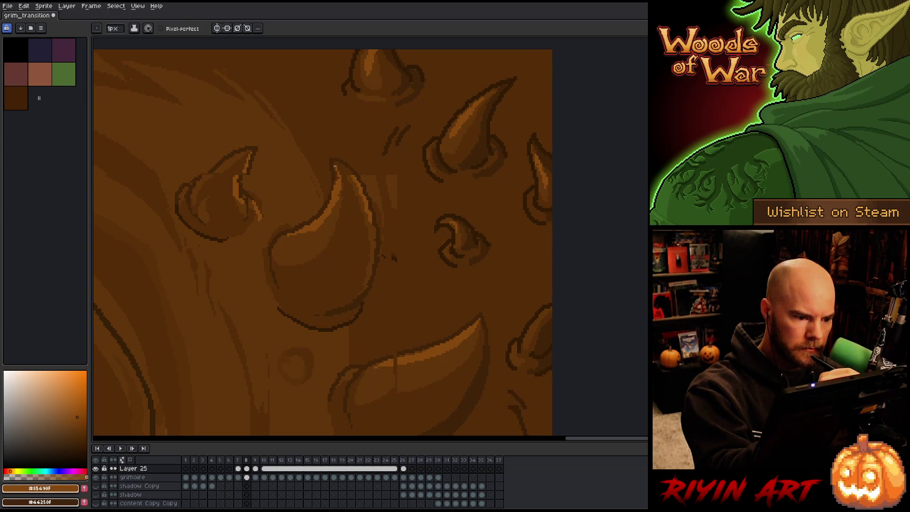
left_click(338, 183, "alt")
left_click(339, 194, "alt")
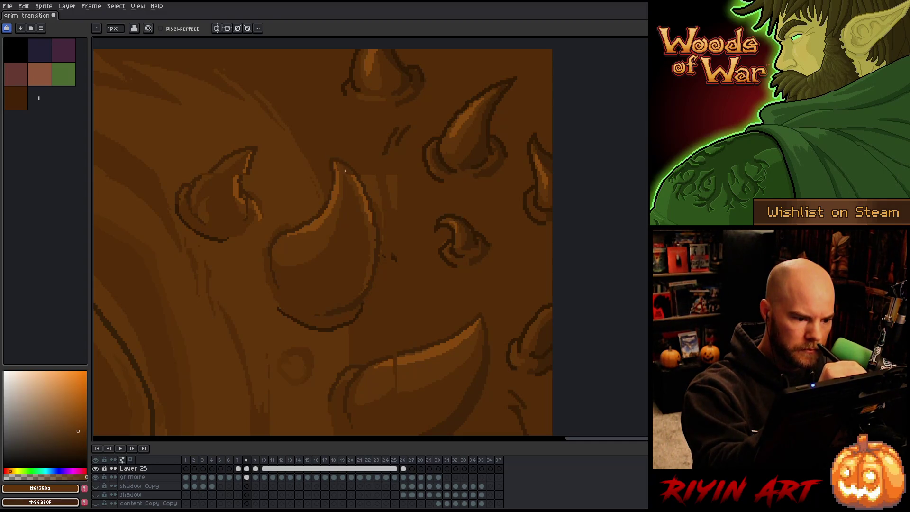
left_click(358, 175, "alt")
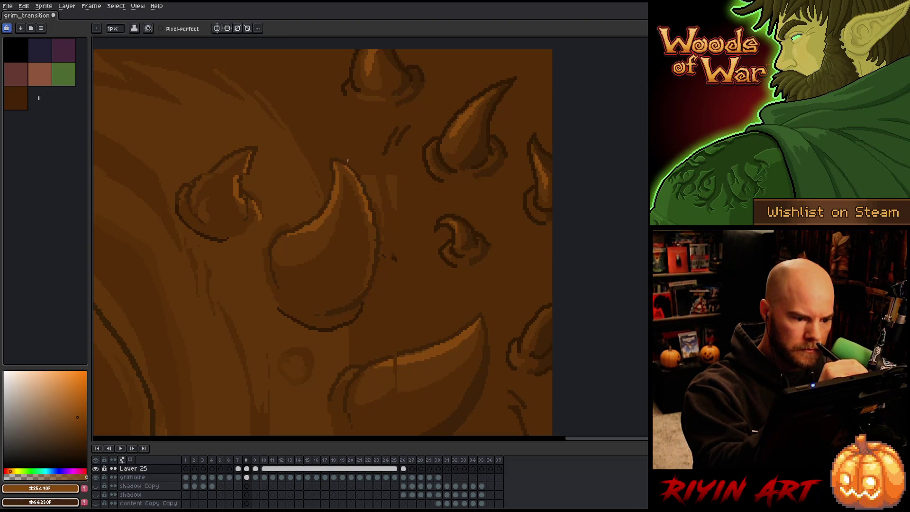
key("alt")
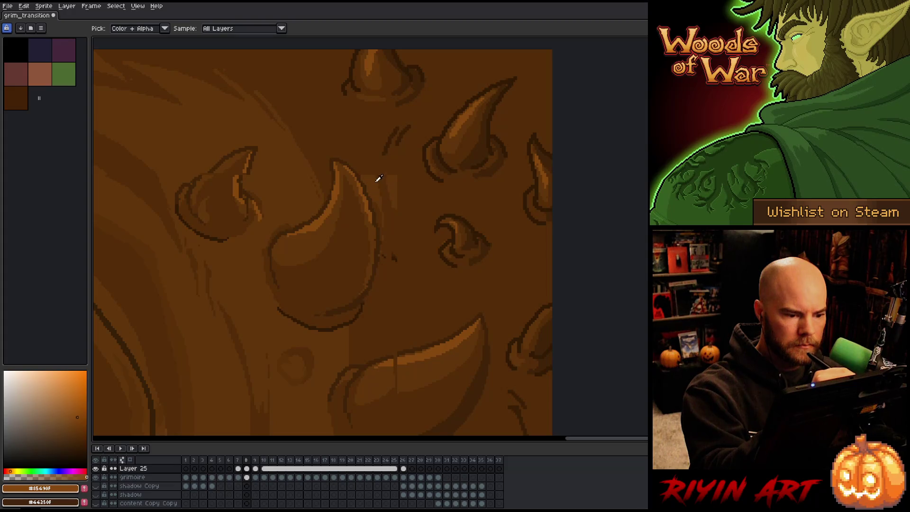
left_click(368, 146, "alt")
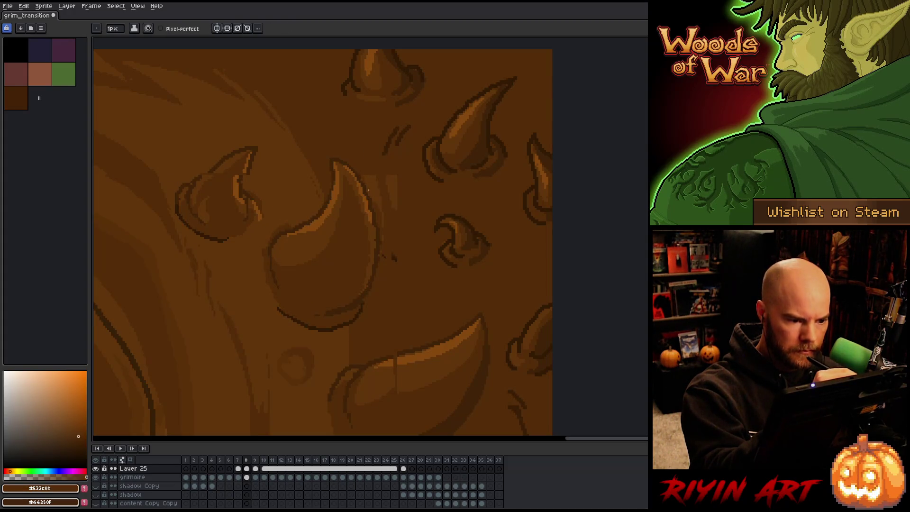
left_click(360, 181, "alt")
left_click(371, 164, "alt")
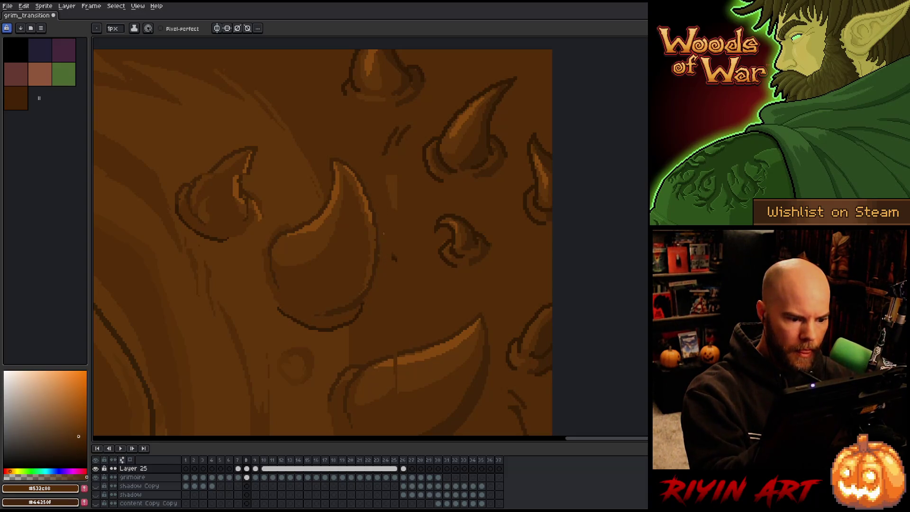
left_click_drag(376, 176, 378, 207)
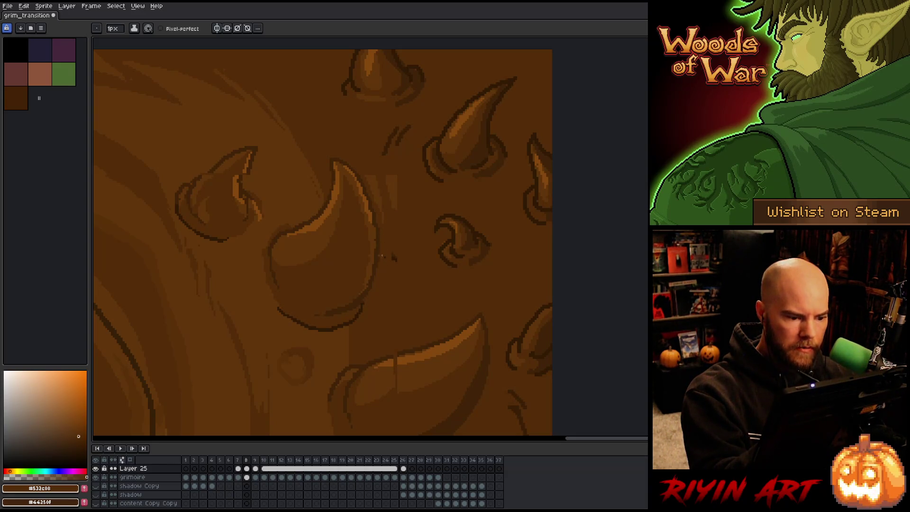
Step: Sample nearby browns, then pan to the lower horns and pick their orange and darkest brown
left_click(375, 240, "alt")
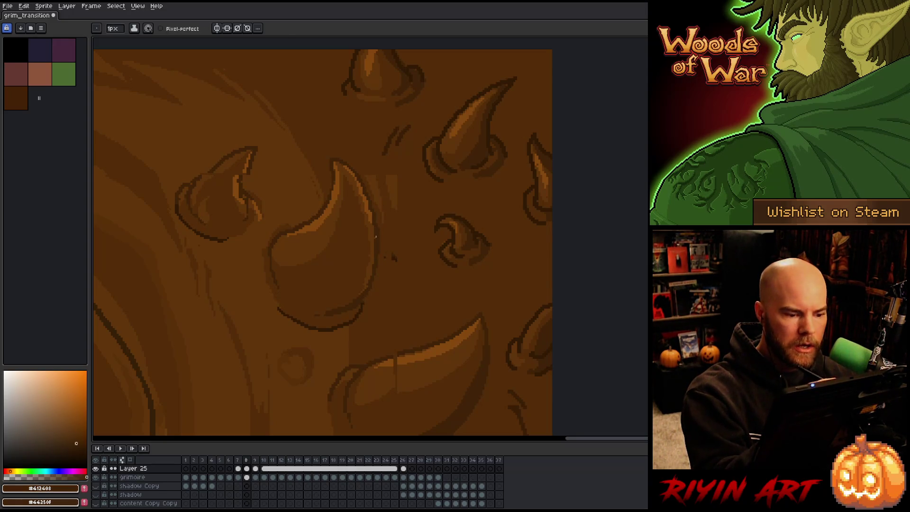
left_click(374, 236, "alt")
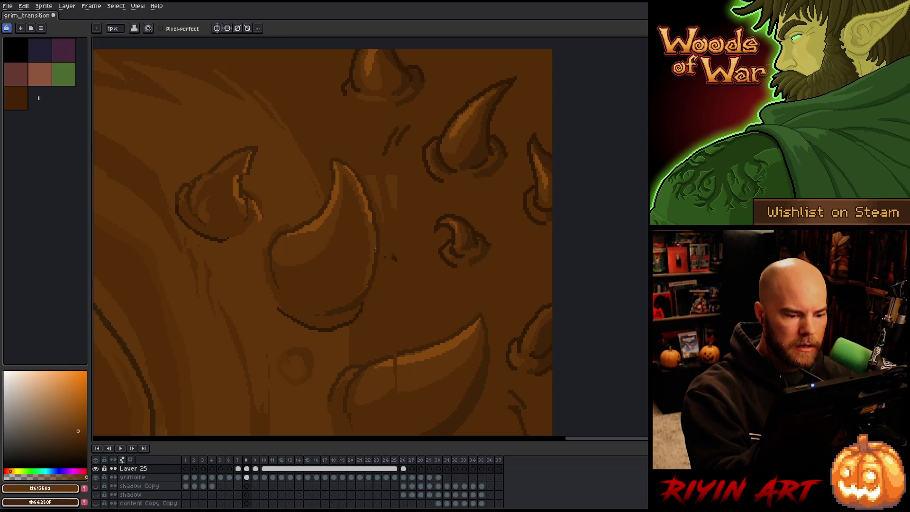
left_click(385, 241, "alt")
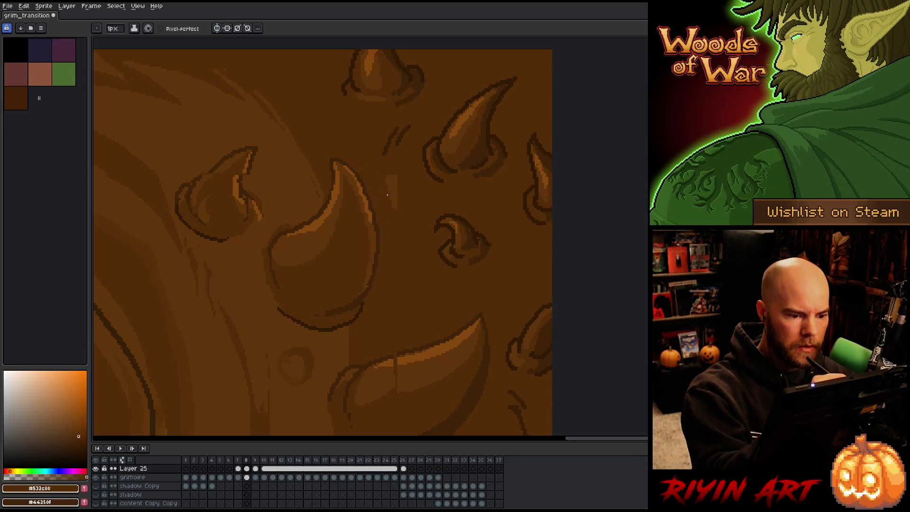
left_click(319, 196, "alt")
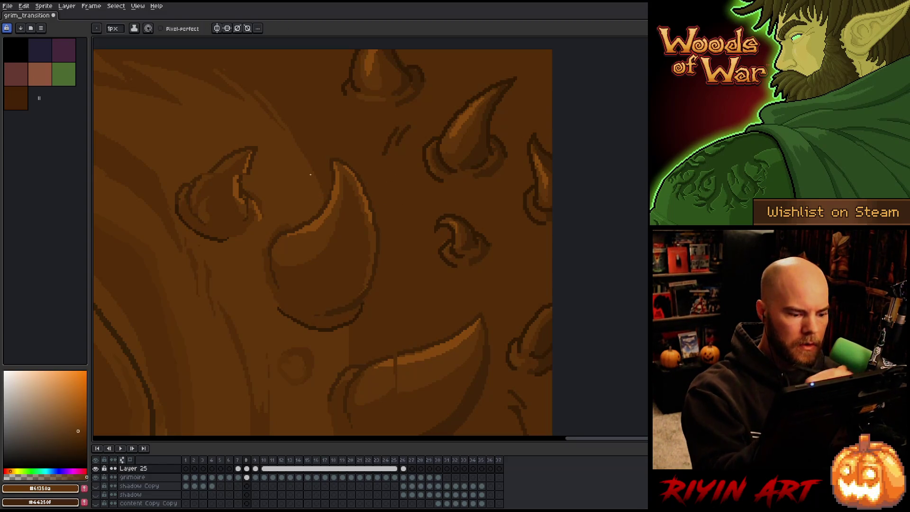
mouse_move(322, 270)
left_mouse_down()
mouse_move(437, 358)
mouse_move(401, 360)
left_mouse_up()
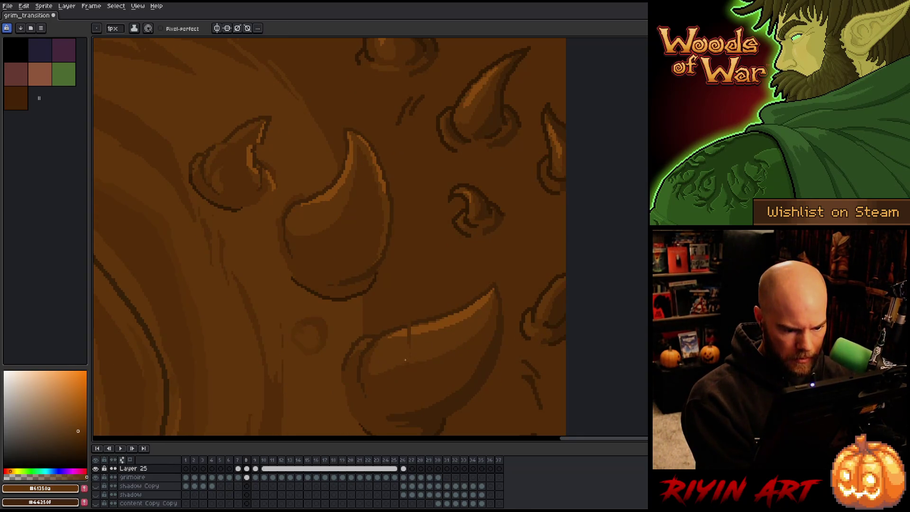
left_click(406, 335, "alt")
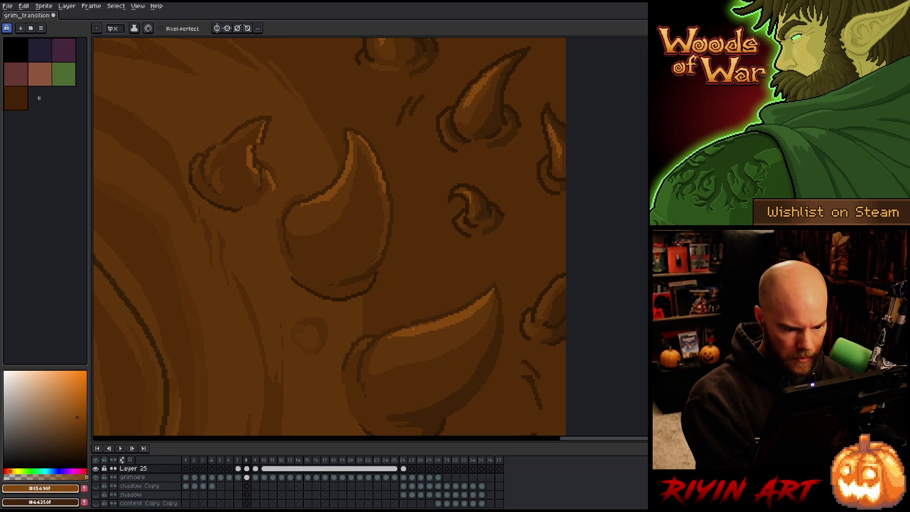
left_click(408, 327, "alt")
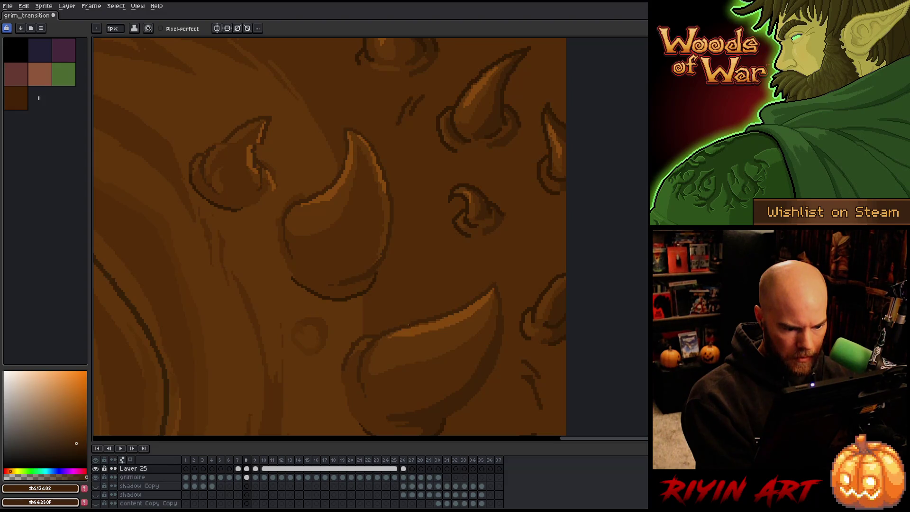
scroll(494, 307, "down", 4)
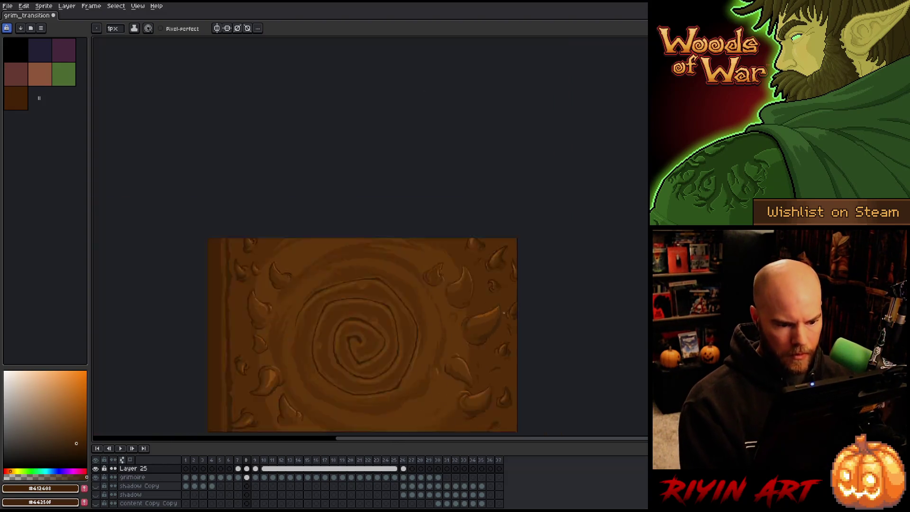
Step: Shift the selected horn tip slightly left and paint over the stray vertical streak of pixels
scroll(459, 317, "up", 3)
scroll(430, 245, "up", 4)
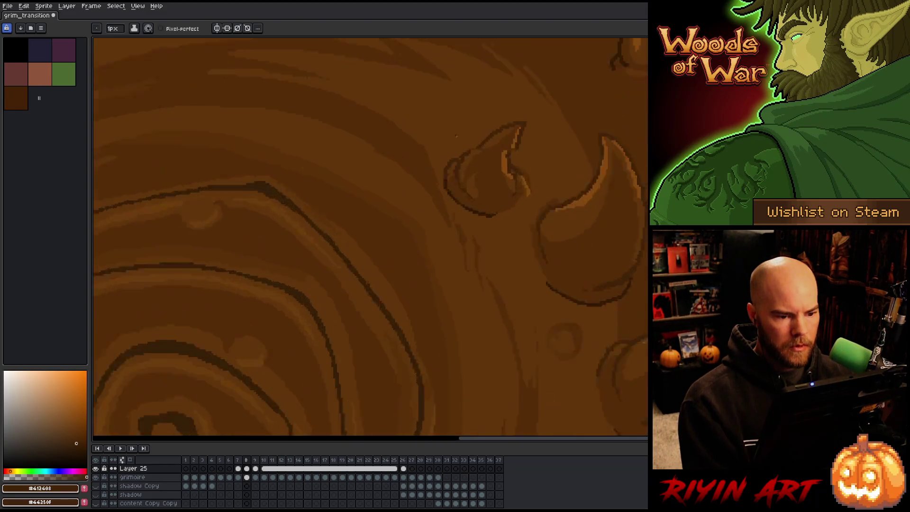
scroll(483, 284, "down", 1)
key("m")
mouse_move(499, 169)
left_mouse_down()
mouse_move(482, 195)
mouse_move(402, 228)
left_mouse_up()
left_click_drag(478, 210, 469, 209)
key("ctrl+d")
key("b")
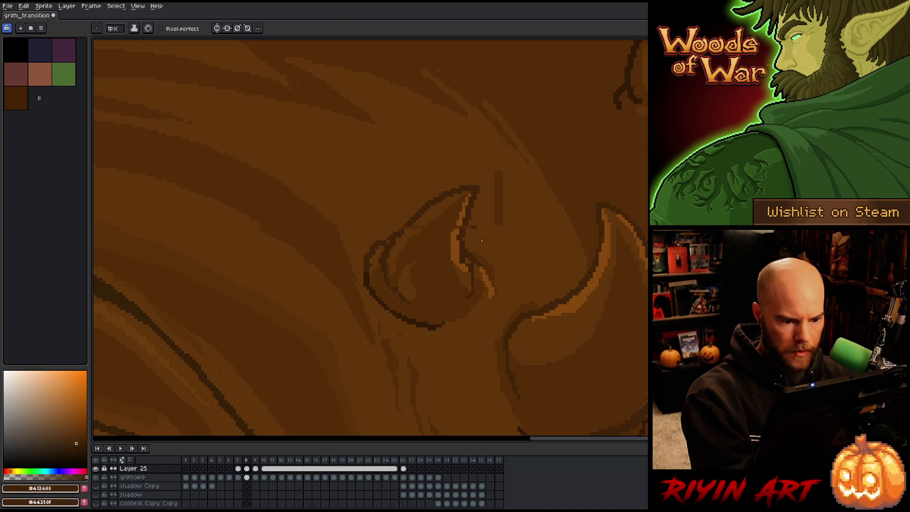
left_click_drag(498, 225, 499, 173)
Step: Sample the horn's dark outline, orange highlight and mid-brown fill colours
left_click(463, 230, "alt")
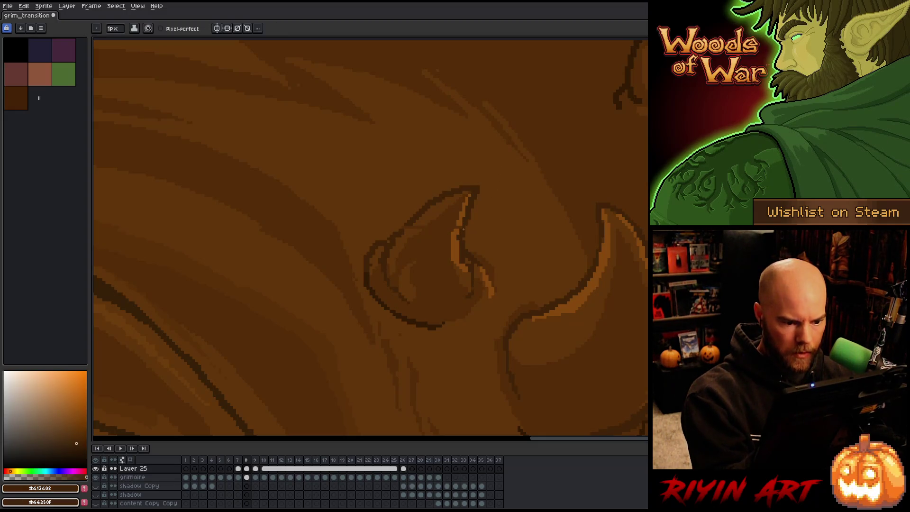
left_click(458, 226, "alt")
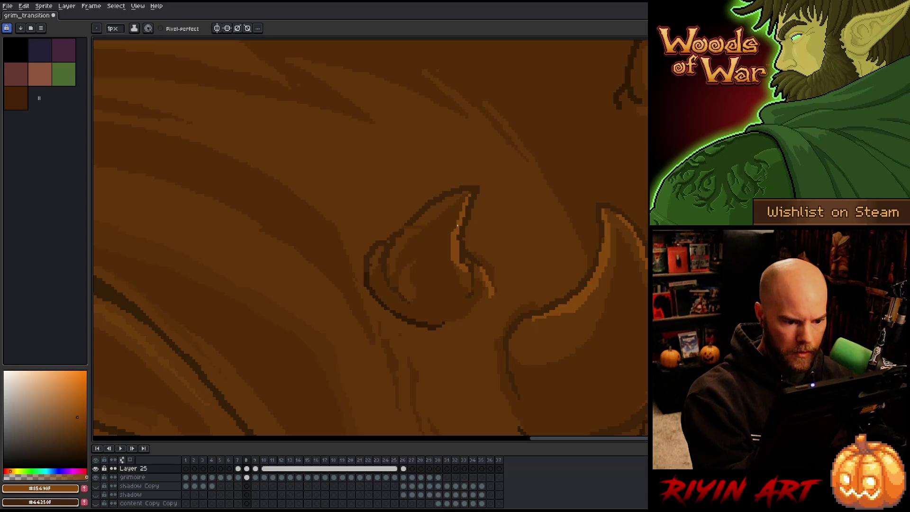
left_click(419, 229, "alt")
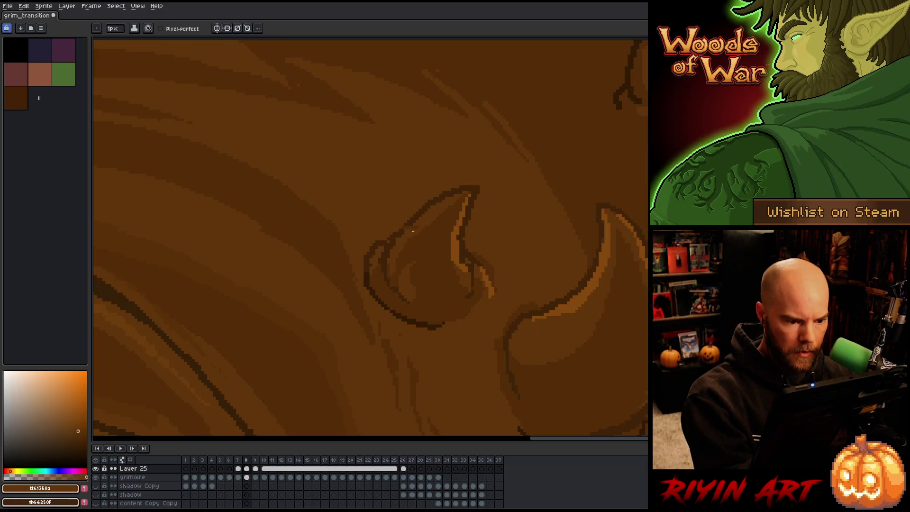
left_click(401, 232, "alt")
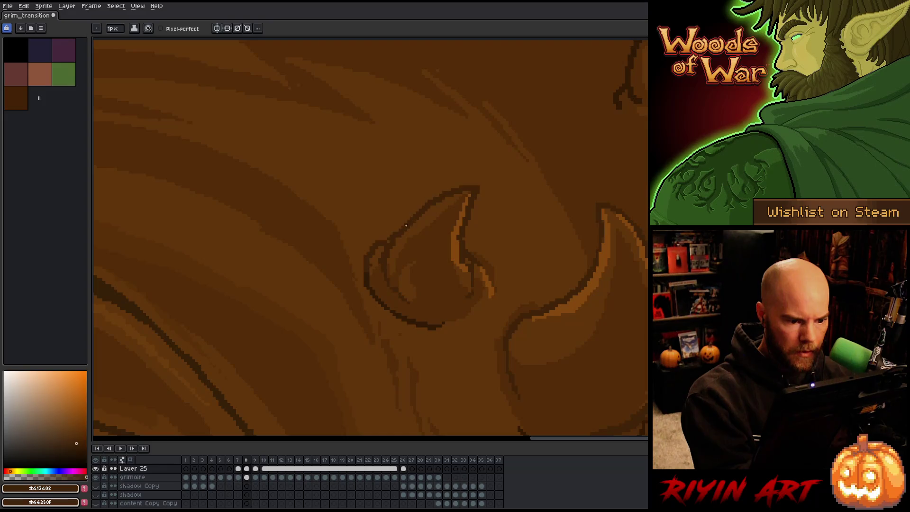
left_click(377, 252, "alt")
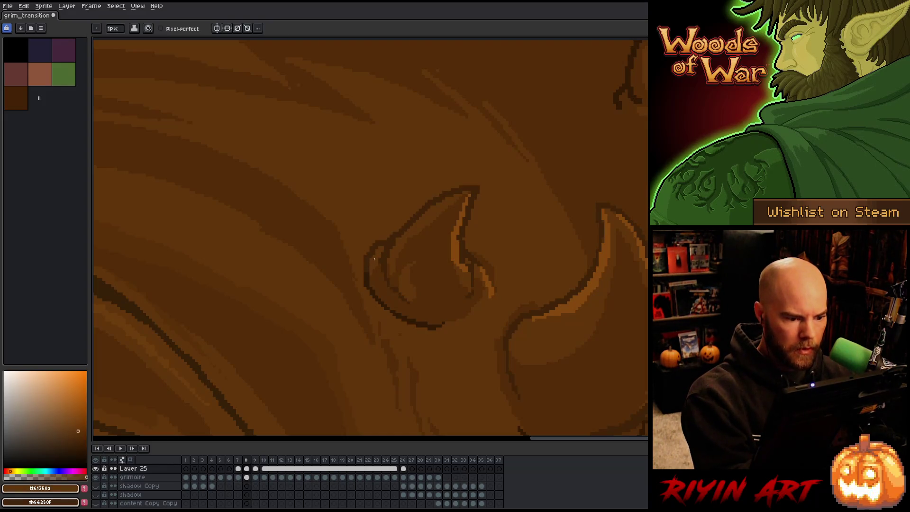
scroll(378, 252, "down", 5)
scroll(379, 252, "up", 5)
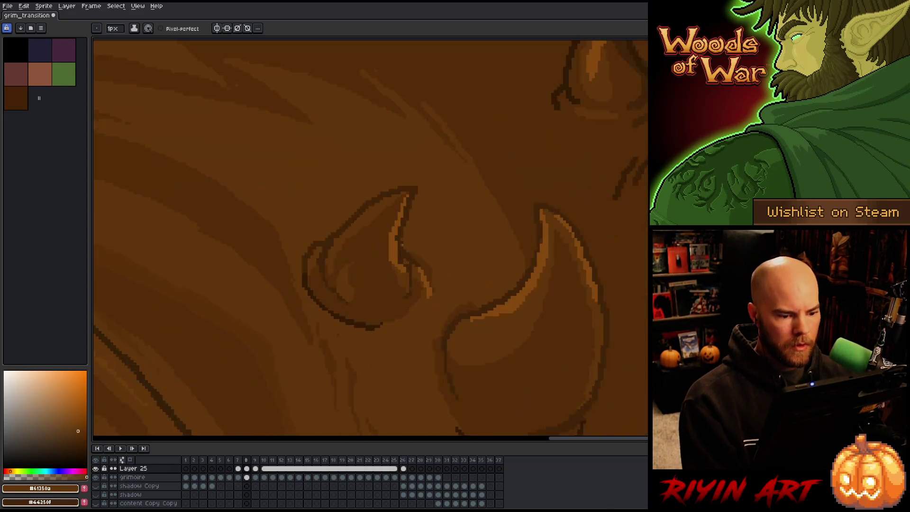
key("alt")
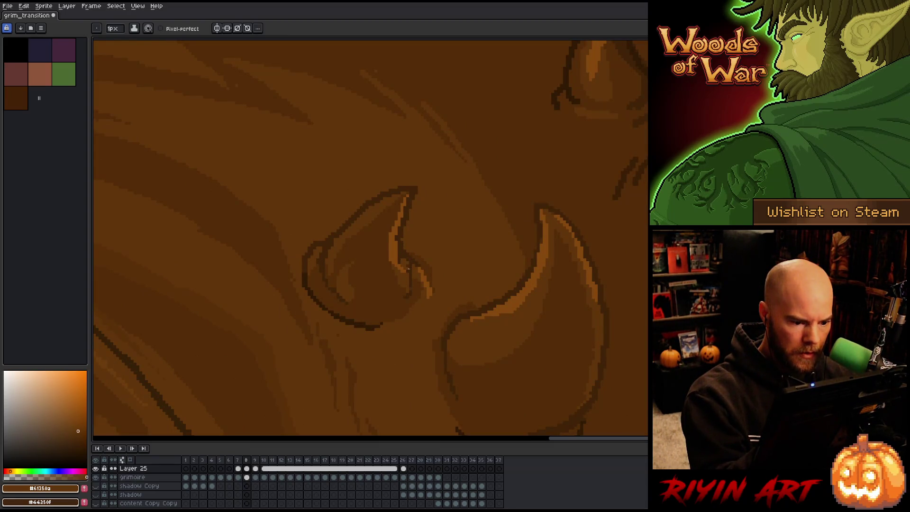
Step: Step through frames 7, 9 and 26, ending with the mid-brown #532c08 picked from the carving
key("comma")
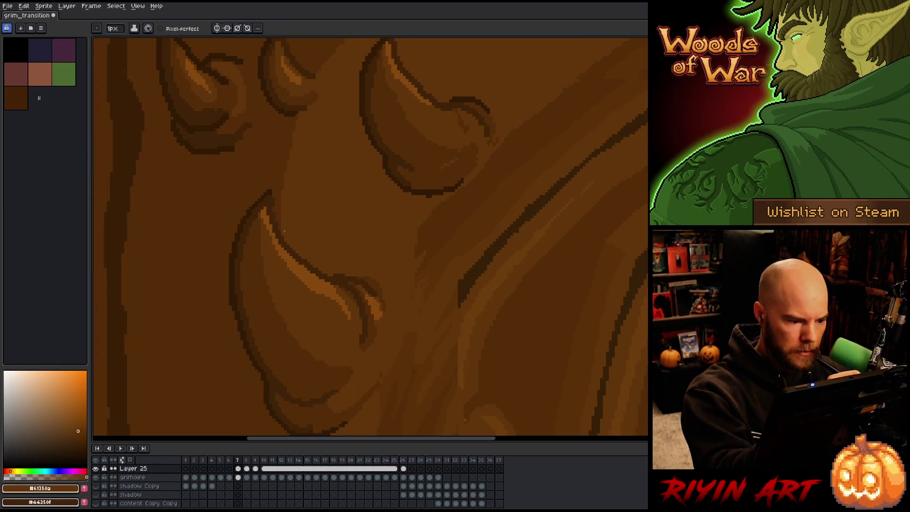
key("m")
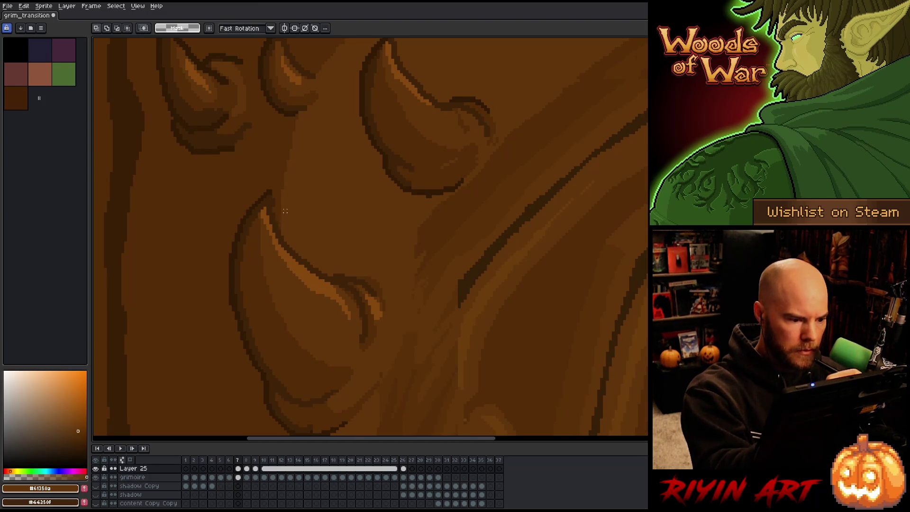
key("period")
key("period")
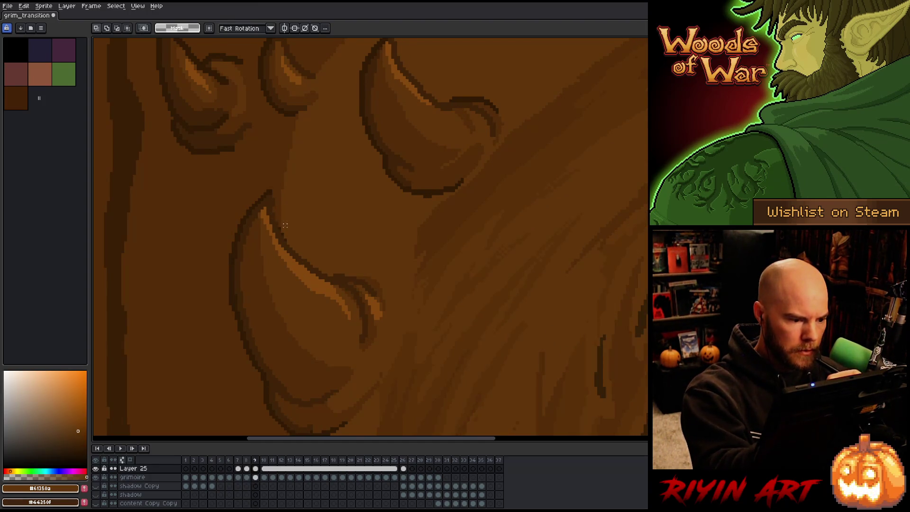
key("b")
left_click(281, 218, "alt")
key("period")
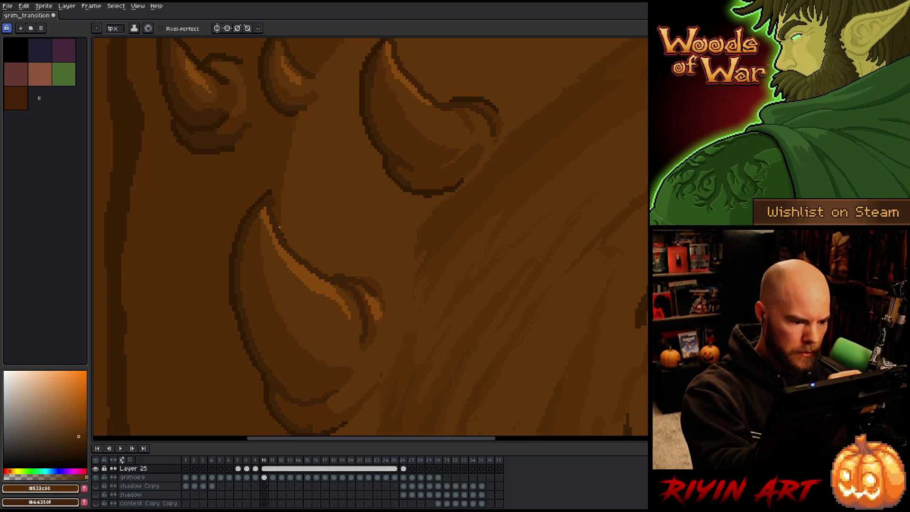
left_click(282, 231, "alt")
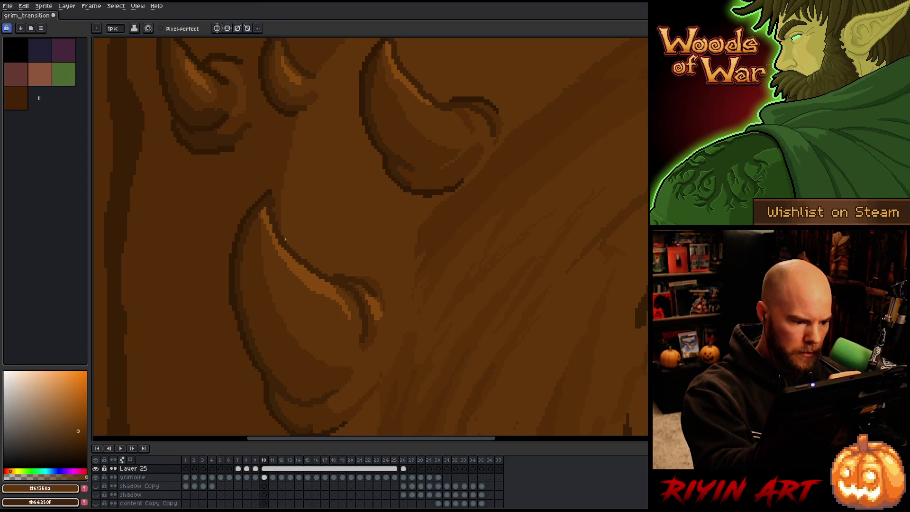
key("period")
key("period")
key("period")
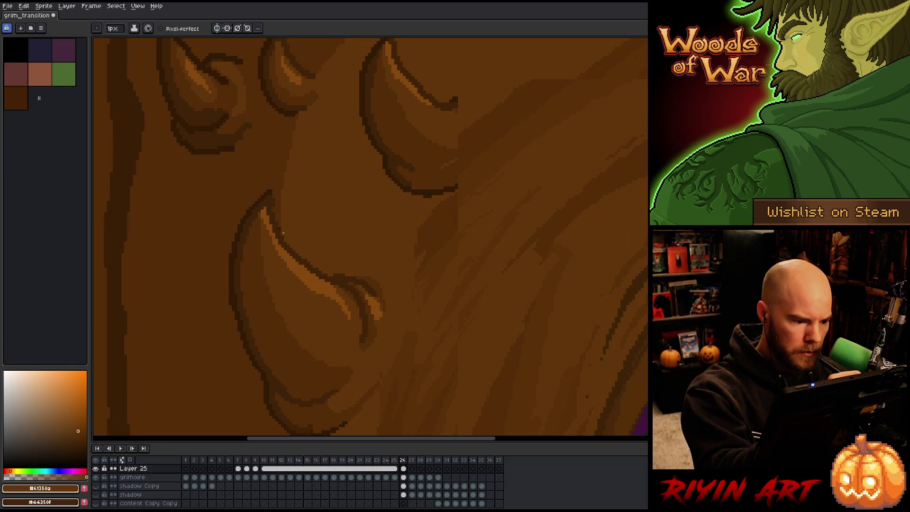
left_click(280, 218, "alt")
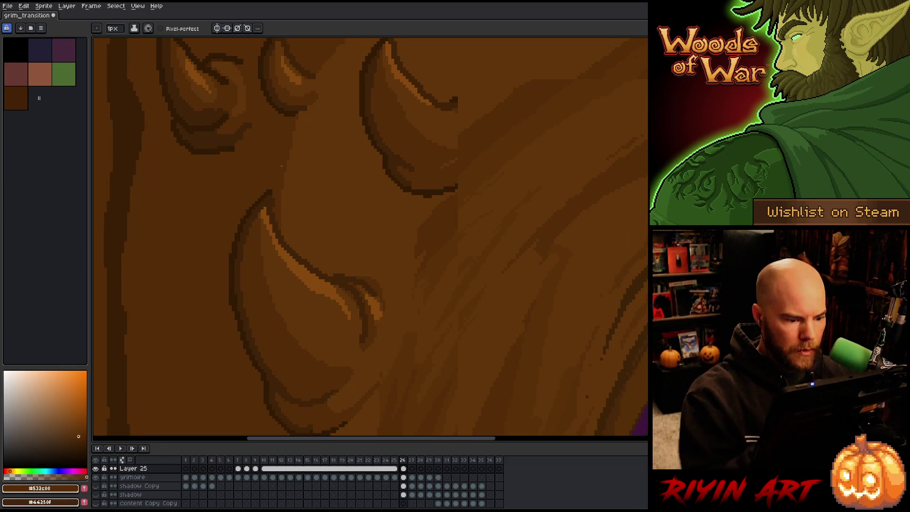
Step: Zoom out and centre the artwork on frame 7, then compare with Layer 25 hidden and shown
scroll(285, 182, "down", 1)
scroll(286, 182, "down", 5)
scroll(286, 182, "up", 3)
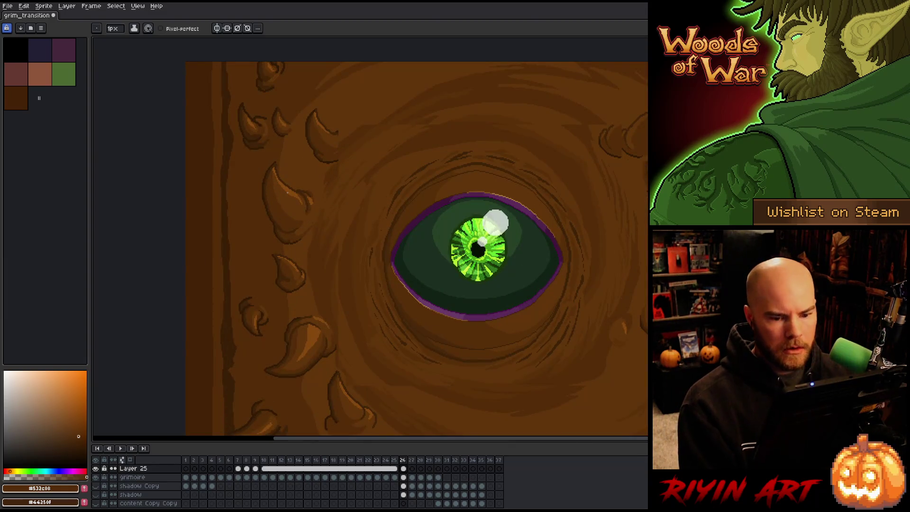
scroll(286, 182, "down", 1)
left_click_drag(362, 191, 324, 204)
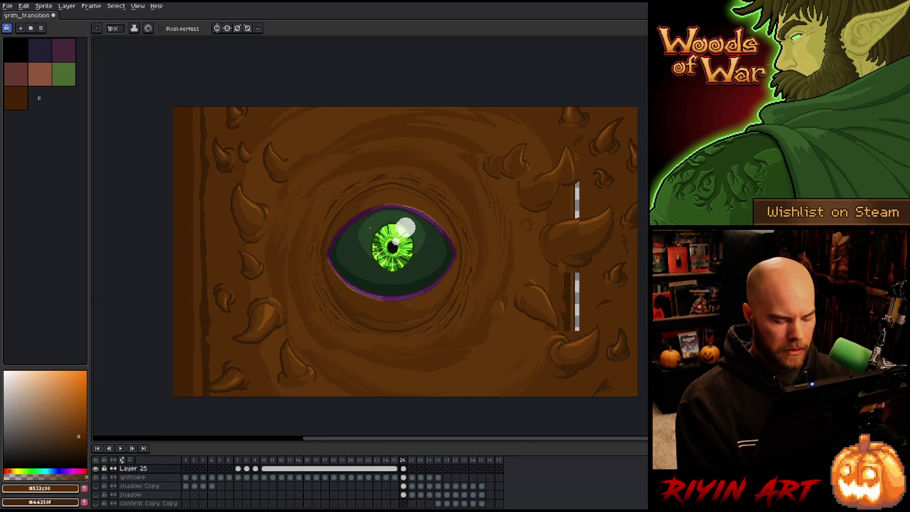
key("Left")
key("Left")
key("Left")
key("Left")
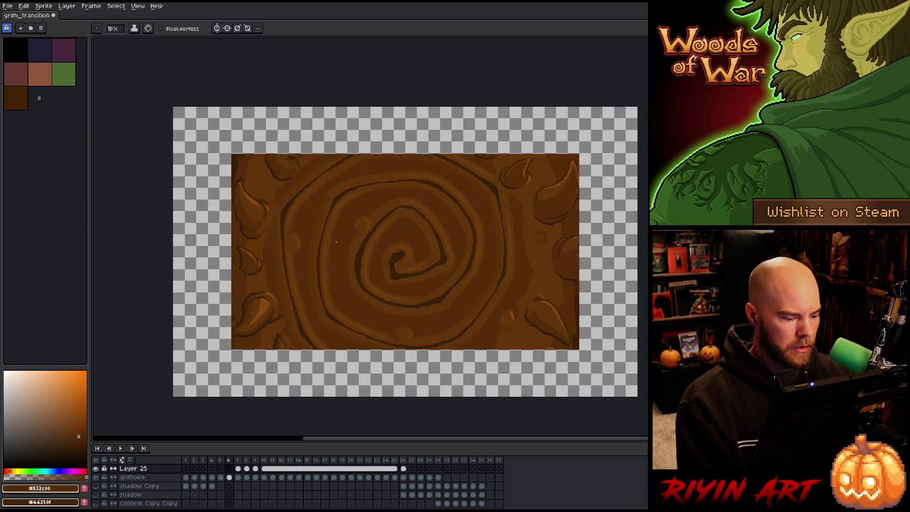
key("Right")
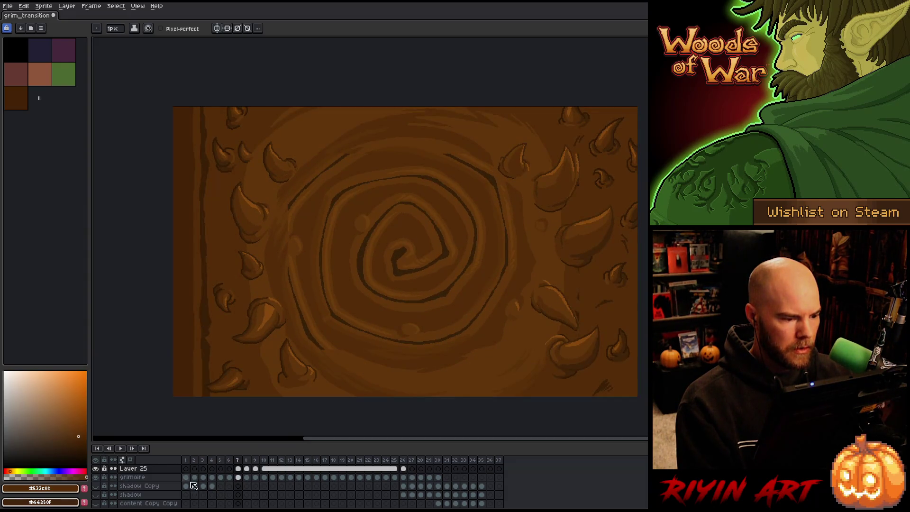
left_click(96, 468)
left_click(97, 468)
left_click(97, 468)
left_click(96, 468)
left_click(97, 468)
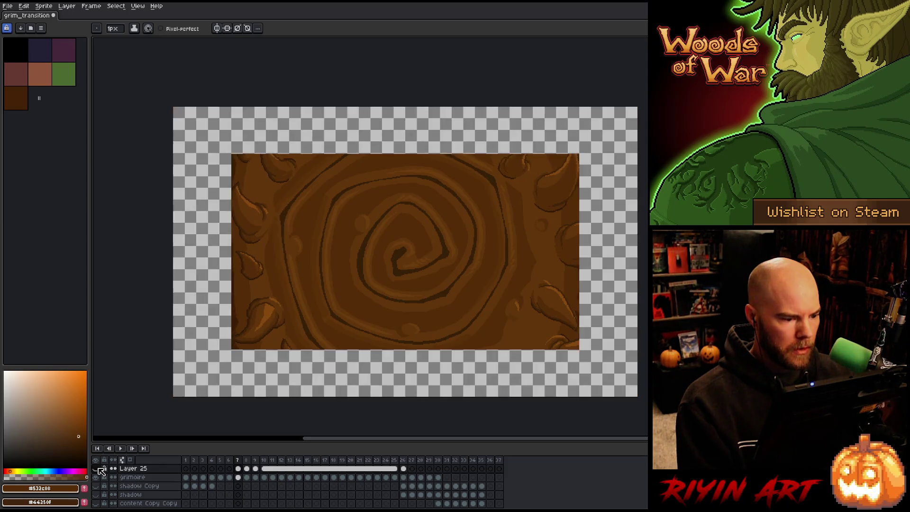
left_click(97, 468)
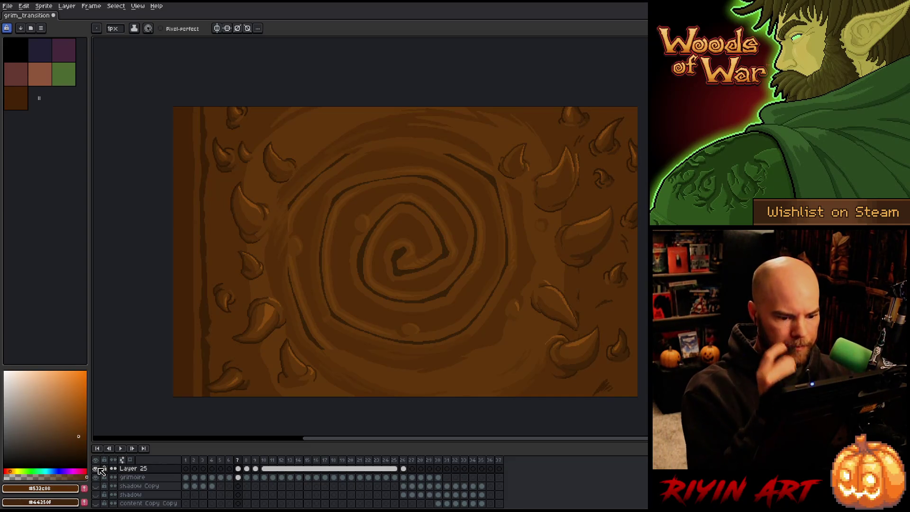
Step: Trace and discard a lasso along the panel's bottom edge, leaving Layer 25 visible
key("m")
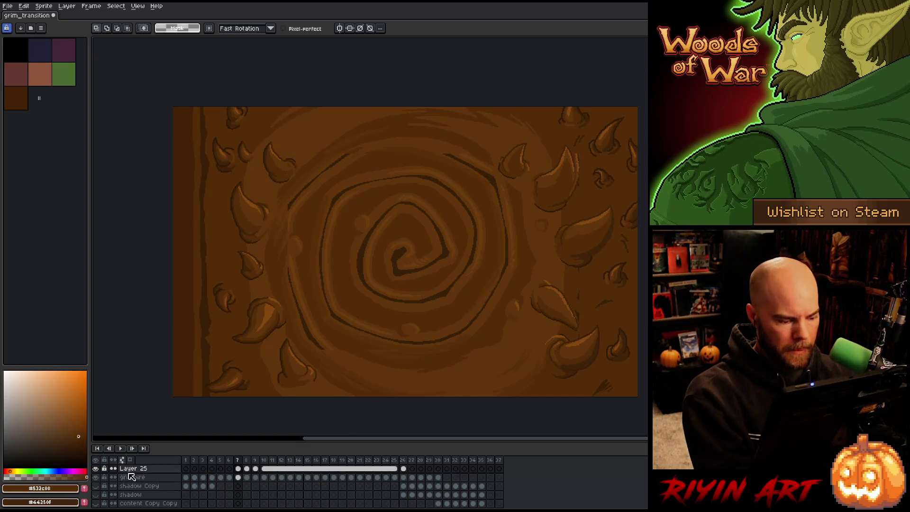
left_click(96, 468)
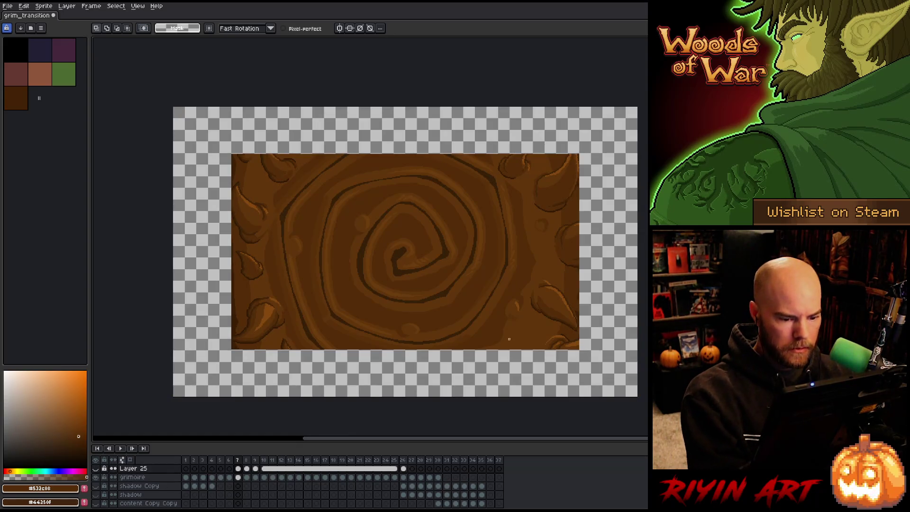
mouse_move(459, 360)
left_mouse_down()
mouse_move(381, 371)
mouse_move(349, 366)
left_mouse_up()
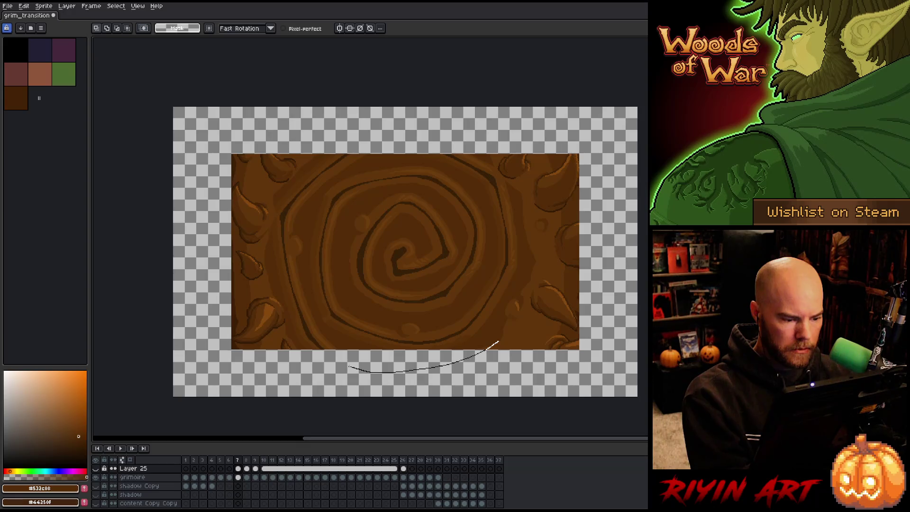
left_click_drag(497, 341, 472, 360)
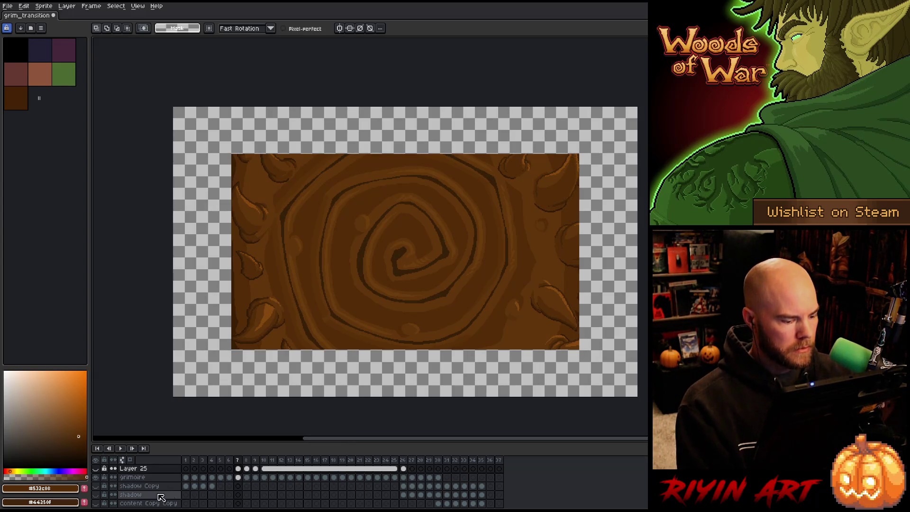
left_click(96, 469)
left_click(97, 468)
left_click(97, 469)
left_click(97, 469)
left_click(97, 468)
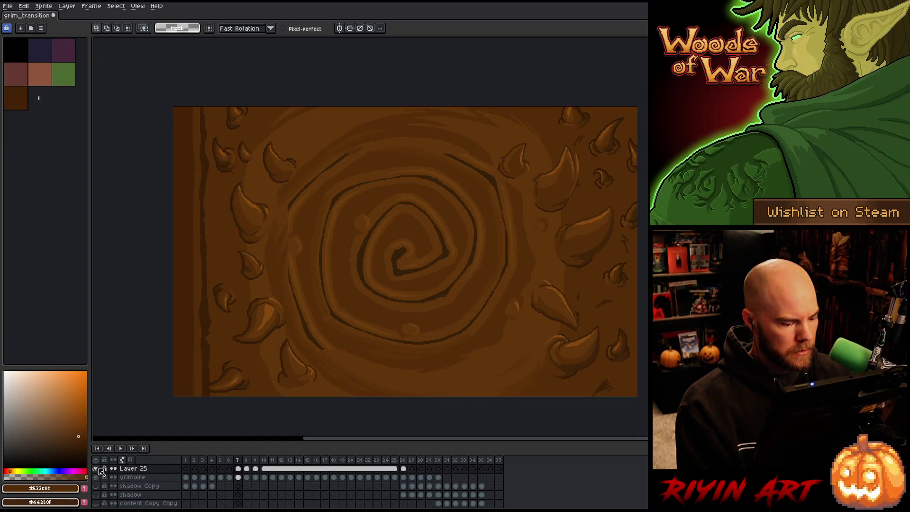
Step: Go to frame 7 on the grimoire layer and compare it hidden and shown
left_click(246, 477)
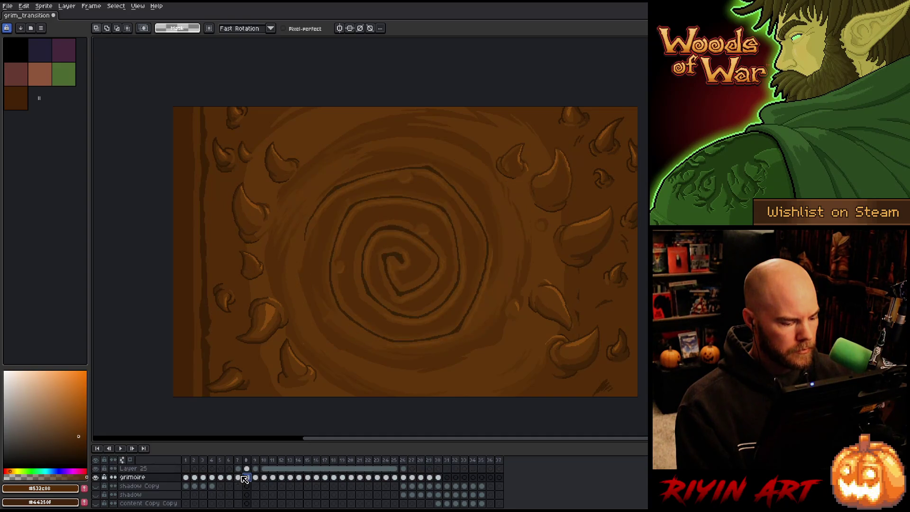
left_click(239, 478)
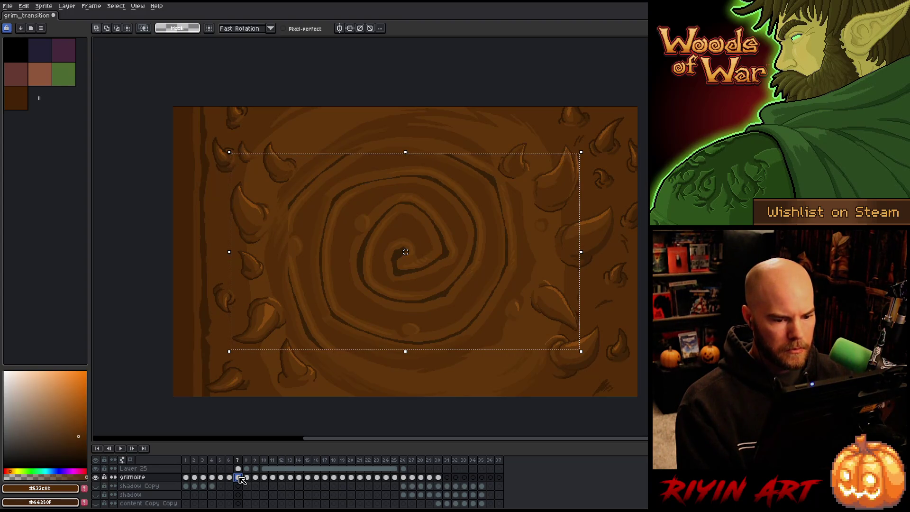
left_click(97, 476)
left_click(96, 476)
left_click(97, 474)
left_click(98, 474)
left_click(98, 474)
left_click(98, 473)
left_click(97, 474)
left_click(97, 474)
left_click(97, 474)
left_click(98, 473)
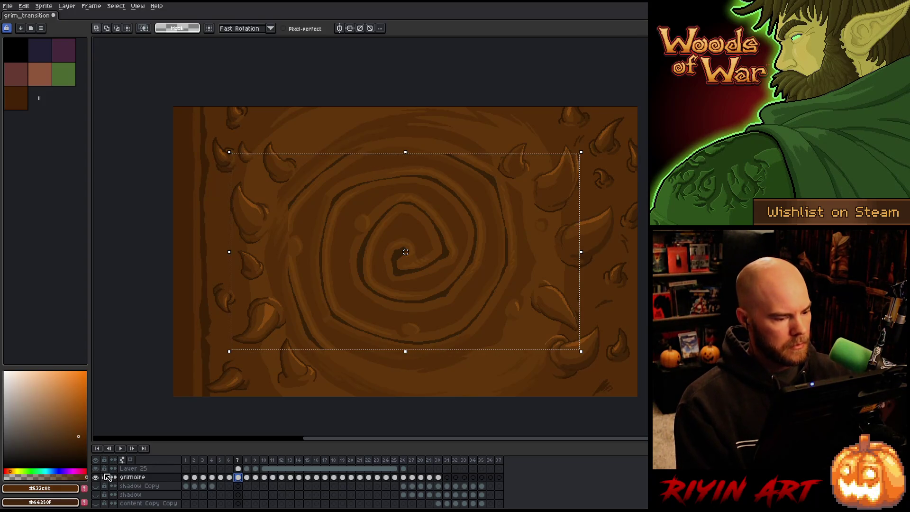
Step: Solo the grimoire layer, then the spiral on Layer 25, and select Layer 25's frame 7 cel
left_click(96, 476, "alt")
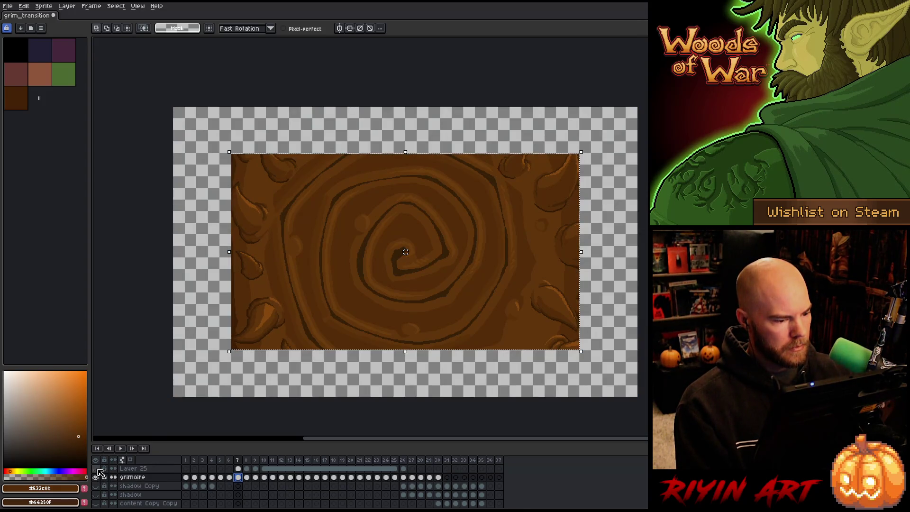
left_click(96, 477, "alt")
left_click(97, 477, "alt")
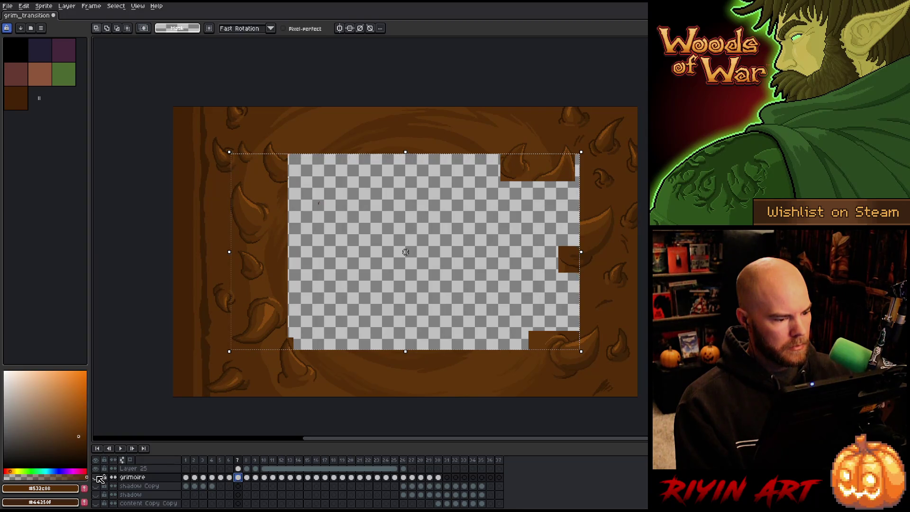
left_click(96, 476, "alt")
left_click(95, 467, "alt")
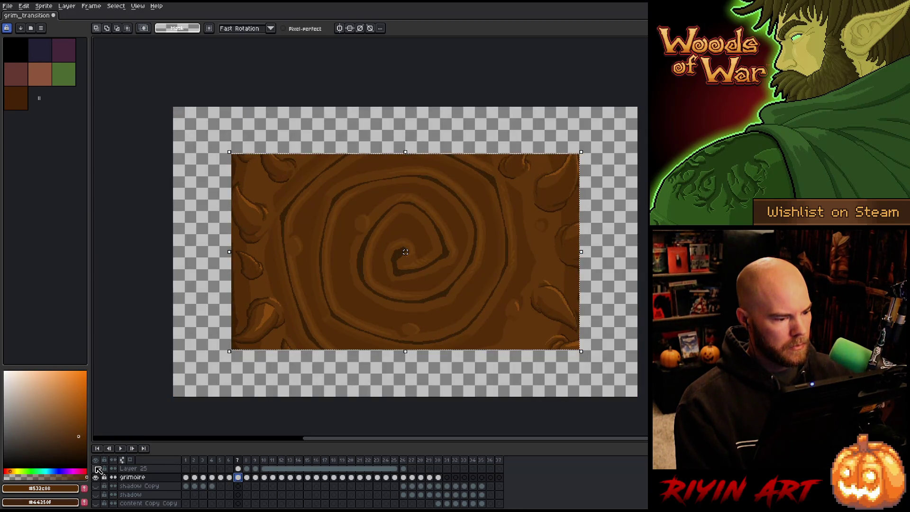
left_click(97, 468, "alt")
left_click(97, 469, "alt")
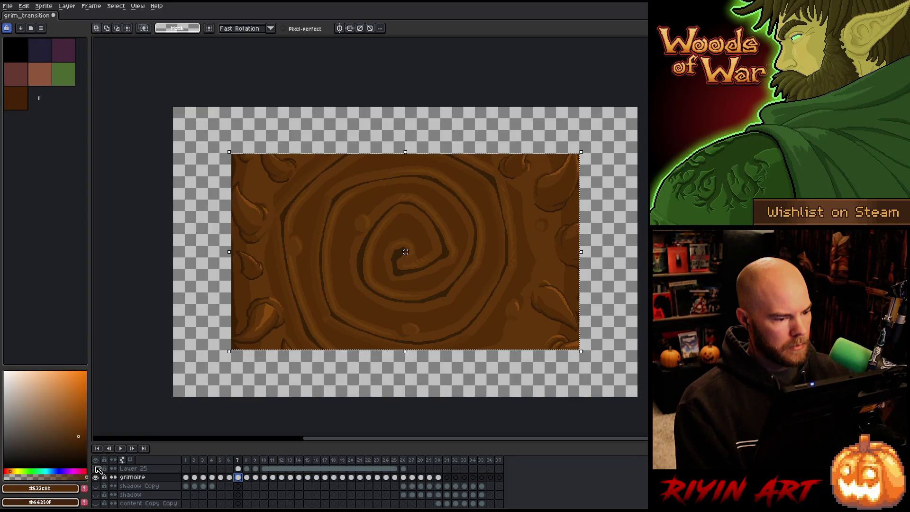
left_click(97, 469, "alt")
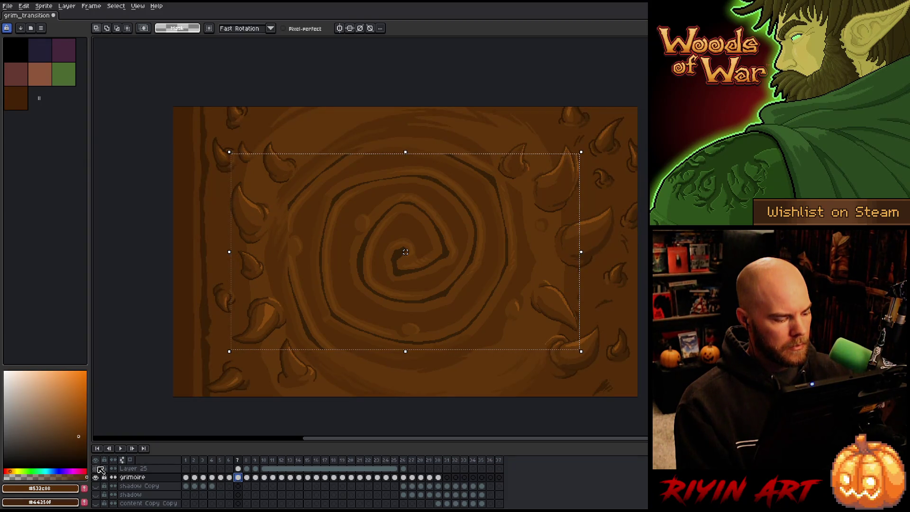
left_click(239, 469)
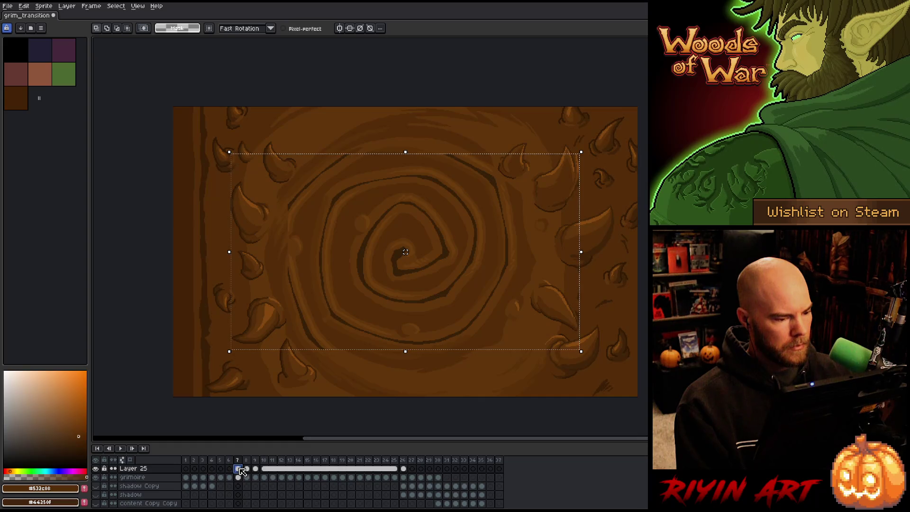
key("b")
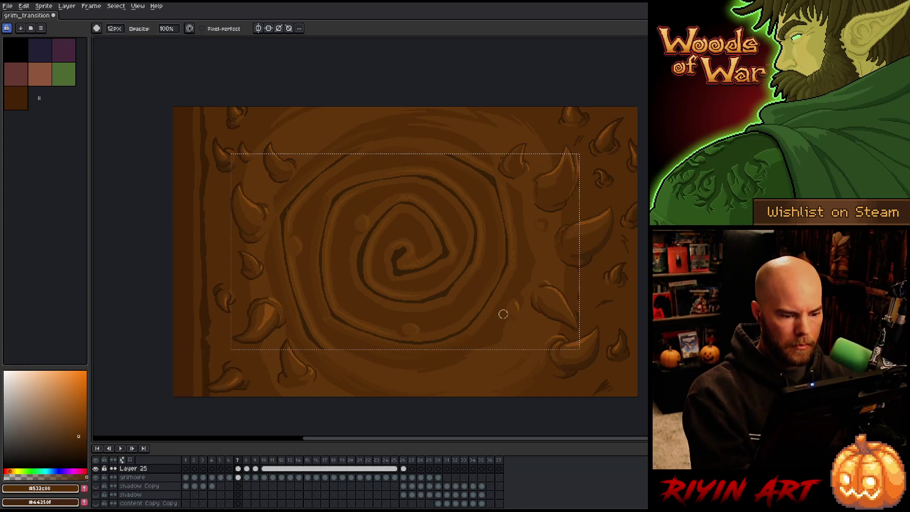
Step: Flip between frames 6, 7 and 8 to compare the swirl, ending on frame 7
key("Right")
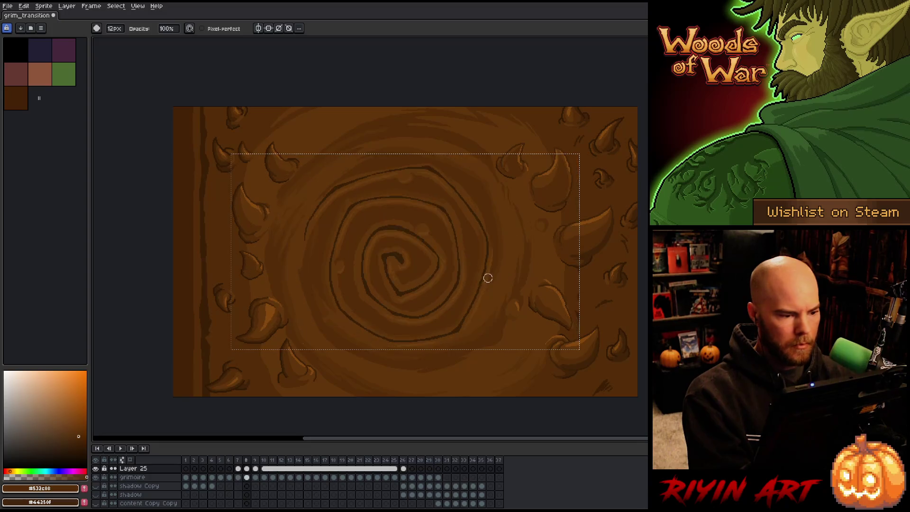
key("Left")
key("Left")
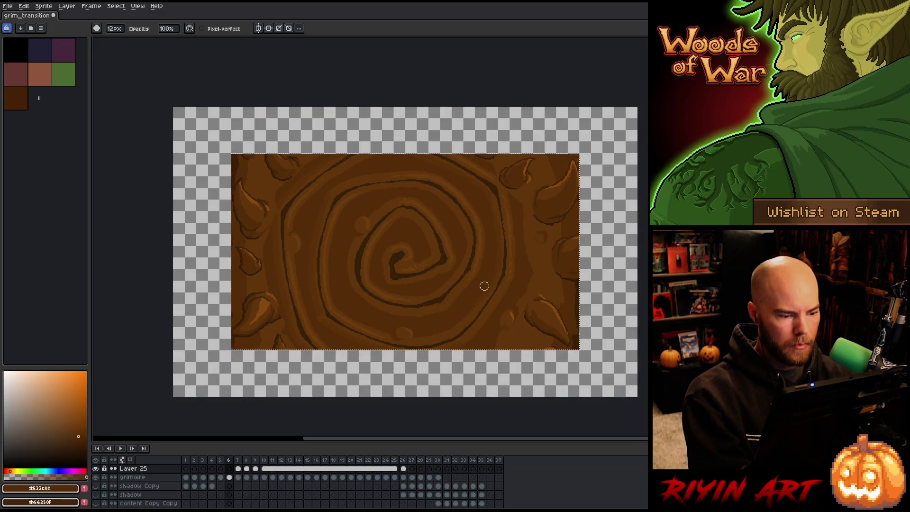
key("Right")
key("Right")
key("Right")
key("Left")
key("Left")
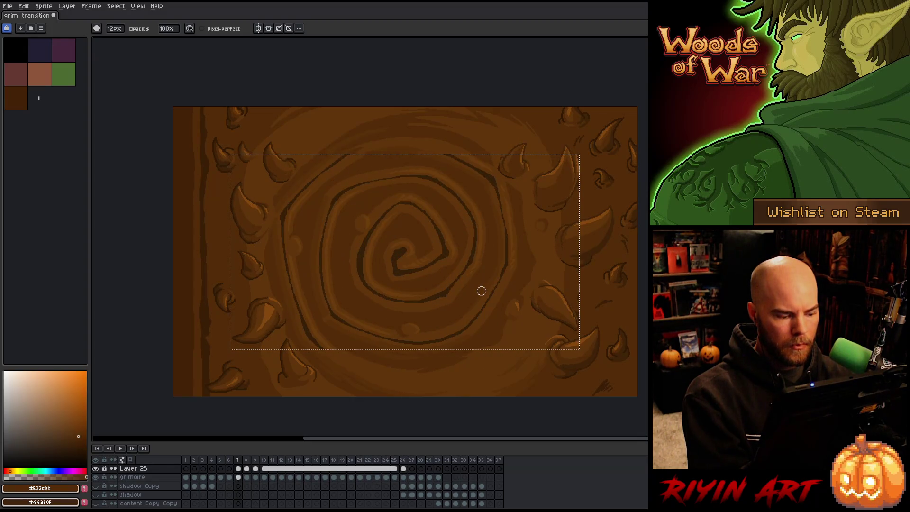
key("Right")
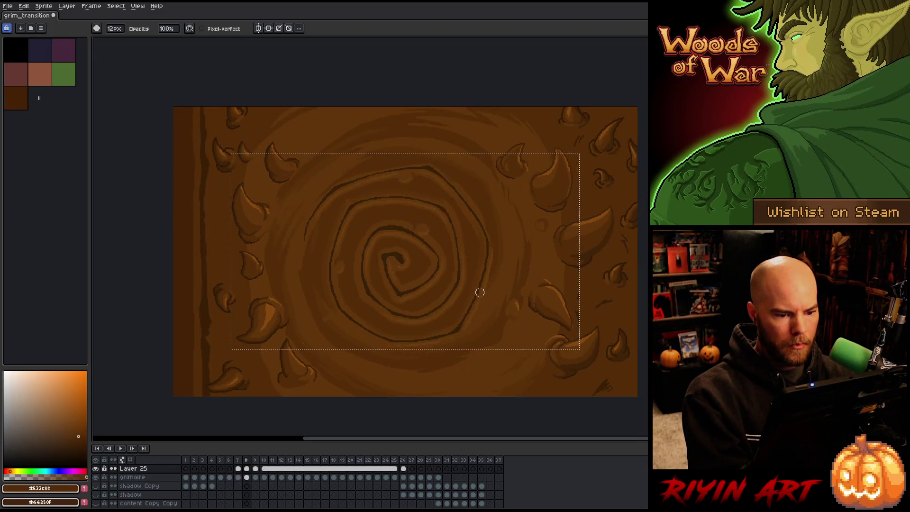
key("Left")
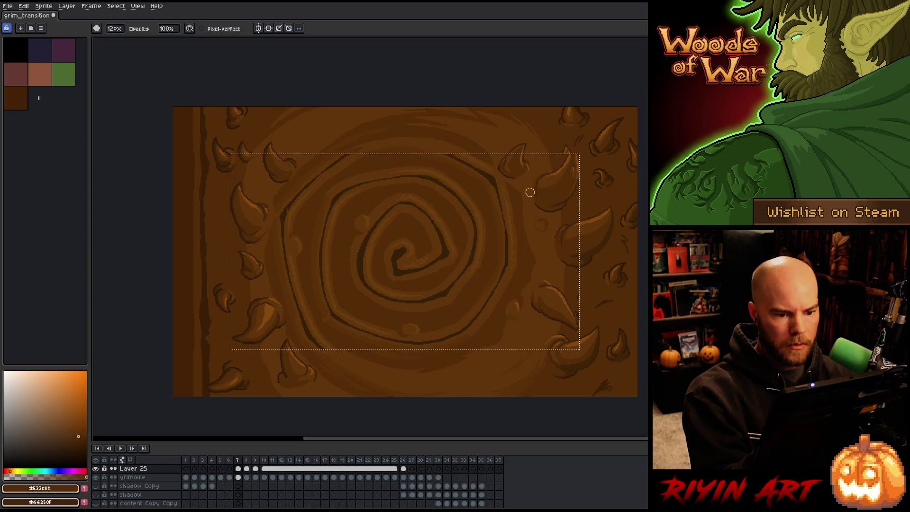
key("period")
key("comma")
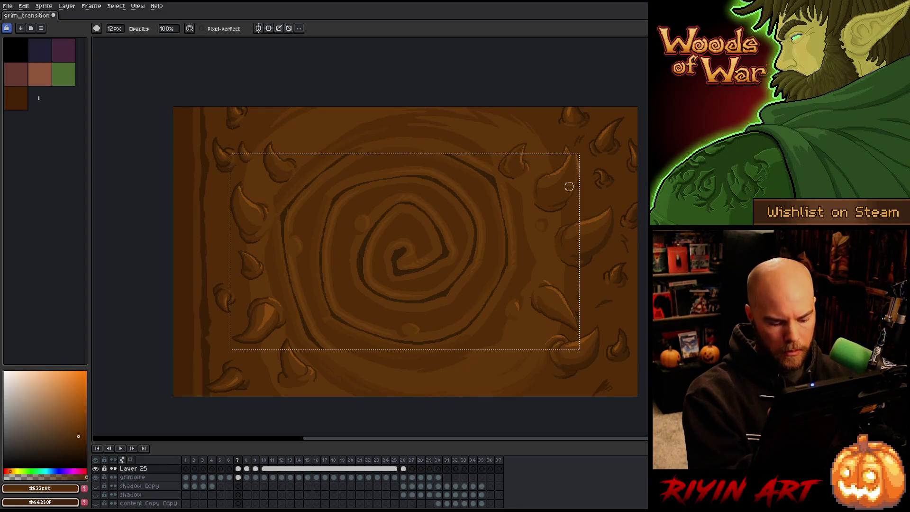
Step: Compare Layer 25 hidden and shown, deselect the panel, and eyedrop the brown #61350a
left_click(95, 469)
left_click(96, 469)
left_click(96, 469)
left_click(96, 469)
left_click(96, 468)
left_click(96, 468)
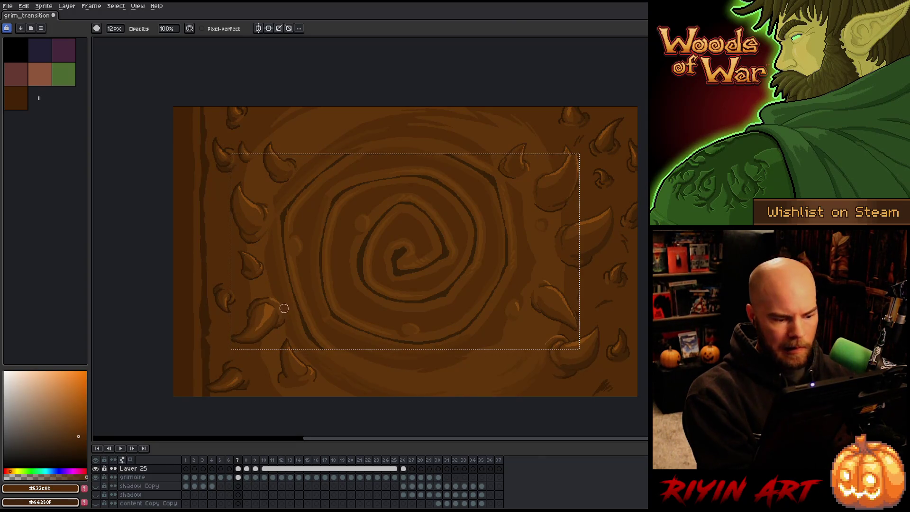
key("Left")
key("Right")
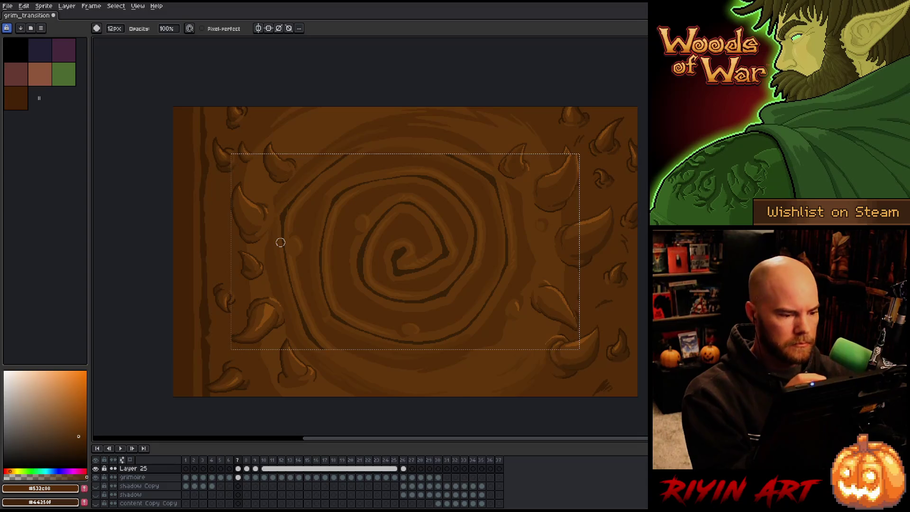
left_click(95, 469)
left_click(96, 469)
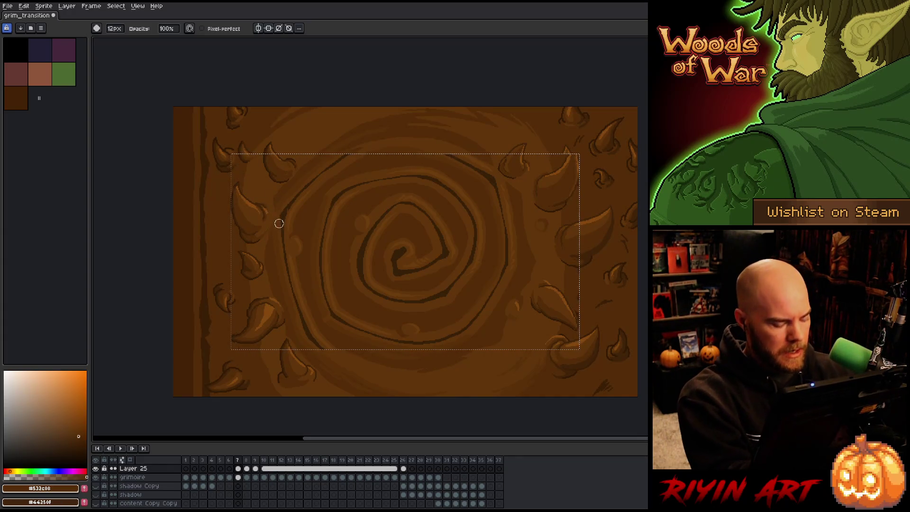
key("ctrl+d")
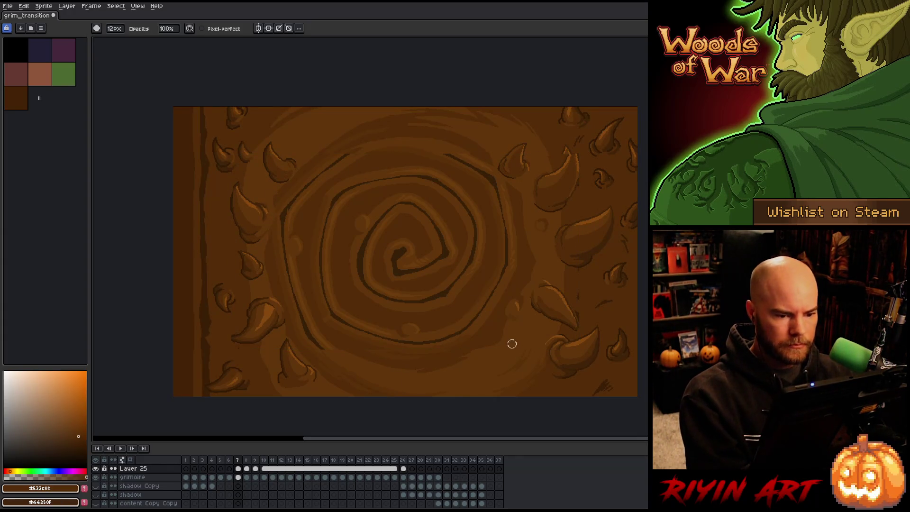
left_click(546, 154, "alt")
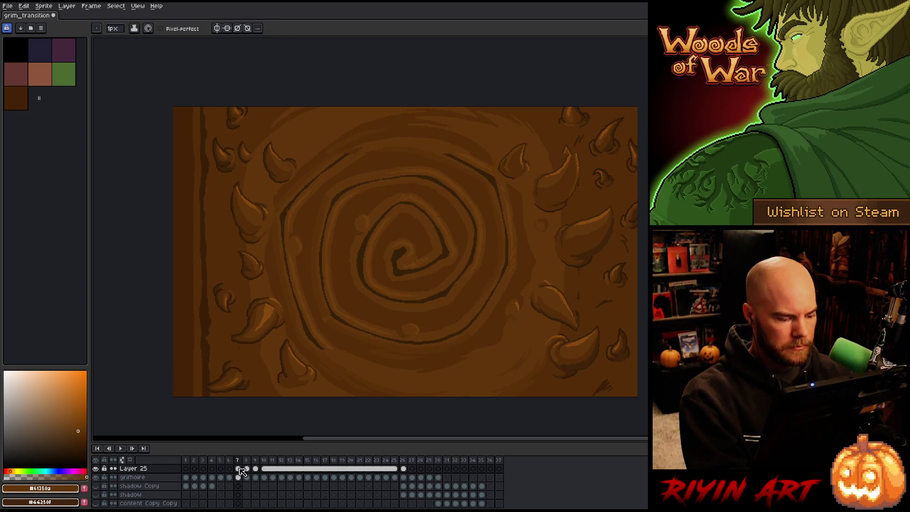
Step: Shift the right leaf's tip to the right with a rectangular selection and commit it
scroll(528, 195, "up", 4)
key("m")
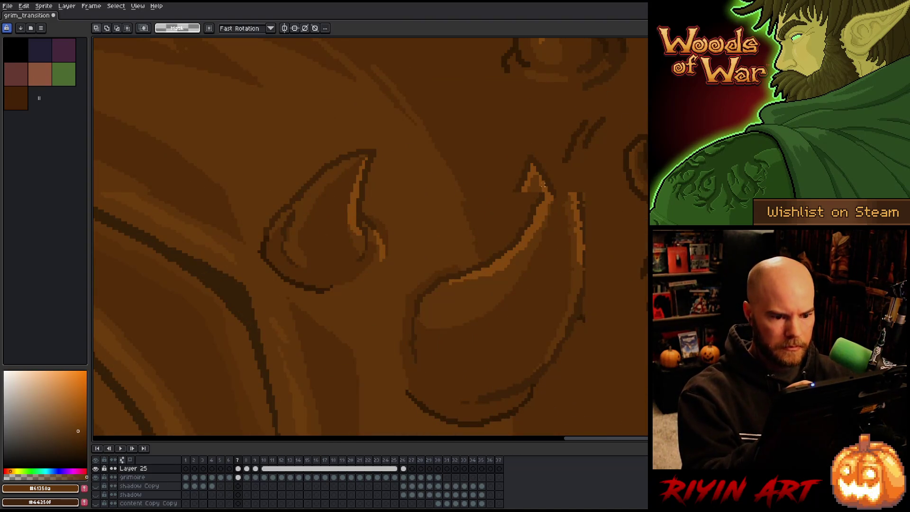
mouse_move(555, 192)
left_mouse_down()
mouse_move(506, 147)
mouse_move(581, 189)
left_mouse_up()
key("Return")
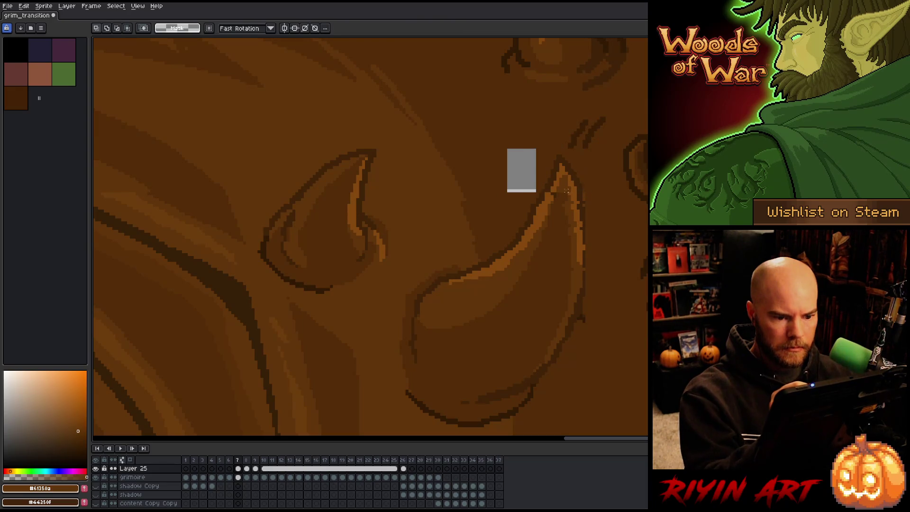
Step: Fill only the grey hole left behind with dark brown #532c08
key("b")
left_click(552, 194, "alt")
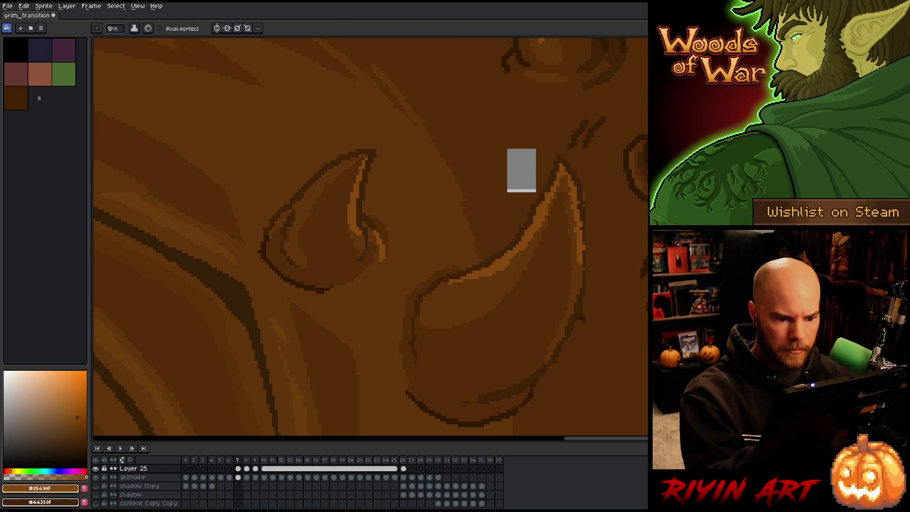
key("g")
left_click(543, 164, "alt")
left_click(526, 171)
key("ctrl+z")
key("b")
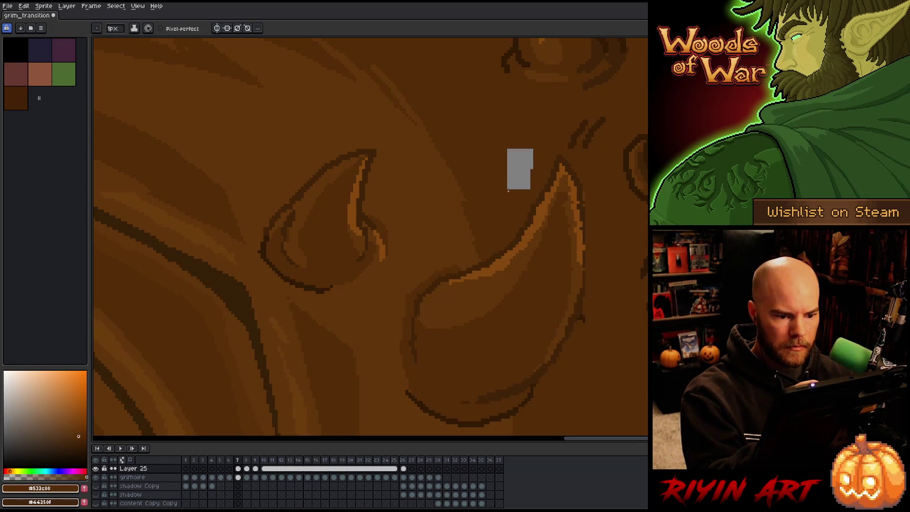
key("g")
left_click(519, 161)
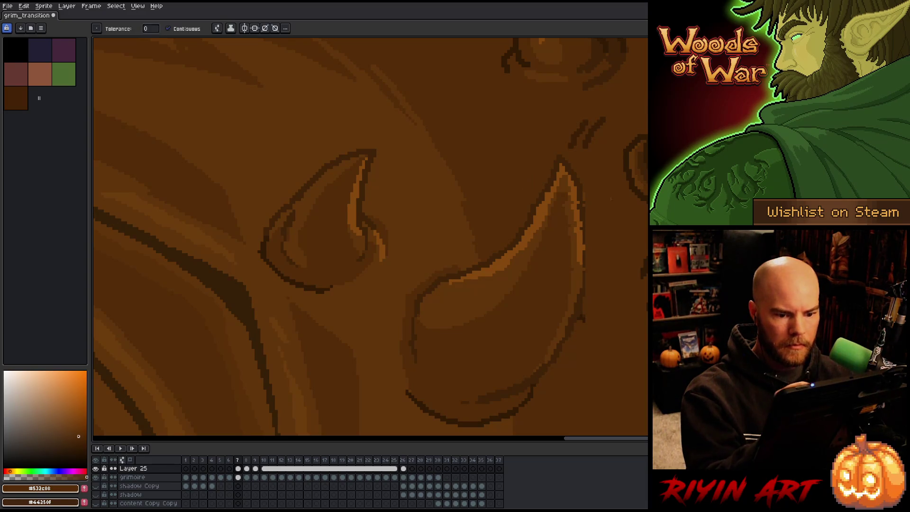
Step: Pencil orange #85490f pixels along the leaf's edge
left_click(584, 233, "alt")
key("b")
left_click_drag(582, 222, 578, 204)
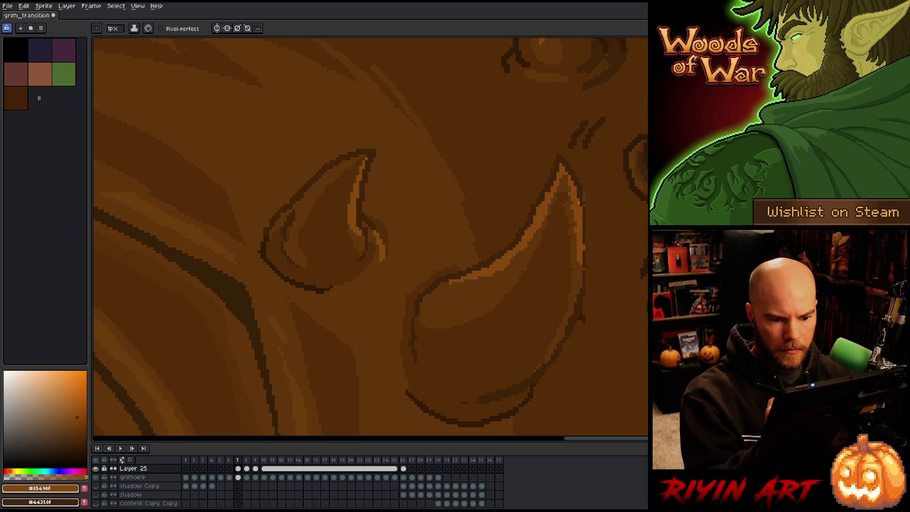
Step: Sample browns #61350a, #532c08 and #412603, ending on #532c08, and nudge the left leaf toward centre
key("alt")
left_click(574, 218, "alt")
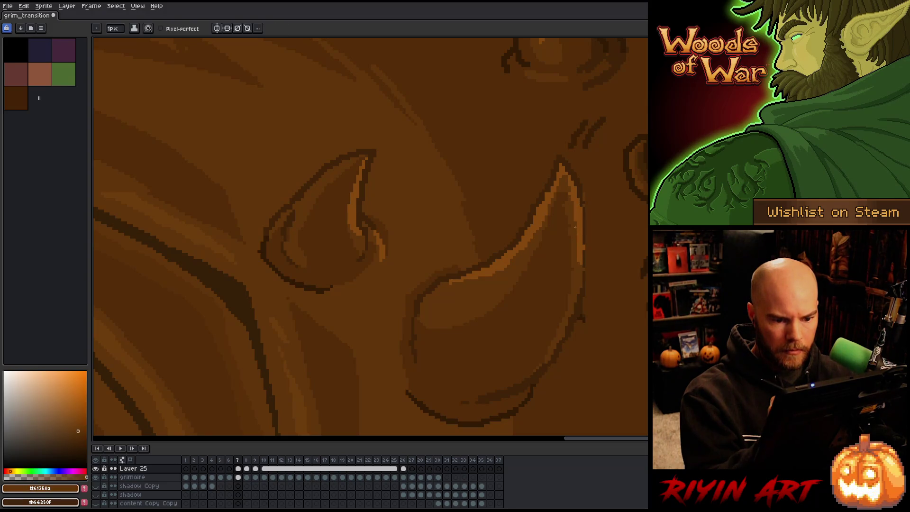
key("alt")
left_click(561, 192, "alt")
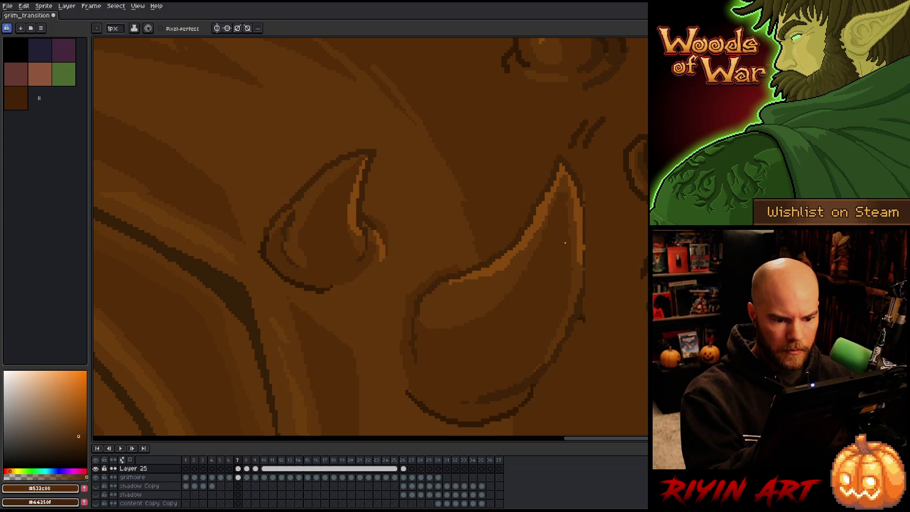
key("alt")
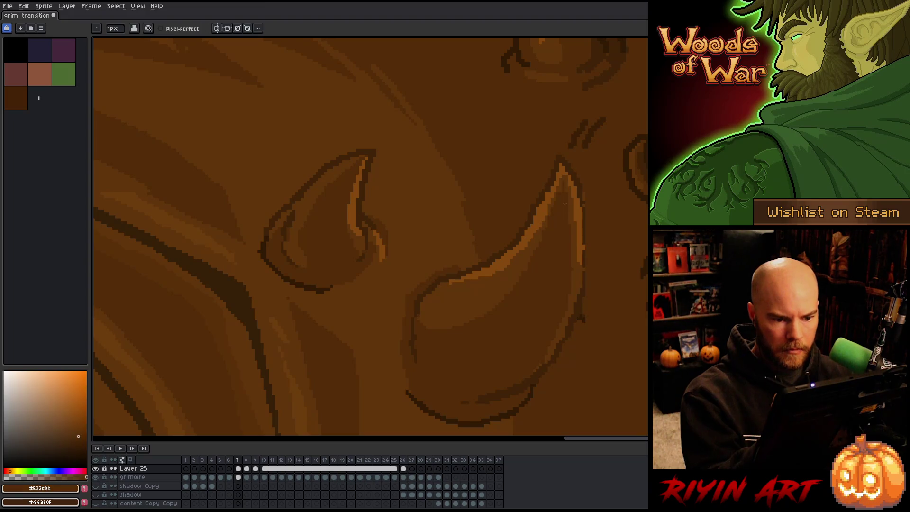
left_click(587, 217, "alt")
key("alt")
key("alt")
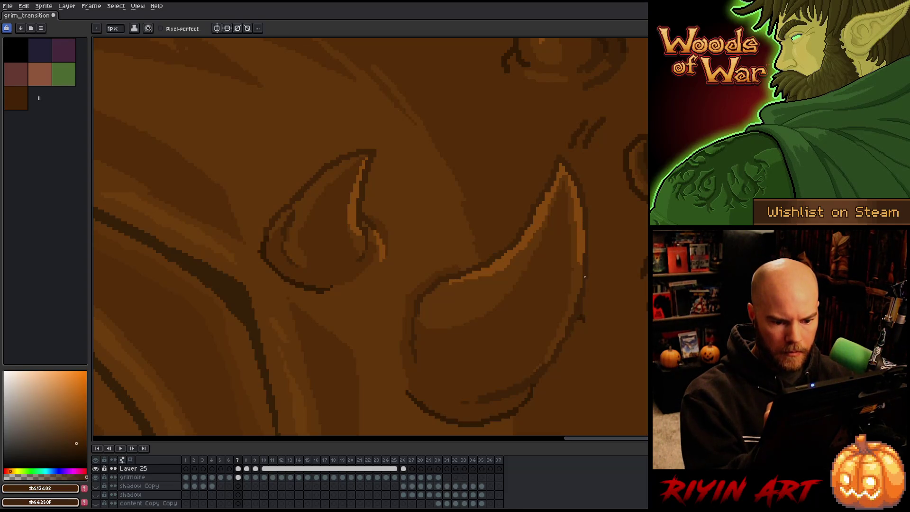
left_click(584, 317, "alt")
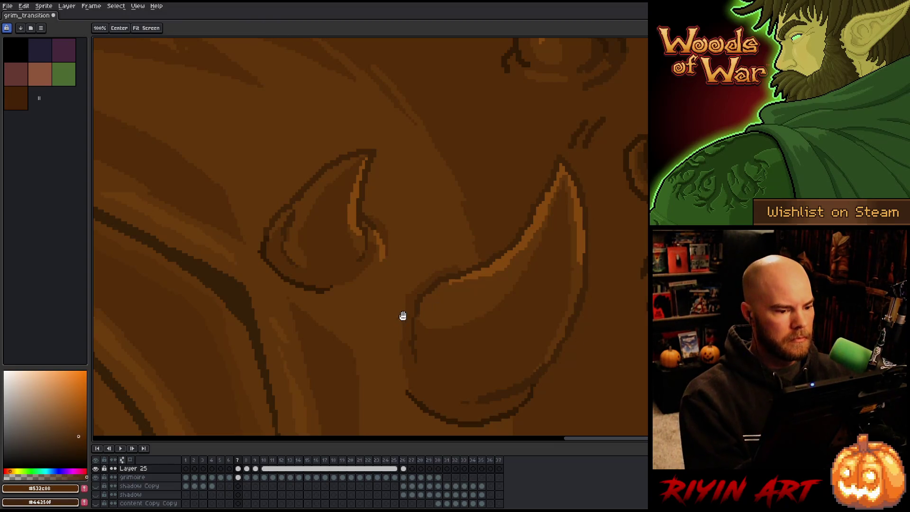
left_click_drag(403, 315, 502, 293)
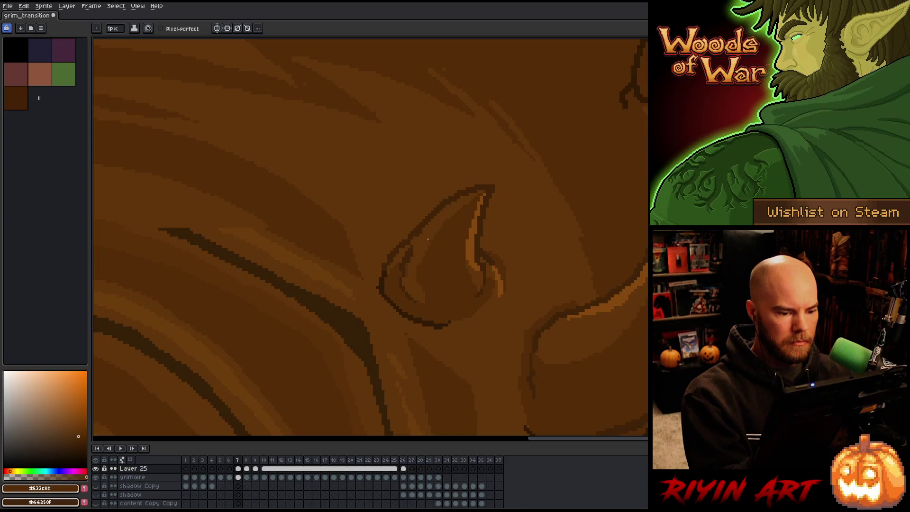
Step: Sample the dark outline #311a05 and lighter wood browns from the carving
left_click(382, 285, "alt")
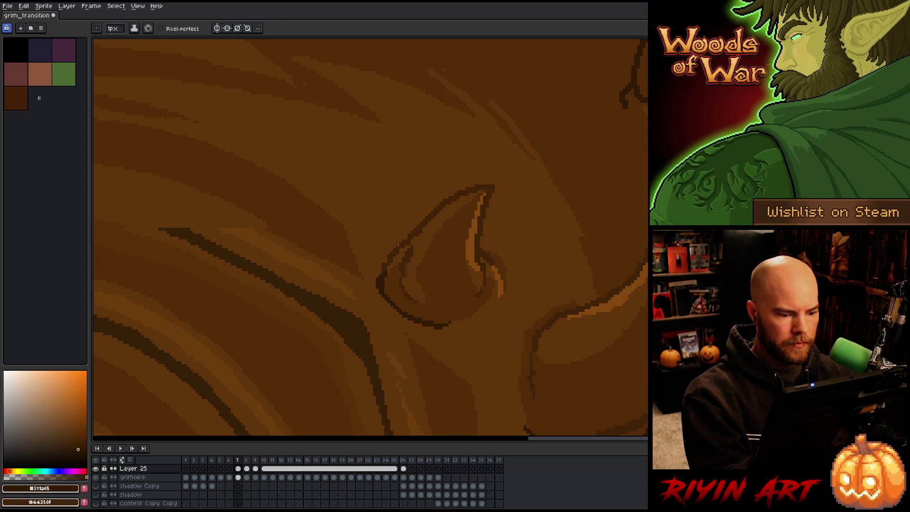
left_click(421, 315, "alt")
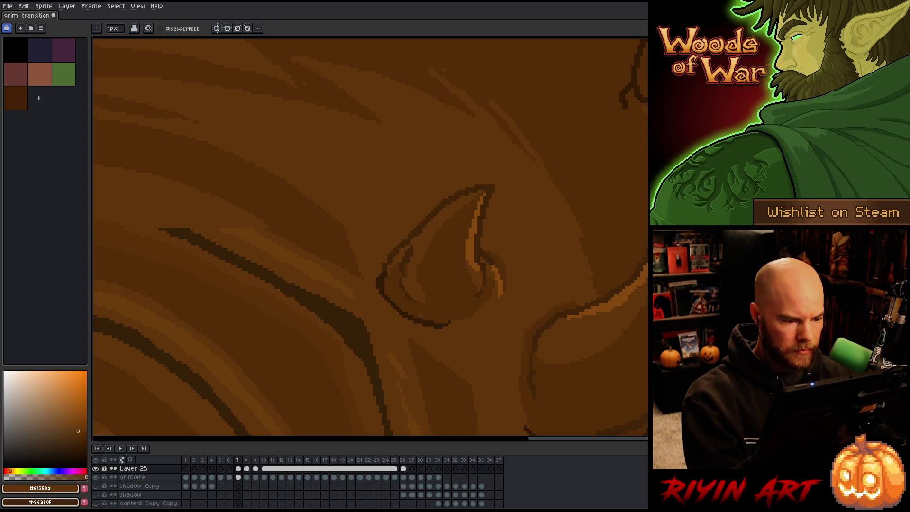
scroll(421, 315, "down", 4)
scroll(314, 308, "up", 3)
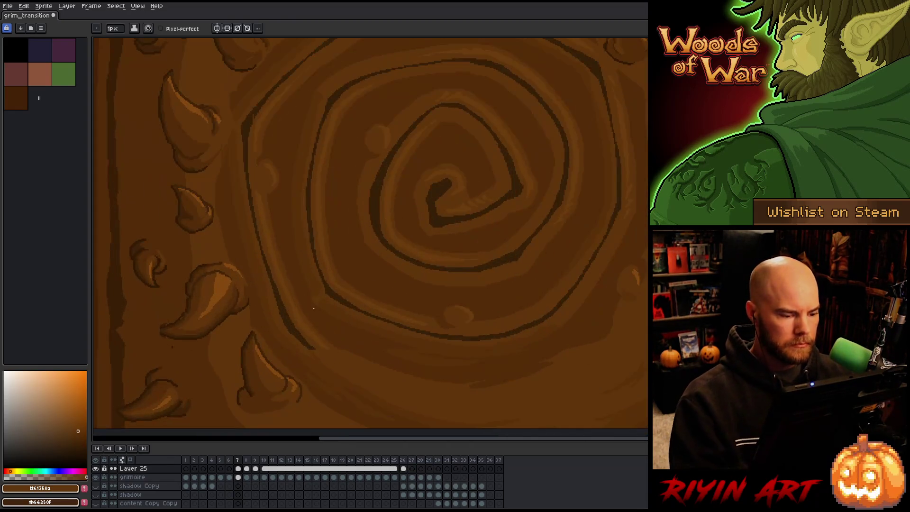
left_click(299, 335, "alt")
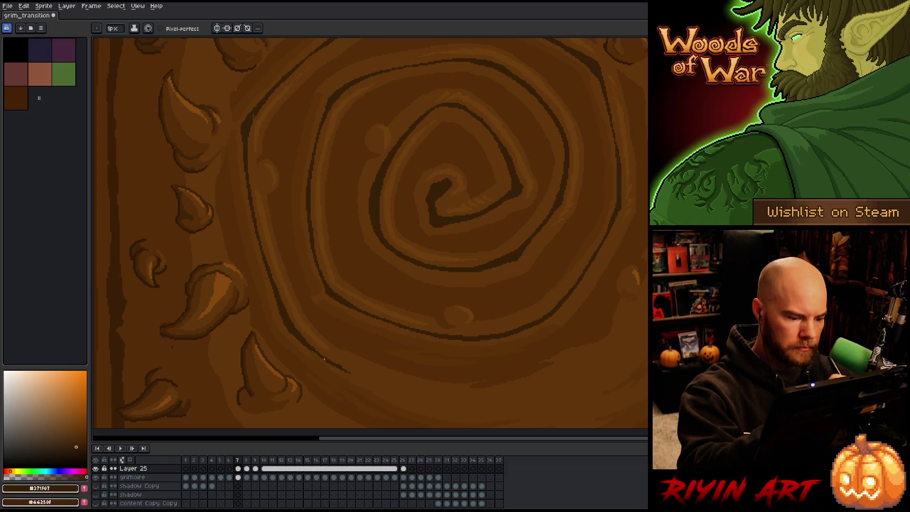
left_click(175, 352, "alt")
Step: Try flood-filling the spiral and claw regions with lighter brown, undoing each attempt
key("g")
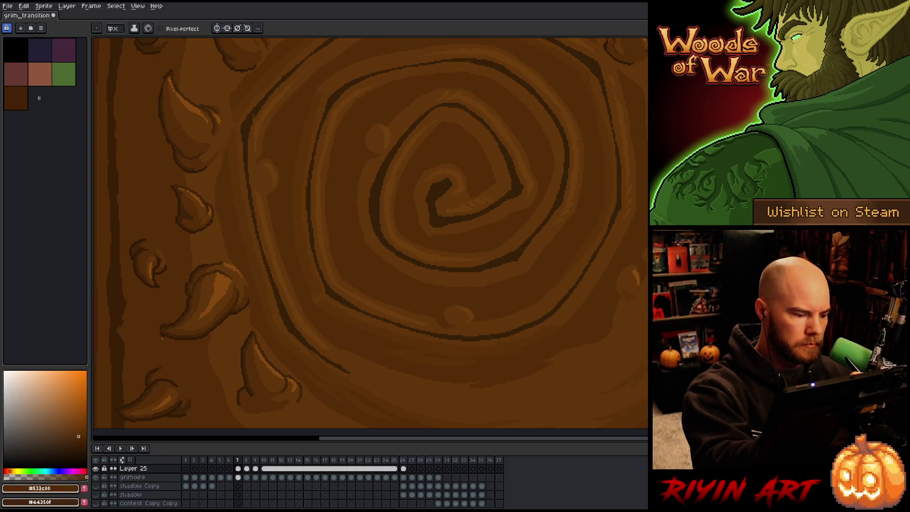
left_click(163, 337)
key("ctrl+z")
left_click(162, 337)
key("ctrl+z")
left_click(161, 332)
key("ctrl+z")
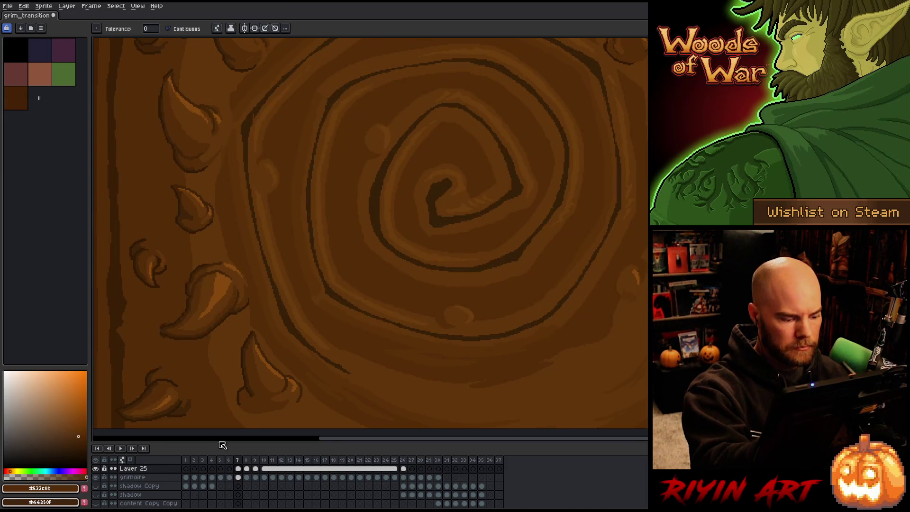
key("Down")
left_click(164, 338)
key("ctrl+z")
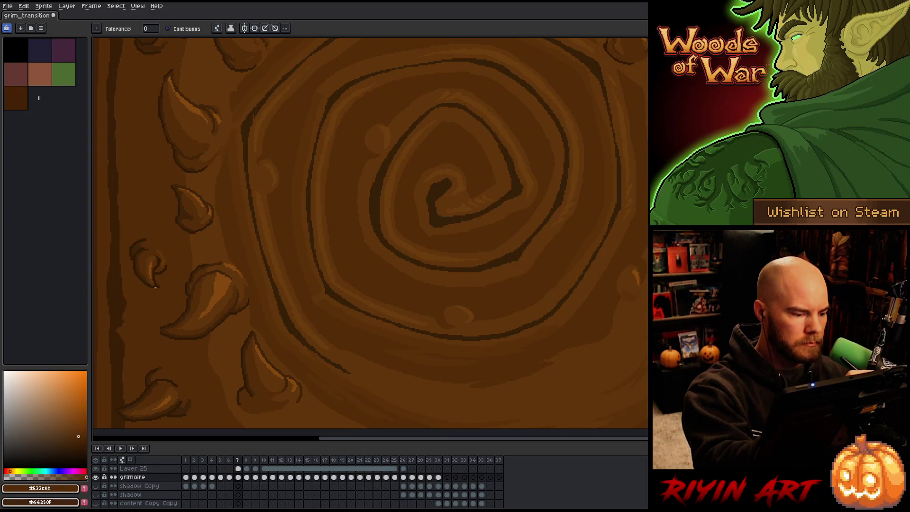
Step: Sample the dark outline colour and draw a short outline stroke on the claw in Layer 25
key("i")
scroll(158, 331, "up", 3)
left_click(187, 337)
key("b")
left_click(164, 351, "ctrl")
left_click_drag(171, 367, 162, 352)
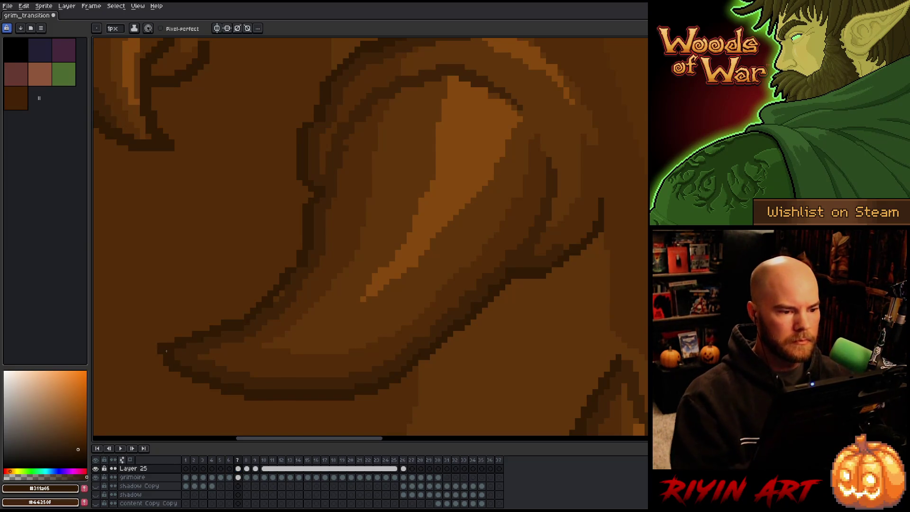
Step: Paint dark outline pixels along the claw's left and lower-left edges
scroll(194, 270, "down", 3)
scroll(195, 269, "up", 3)
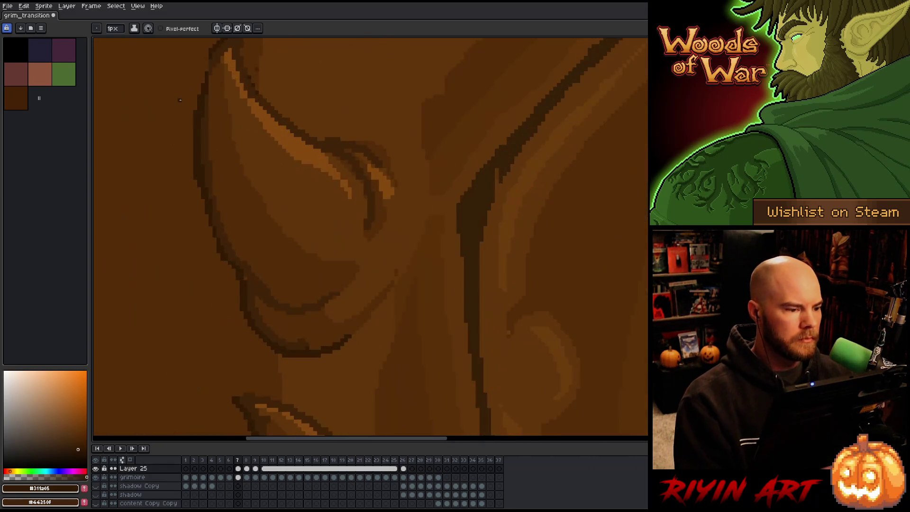
scroll(248, 143, "left", 2)
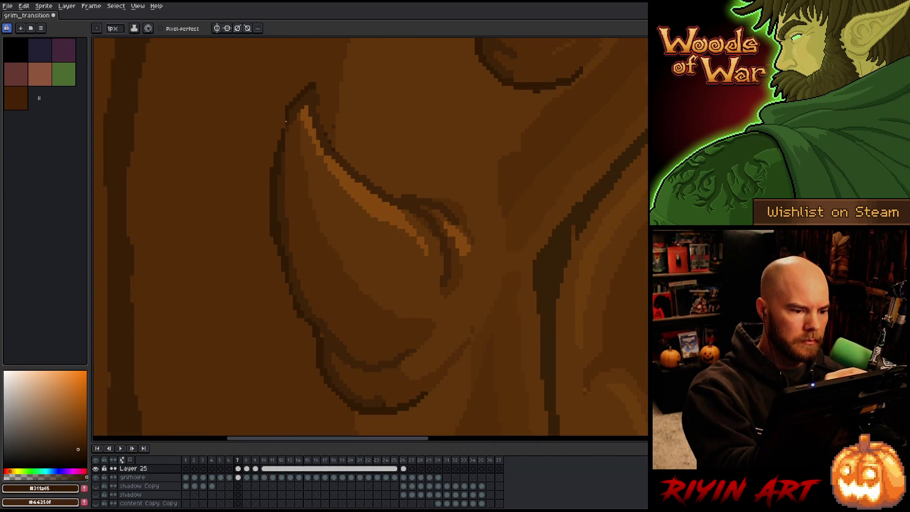
left_click(284, 137, "alt")
left_click(285, 127, "alt")
left_click_drag(284, 114, 275, 154)
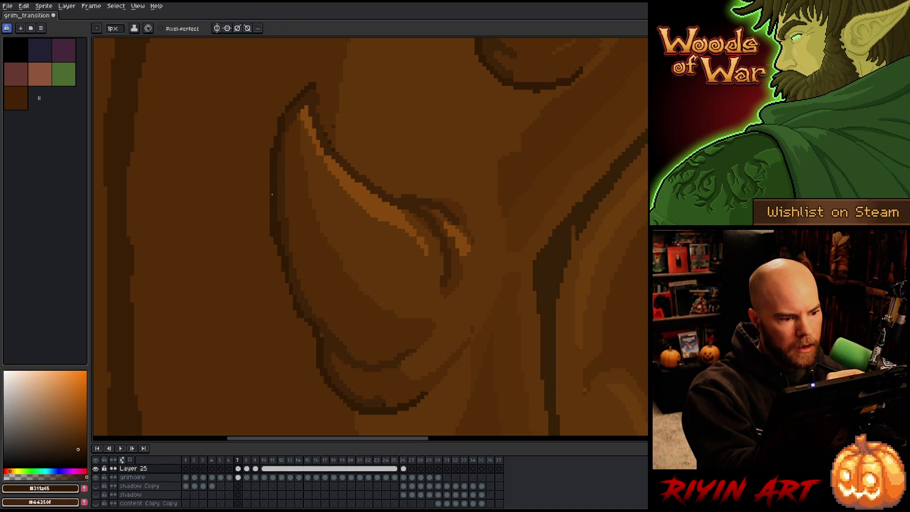
left_click_drag(285, 284, 292, 303)
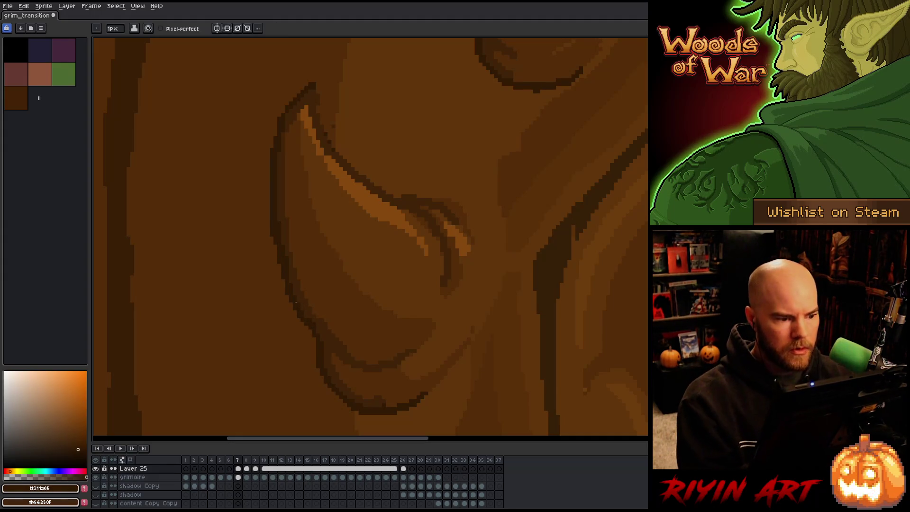
Step: Sample mid and lighter browns from the horn and zoom out to check the outline
left_click(333, 136, "alt")
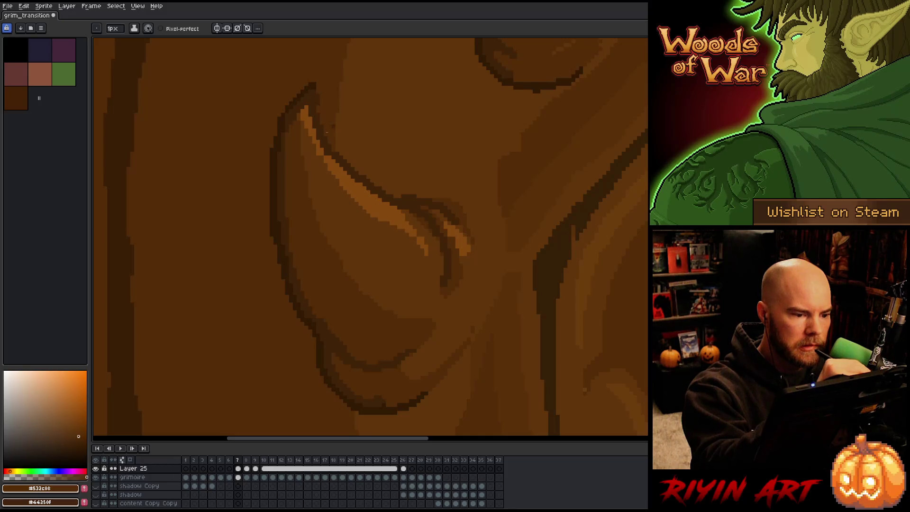
scroll(333, 221, "down", 3)
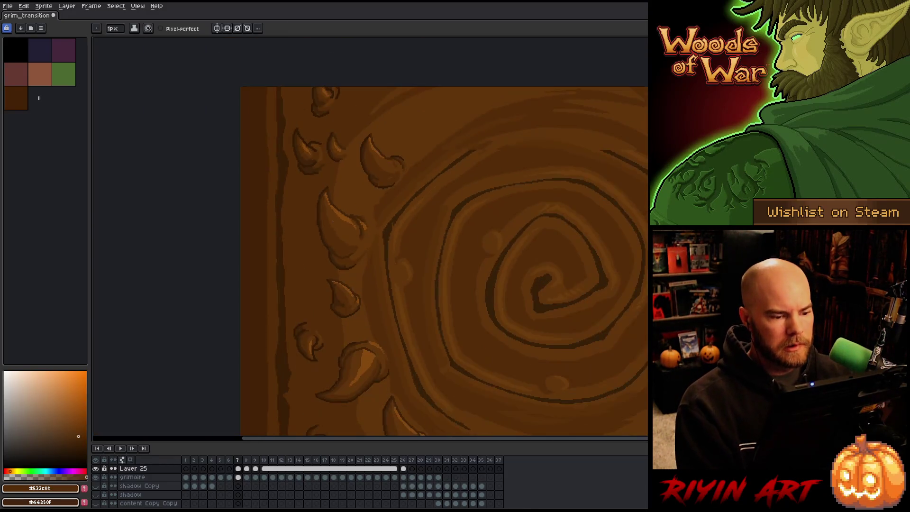
scroll(298, 147, "up", 3)
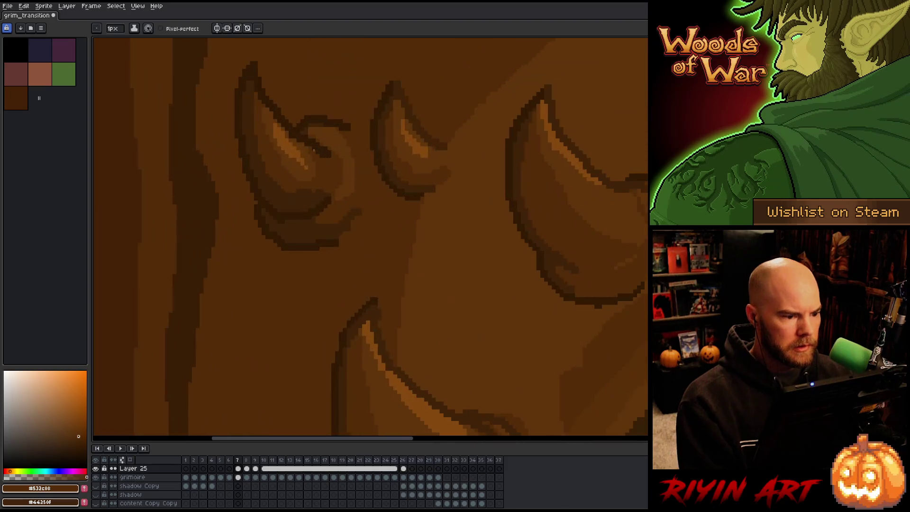
left_click(295, 140, "alt")
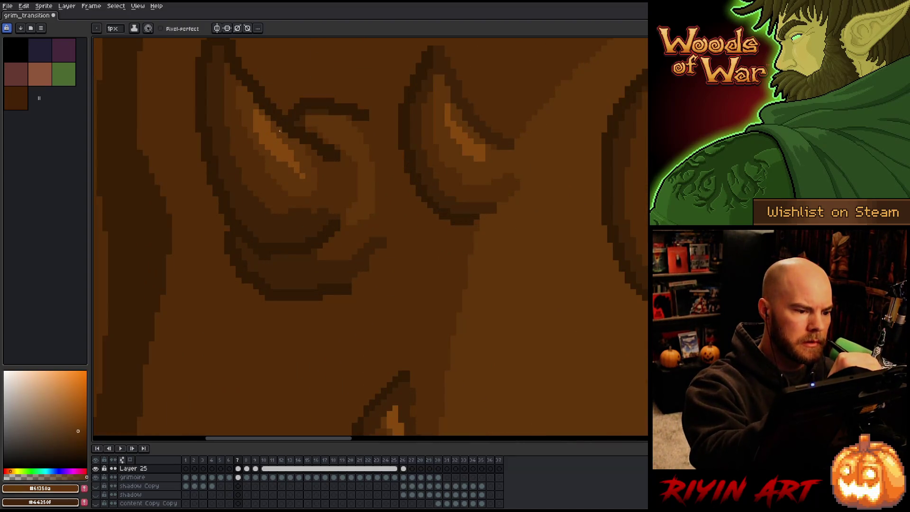
scroll(320, 198, "down", 3)
scroll(335, 137, "up", 1)
scroll(335, 138, "down", 2)
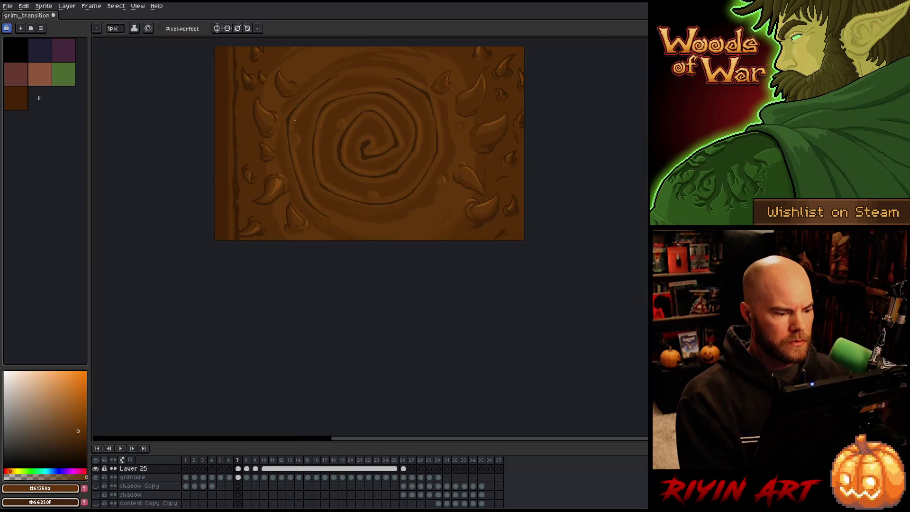
Step: Save the grim_transition animation file
scroll(295, 126, "up", 2)
key("ctrl+s")
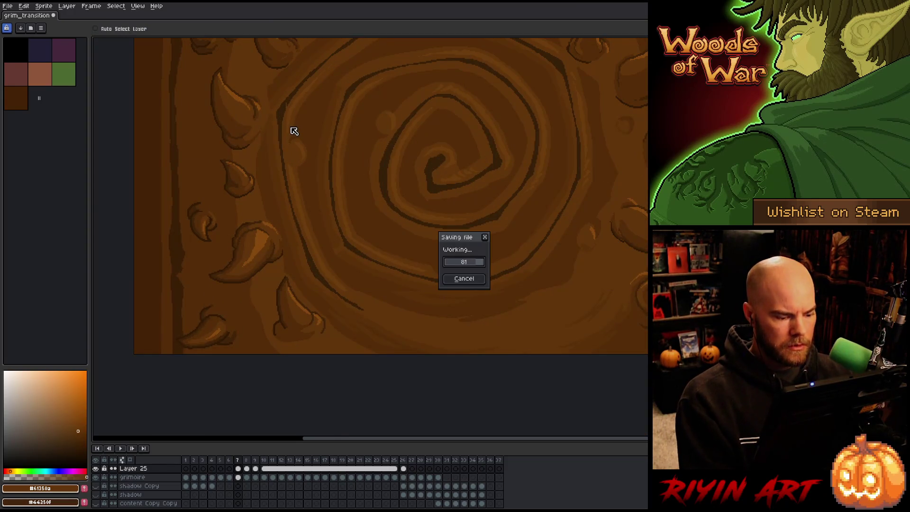
scroll(262, 225, "down", 1)
scroll(289, 315, "up", 4)
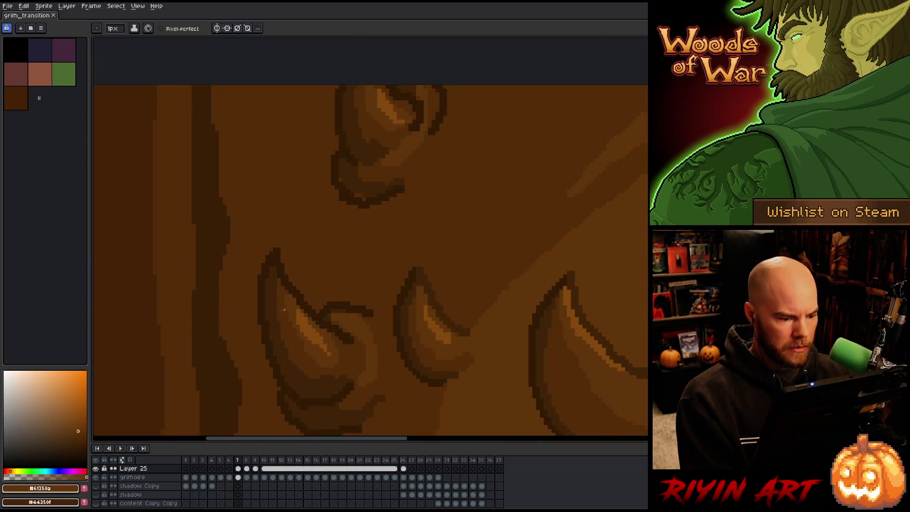
Step: Step through the timeline to frame 26 with the open green eye and zoom out
key("period")
key("period")
key("period")
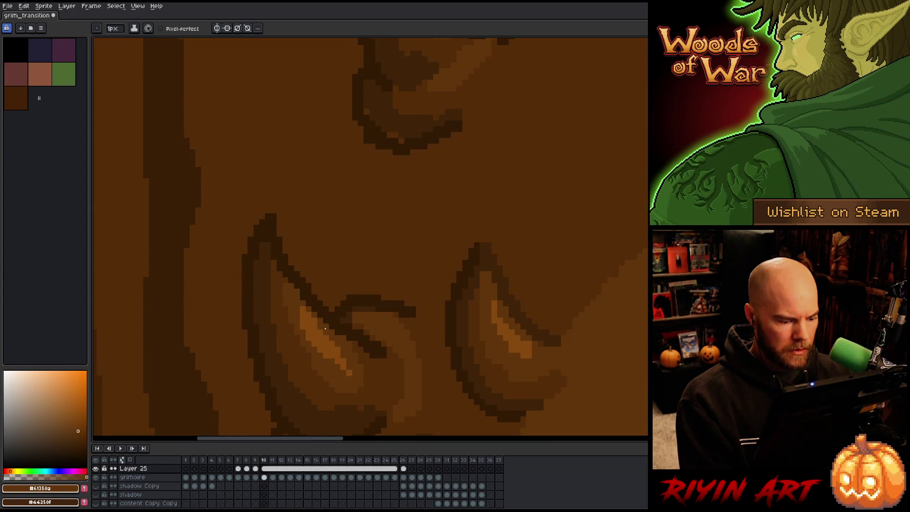
key("period")
key("period")
key("period")
key("comma")
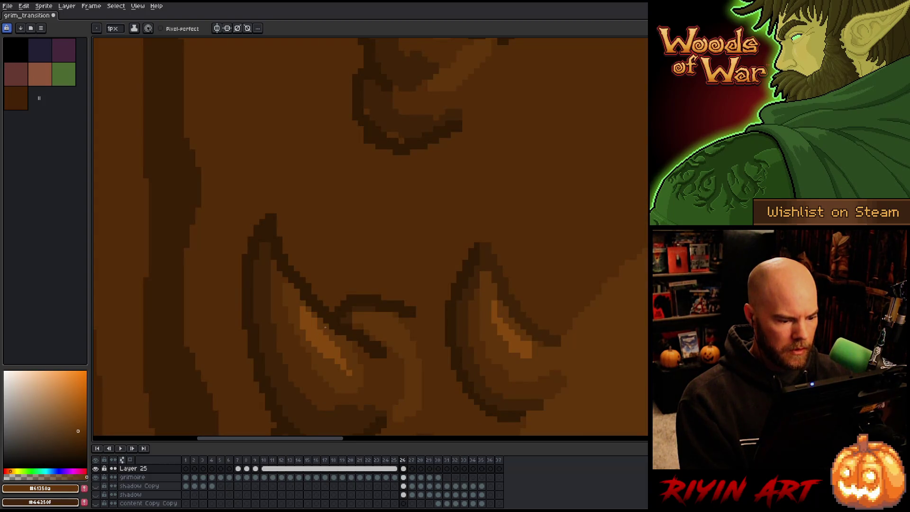
scroll(325, 327, "down", 8)
scroll(276, 270, "up", 2)
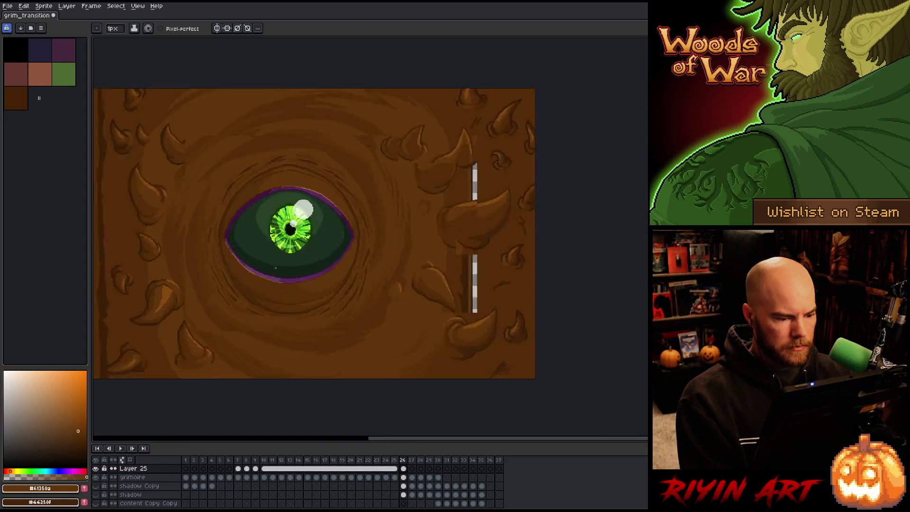
scroll(276, 268, "down", 1)
Step: Return to frame 7, recentre the spiral panel, and flip to frame 8 to compare
left_click(238, 468)
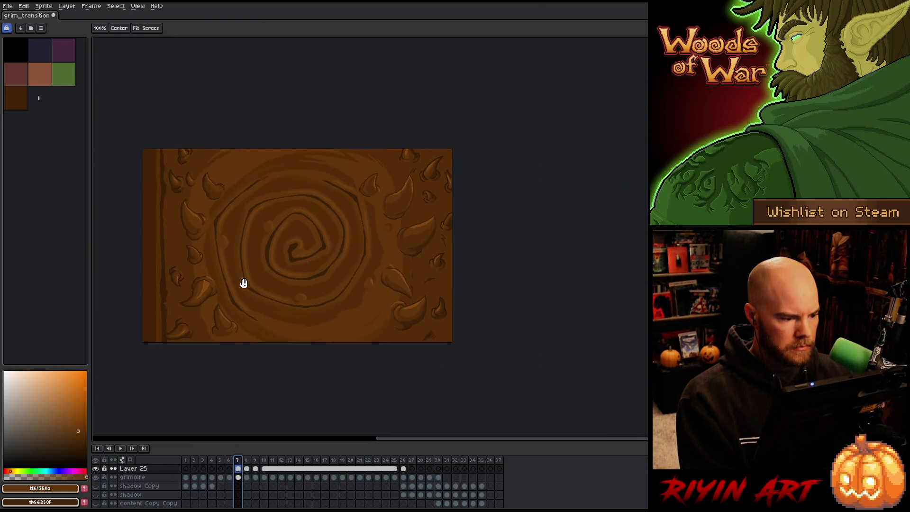
left_click_drag(243, 283, 279, 303)
key("period")
key("period")
key("comma")
scroll(213, 324, "up", 3)
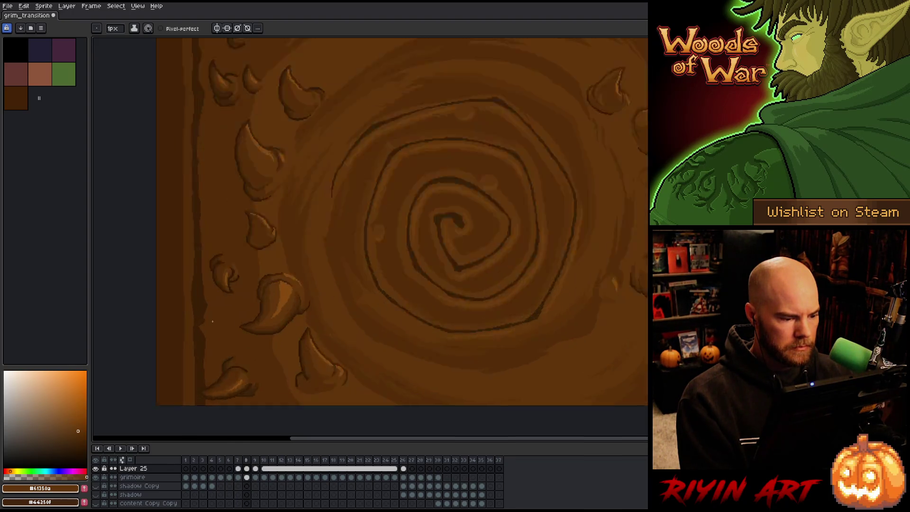
key("comma")
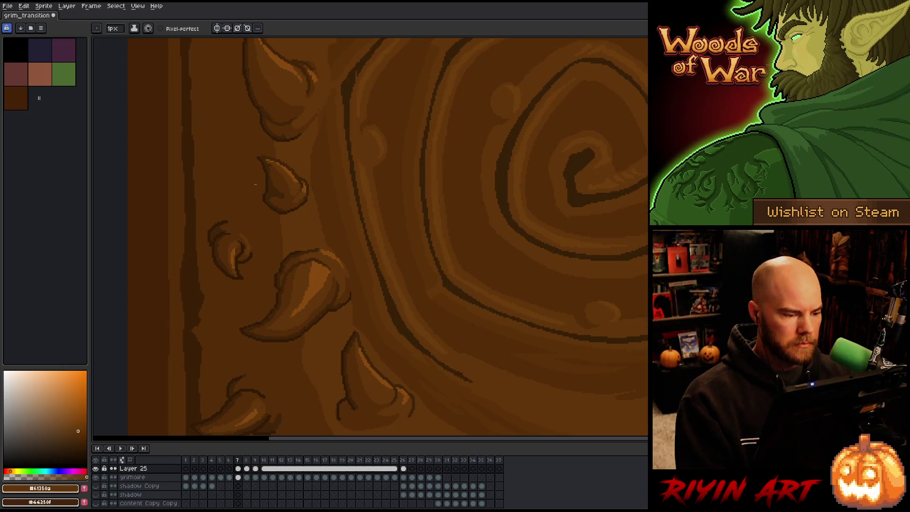
Step: Sample a dark brown and test a horn fill on frame 8, then undo it
left_click(277, 187, "alt")
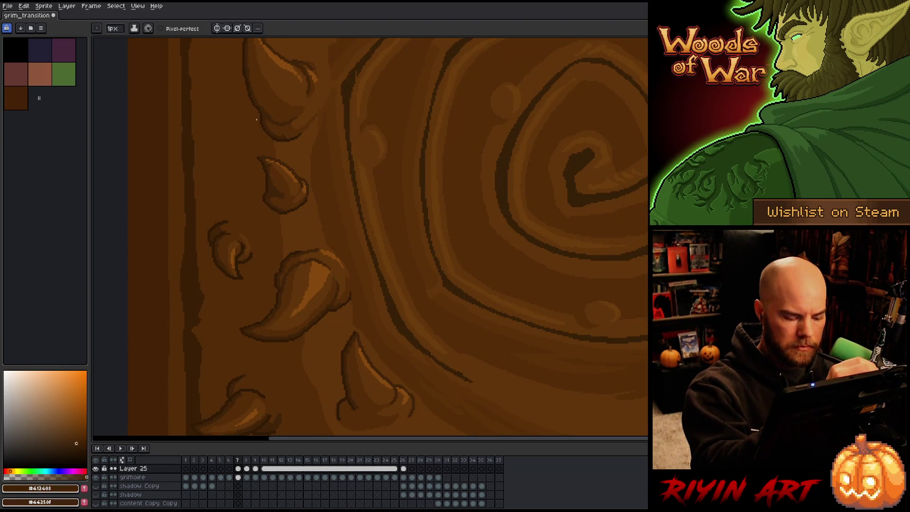
key("period")
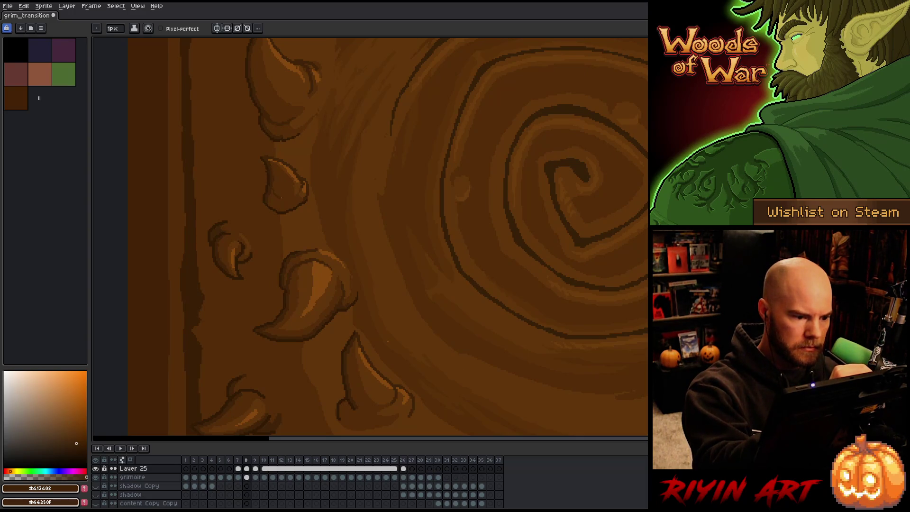
key("comma")
key("period")
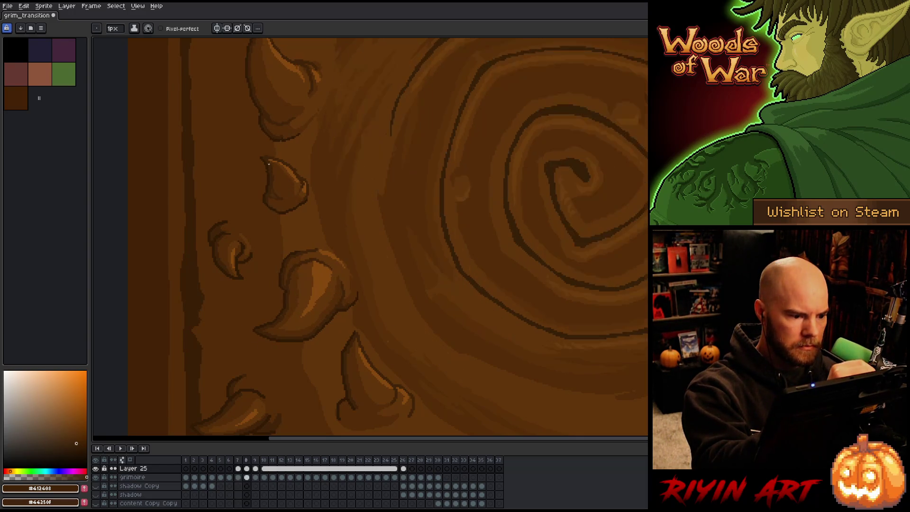
key("g")
left_click(272, 204)
key("ctrl+z")
key("b")
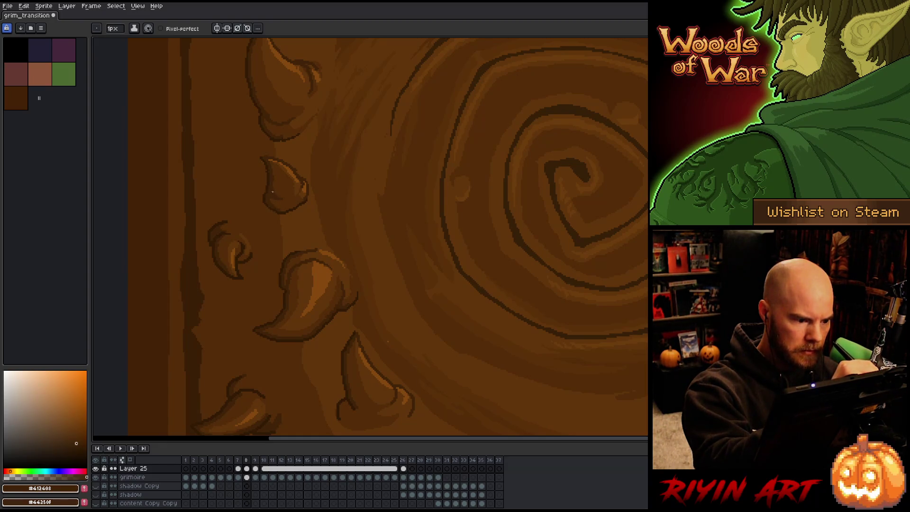
Step: Compare adjacent frames and sample a light brown from the carving
key("Right")
key("Left")
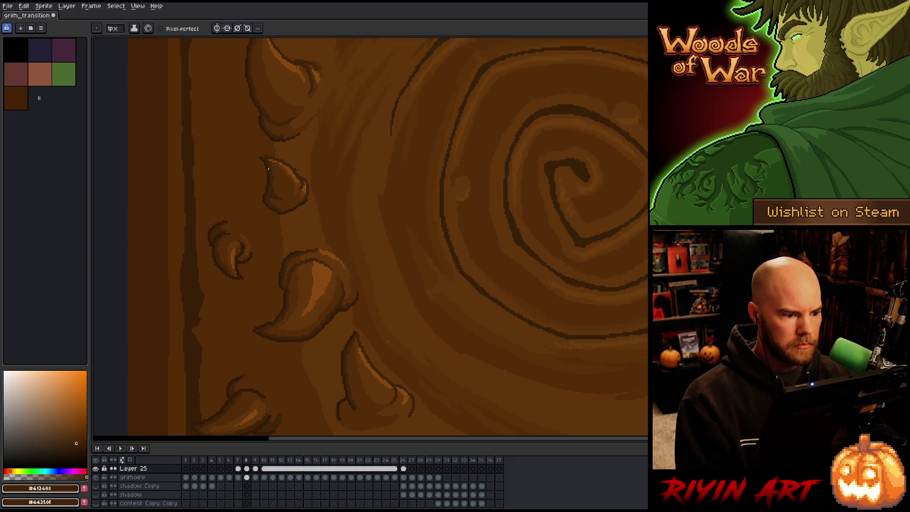
key("ctrl+z")
left_click(298, 186, "alt")
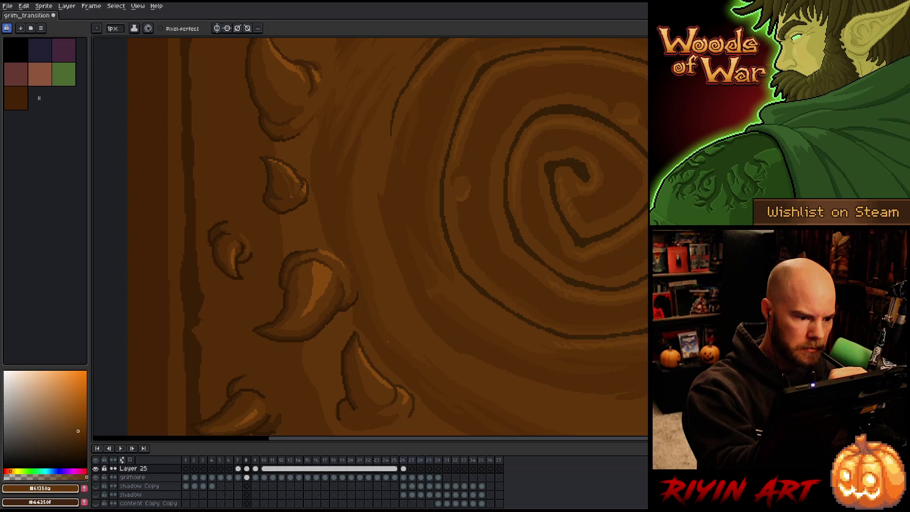
key("g")
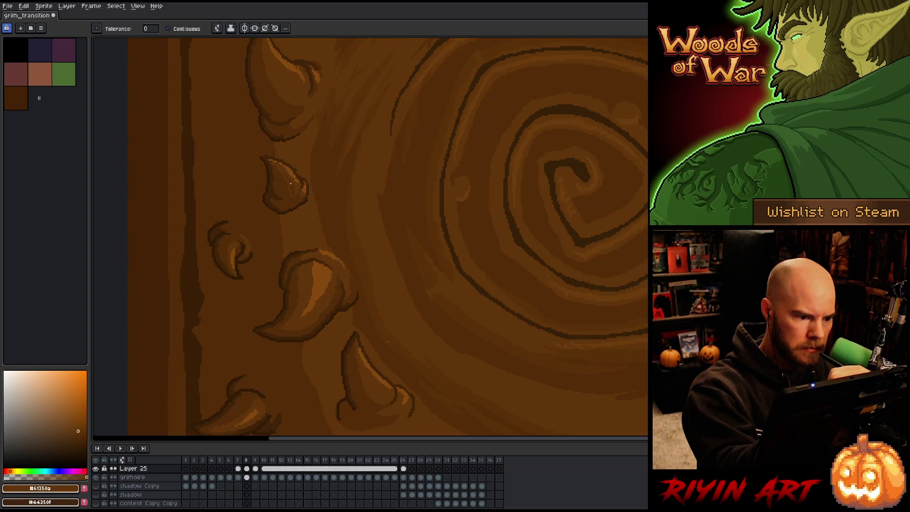
key("b")
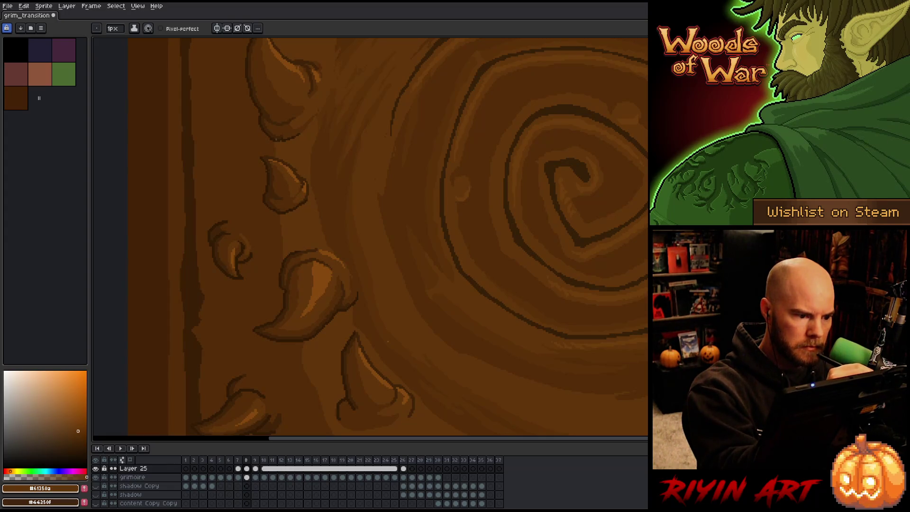
Step: Settle on frame 7 with the spiral's top in view and sample the dark groove brown
key("Right")
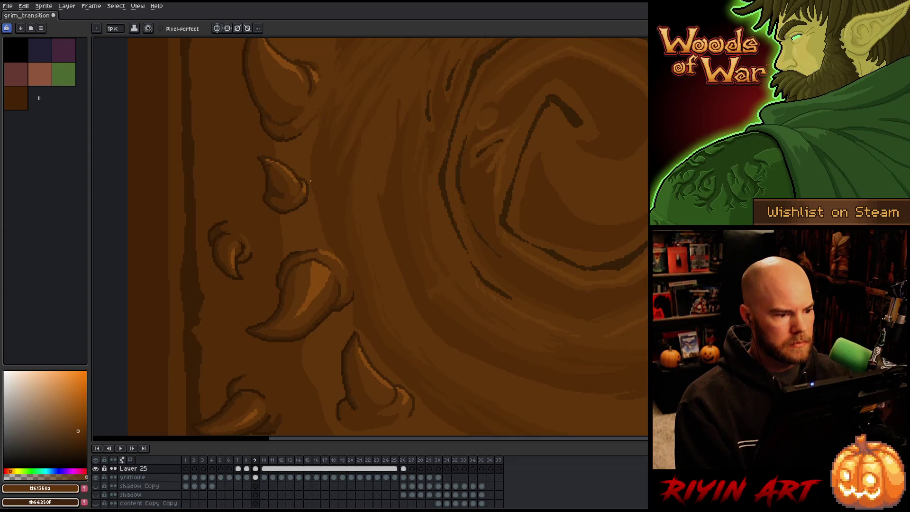
scroll(360, 199, "down", 5)
scroll(409, 210, "up", 3)
left_click_drag(409, 210, 379, 220)
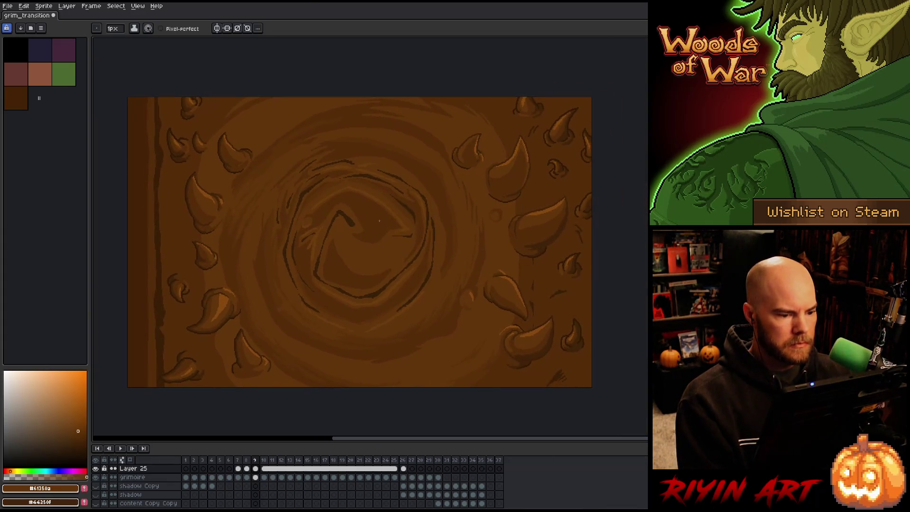
key("Left")
key("Left")
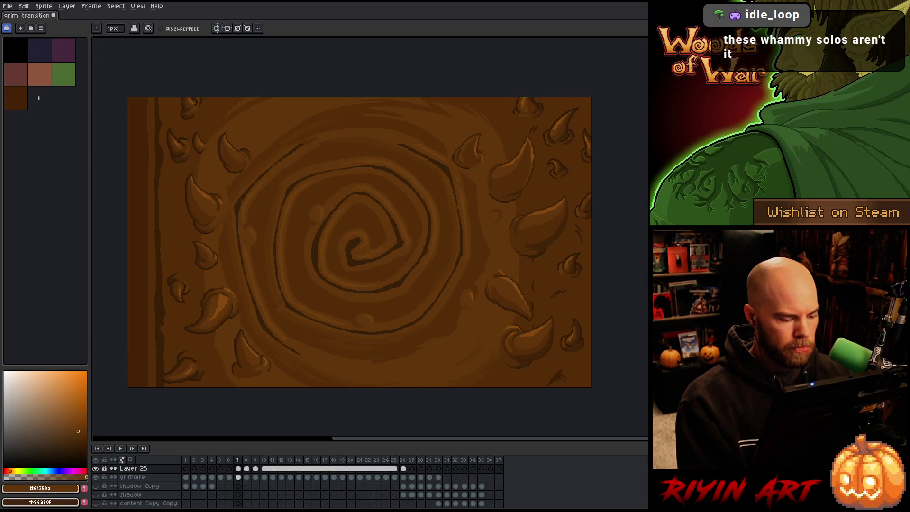
scroll(421, 114, "up", 2)
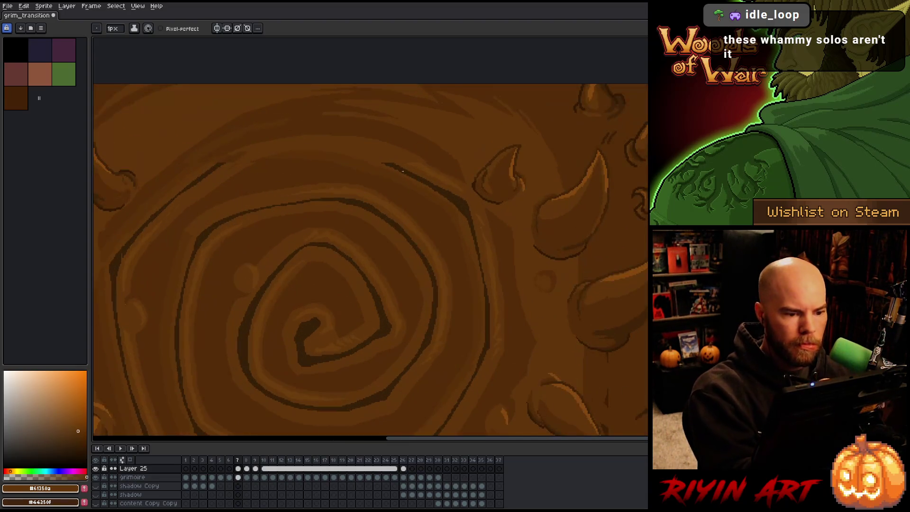
left_click_drag(394, 249, 418, 296)
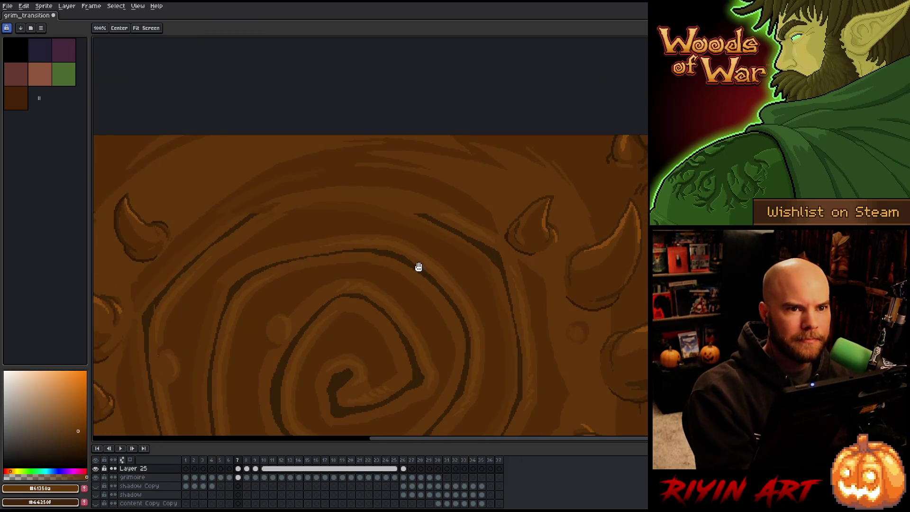
key("b")
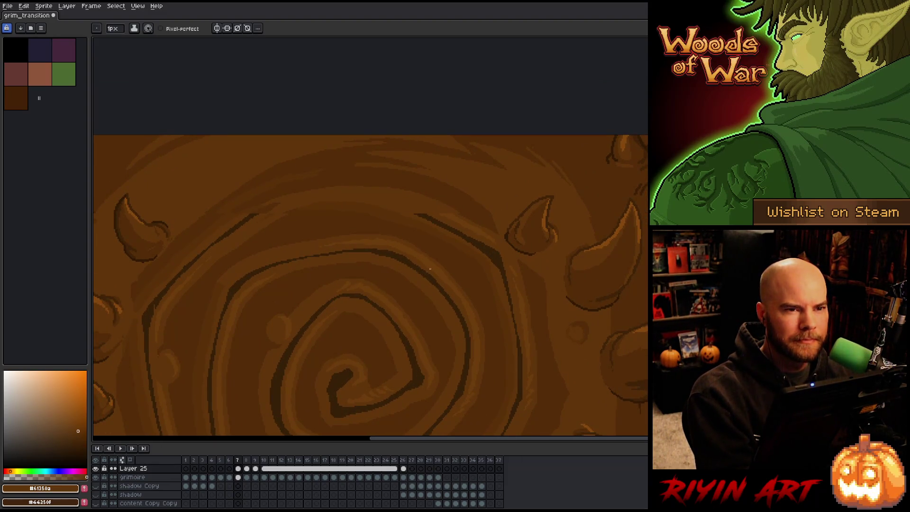
left_click(459, 228, "alt")
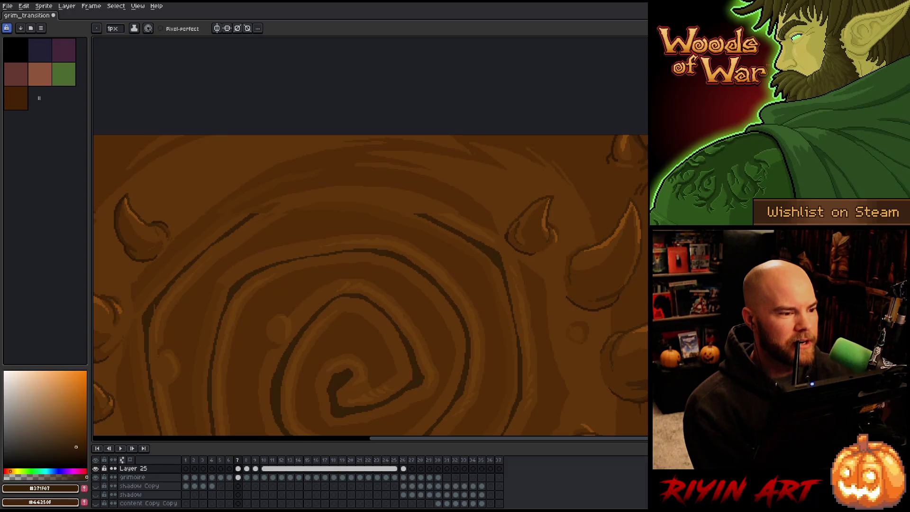
Step: Pick the spiral groove's dark brown #371f07 as the pencil colour
scroll(249, 390, "down", 2)
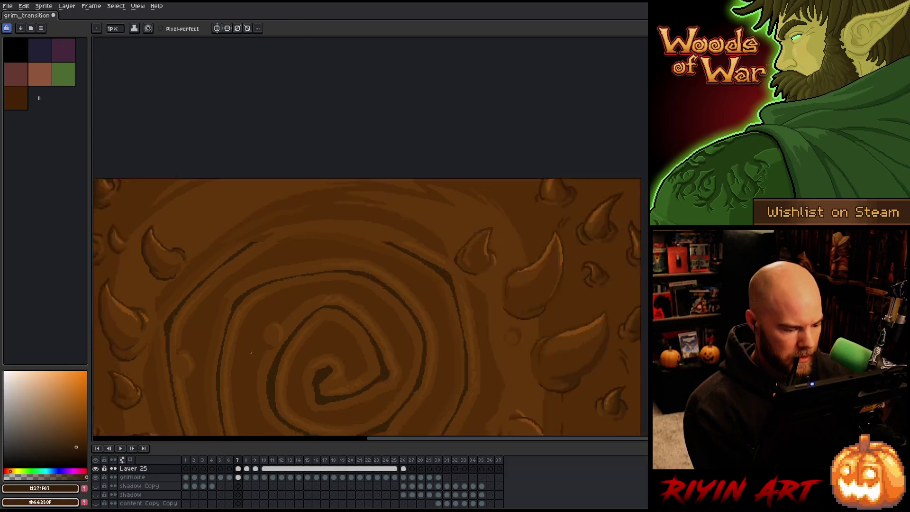
Step: Toggle Layer 25's visibility to compare, then bring the spiral's top edge into view
scroll(239, 332, "up", 1)
scroll(221, 229, "down", 1)
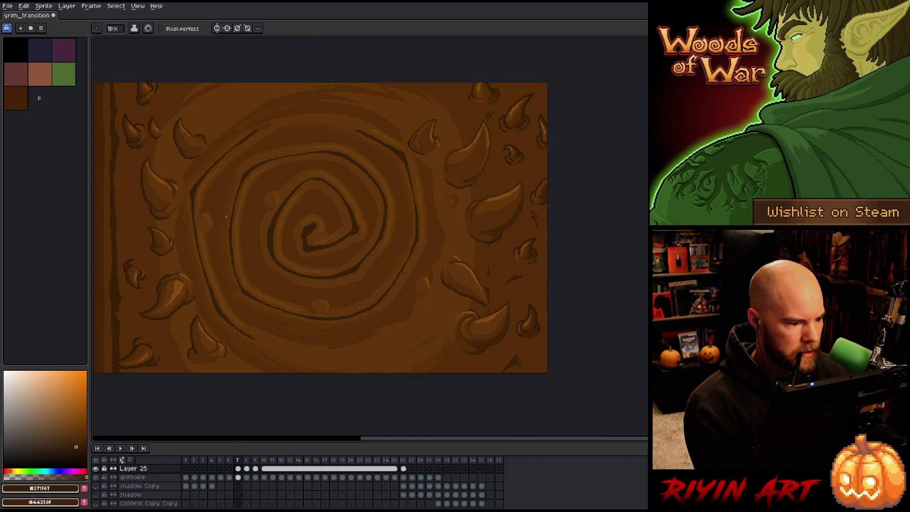
scroll(219, 199, "up", 1)
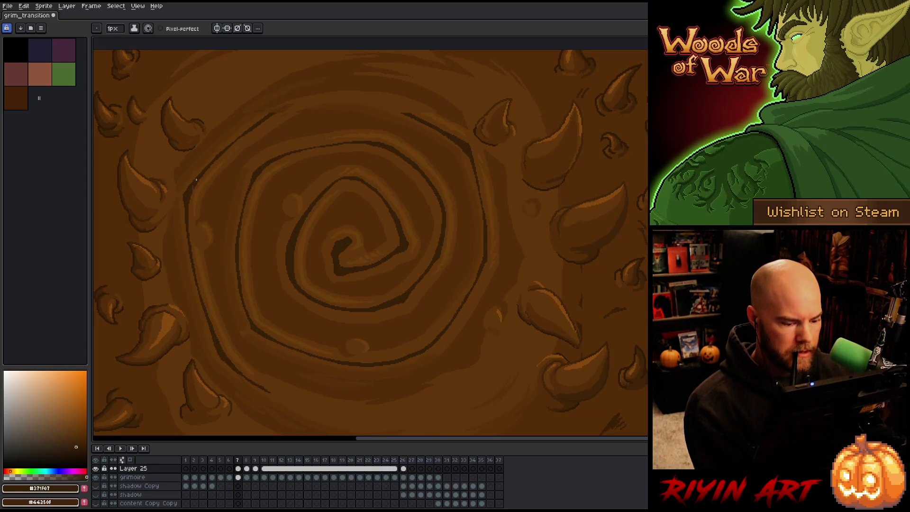
left_click(96, 469)
left_click(96, 468)
left_click(96, 469)
left_click(95, 469)
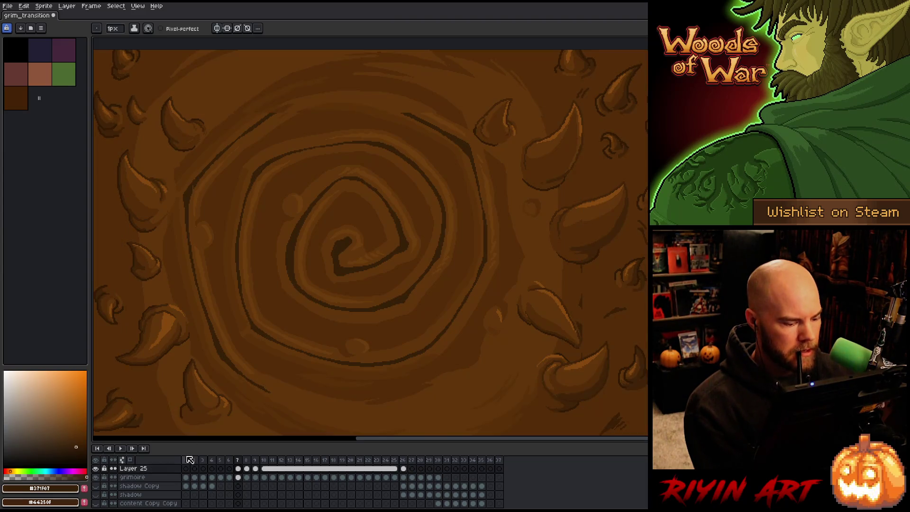
scroll(169, 112, "up", 2)
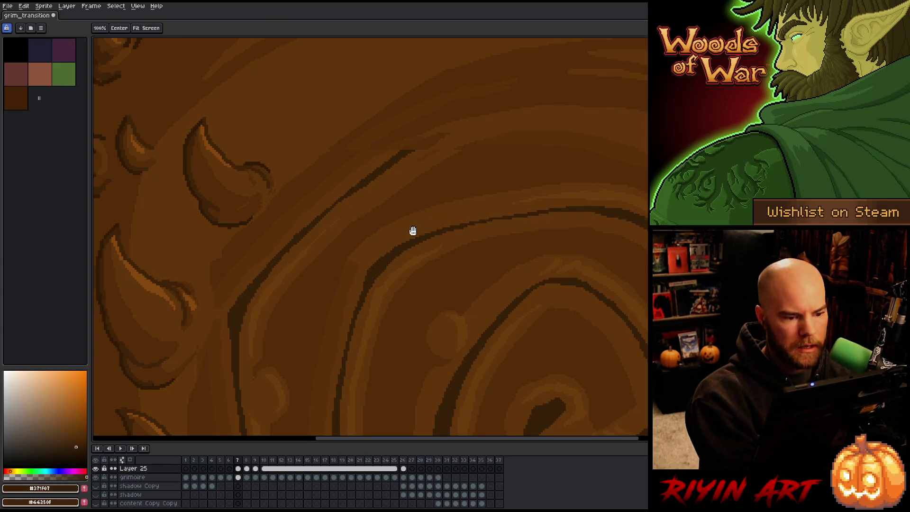
left_click_drag(412, 230, 322, 259)
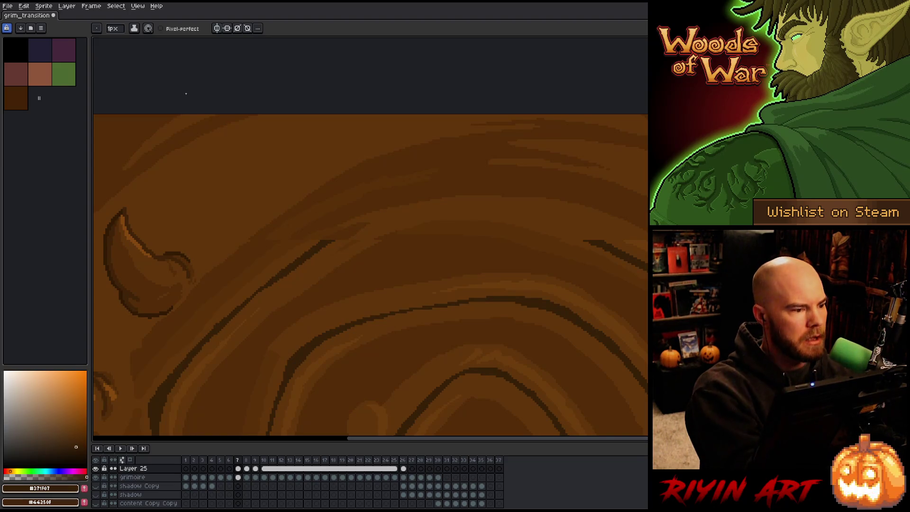
Step: Set the pencil to 2px and draw the dark groove along the outer ring's top
left_click(112, 28)
left_click(113, 41)
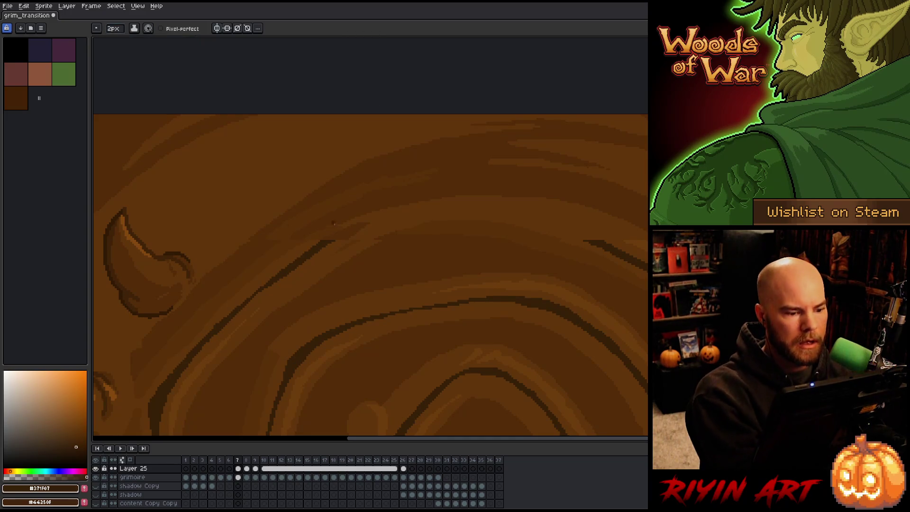
mouse_move(332, 240)
left_mouse_down()
mouse_move(417, 208)
mouse_move(309, 255)
mouse_move(428, 203)
mouse_move(470, 196)
left_mouse_up()
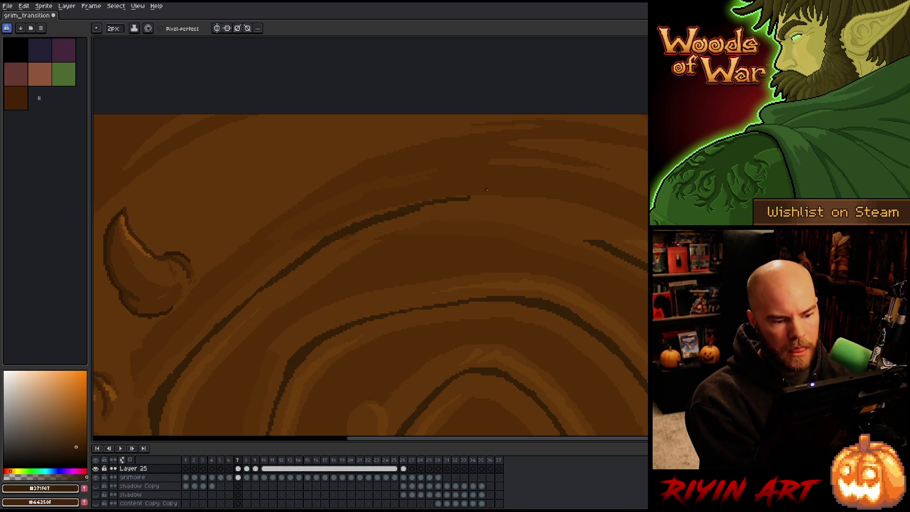
left_click_drag(587, 240, 509, 217)
key("ctrl+z")
key("ctrl+z")
left_click(487, 200, "alt")
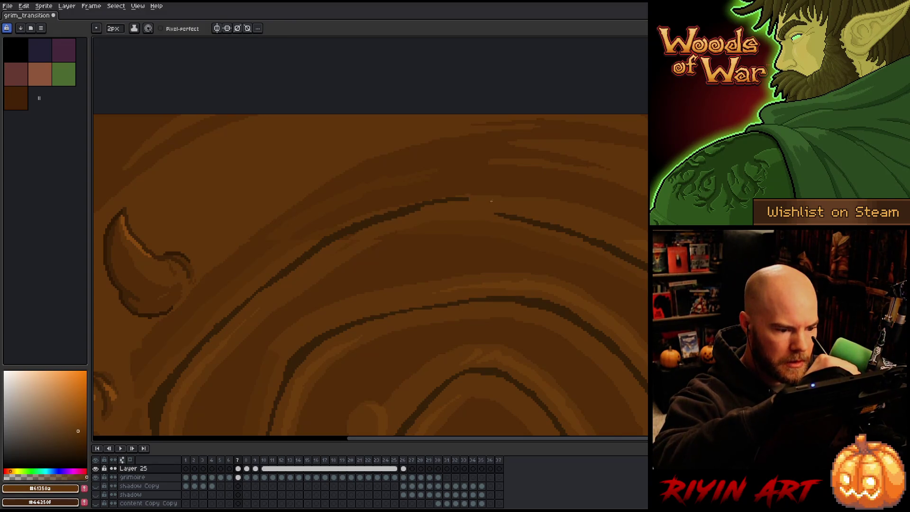
Step: Sample mid-brown wood colours, ending on #532c08
key("alt")
left_click(299, 221, "alt")
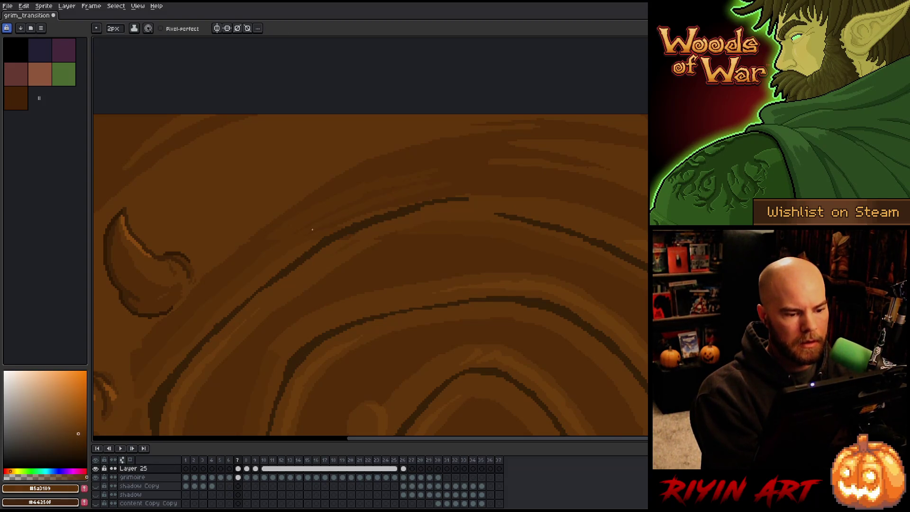
left_click(268, 236, "alt")
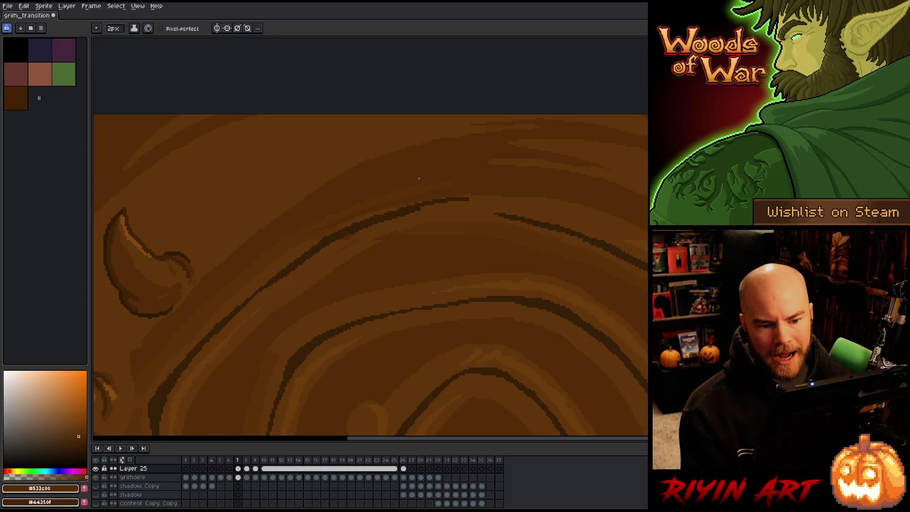
scroll(369, 275, "down", 1)
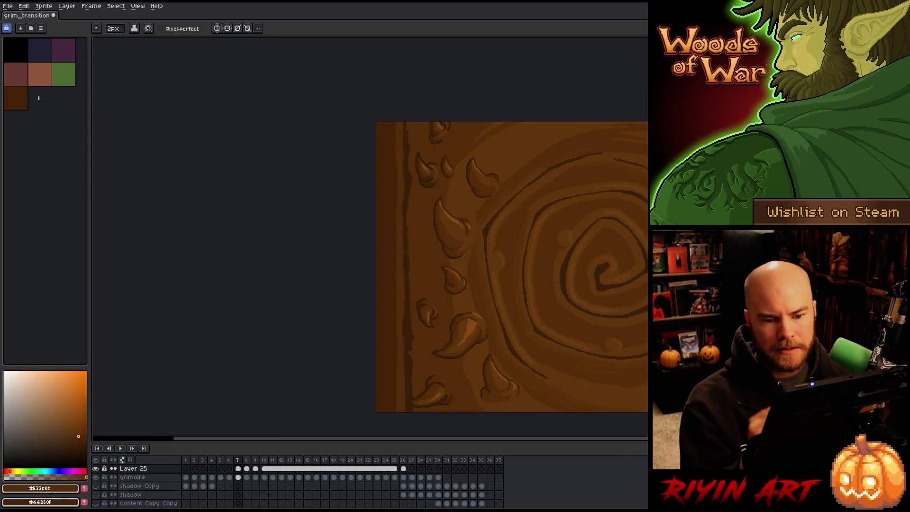
Step: Step back and forth through frames 6 to 11, comparing neighbouring frames
scroll(500, 172, "down", 2)
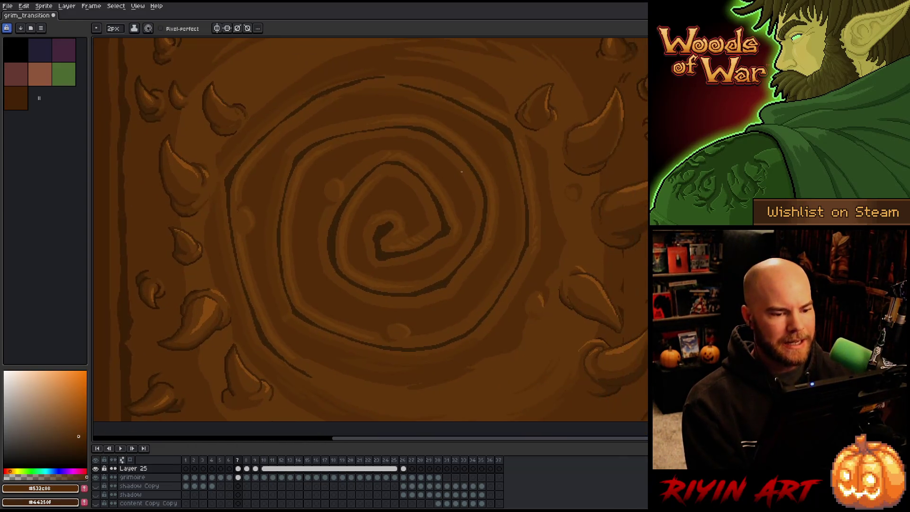
scroll(425, 186, "down", 1)
key("comma")
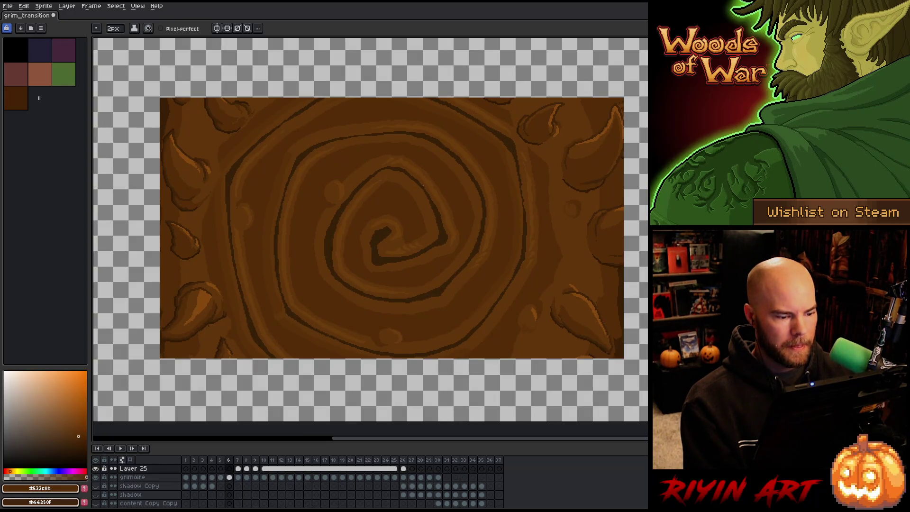
scroll(422, 185, "up", 3)
key("period")
key("comma")
key("period")
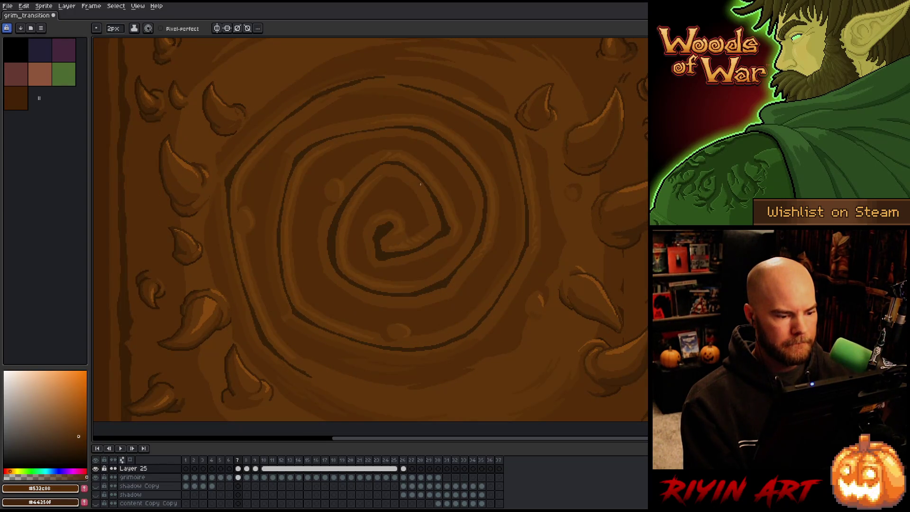
key("period")
key("comma")
key("period")
key("period")
key("period")
key("period")
key("period")
key("comma")
key("comma")
key("comma")
key("period")
key("period")
key("comma")
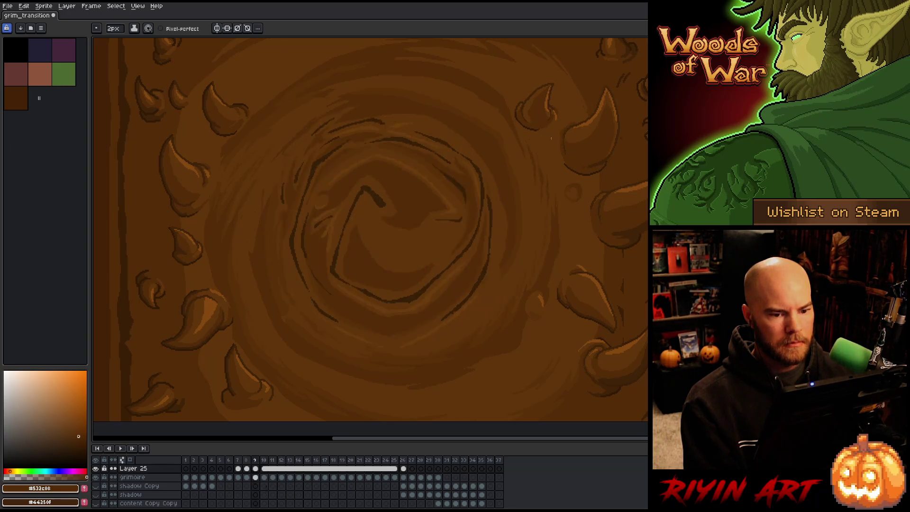
Step: Zoom in on the upper-right horns, then jump ahead to frame 25 and zoom out
key("comma")
key("comma")
scroll(639, 112, "up", 4)
left_click_drag(636, 107, 529, 203)
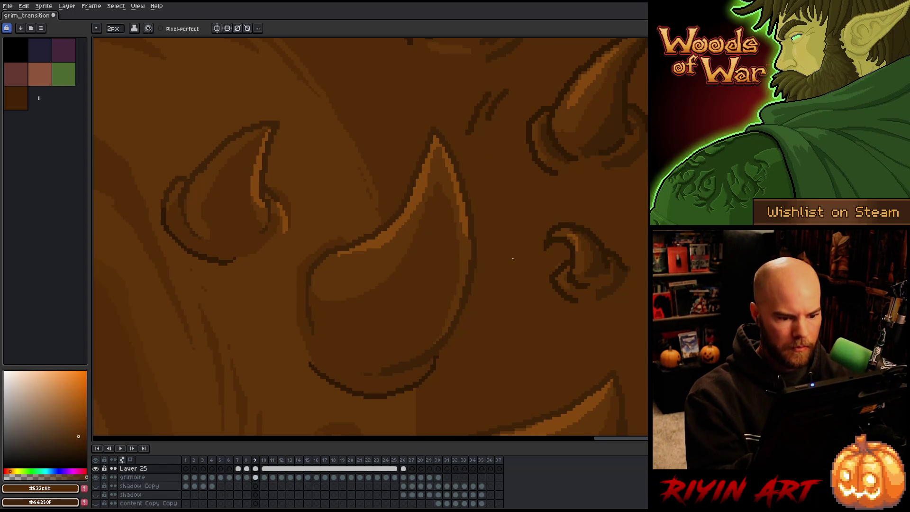
key("period")
key("period")
key("period")
key("period")
key("period")
key("period")
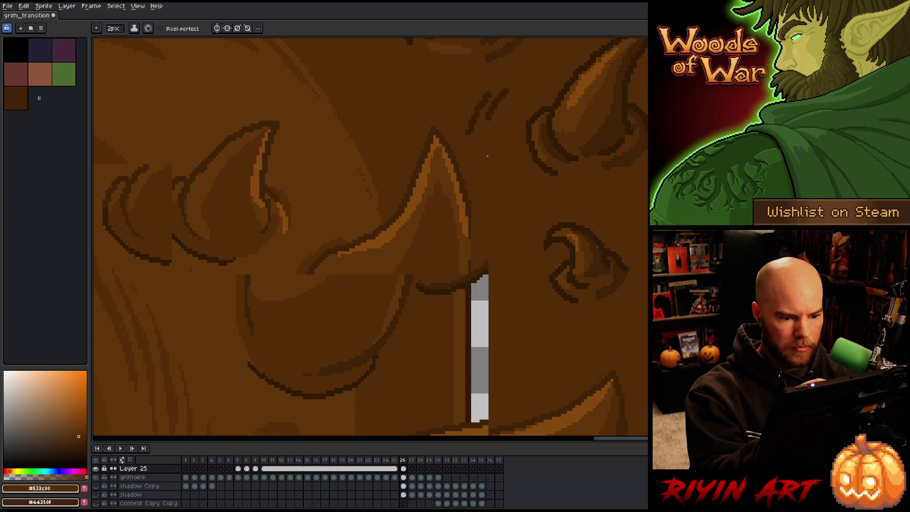
key("comma")
scroll(404, 196, "down", 5)
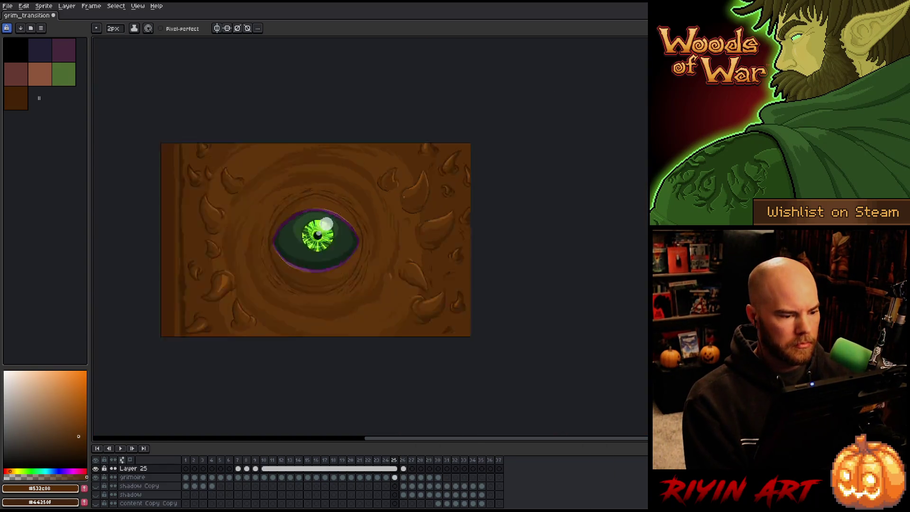
scroll(403, 196, "up", 2)
left_click_drag(366, 244, 321, 205)
key("comma")
key("comma")
key("comma")
key("Return")
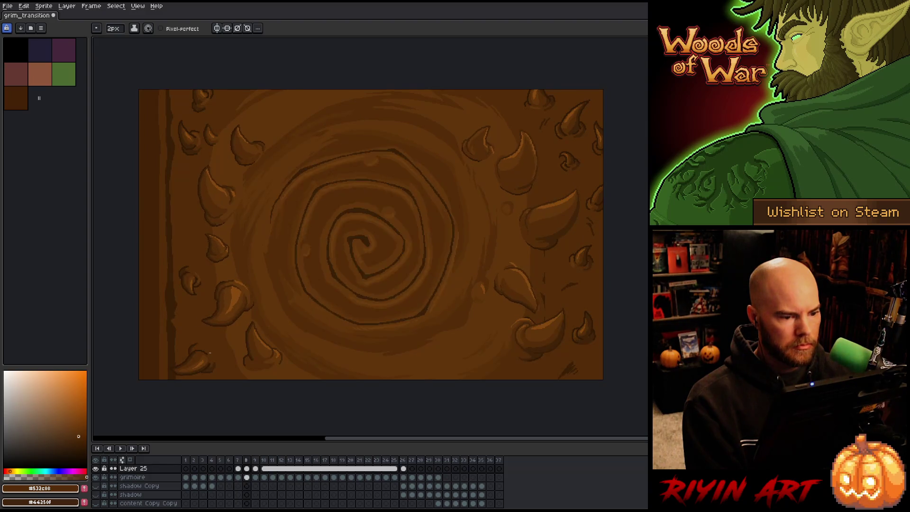
key("comma")
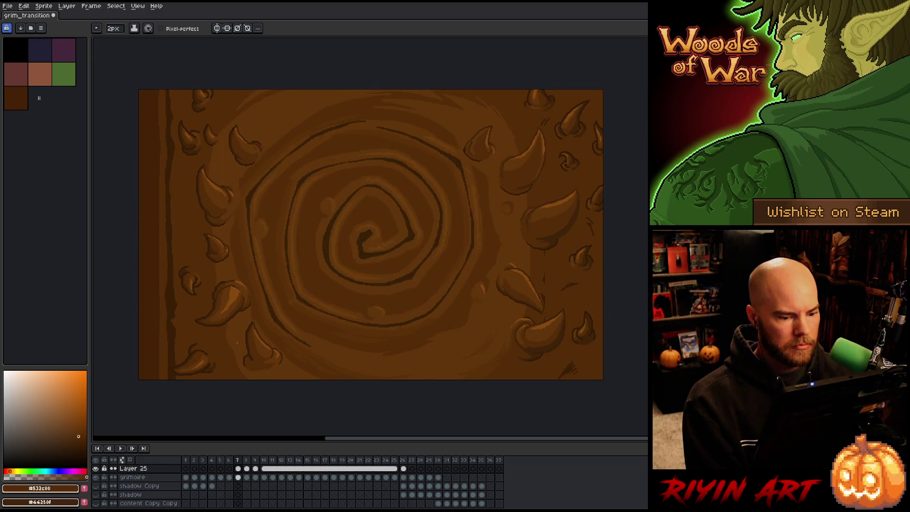
key("period")
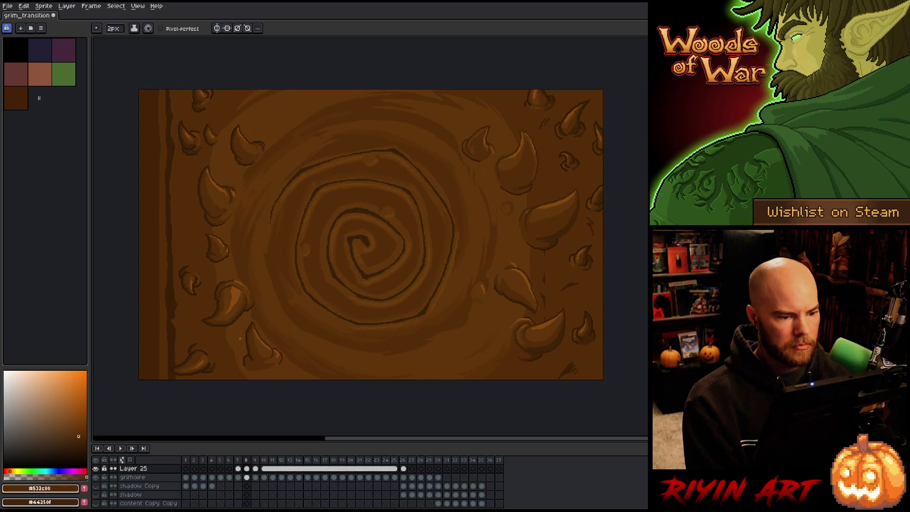
key("comma")
key("period")
key("comma")
scroll(284, 190, "up", 3)
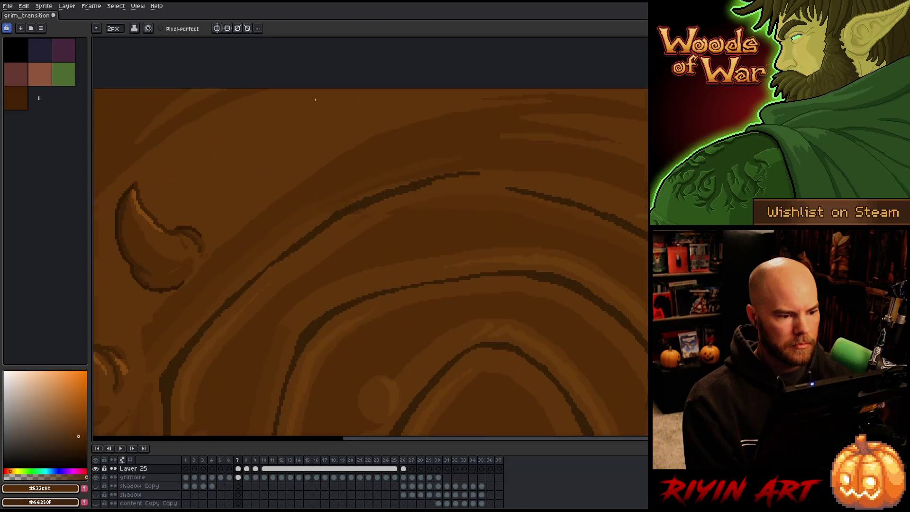
Step: Eyedrop the dark groove brown and fill the gap in the upper groove line, thickening its curve
left_click(531, 191, "alt")
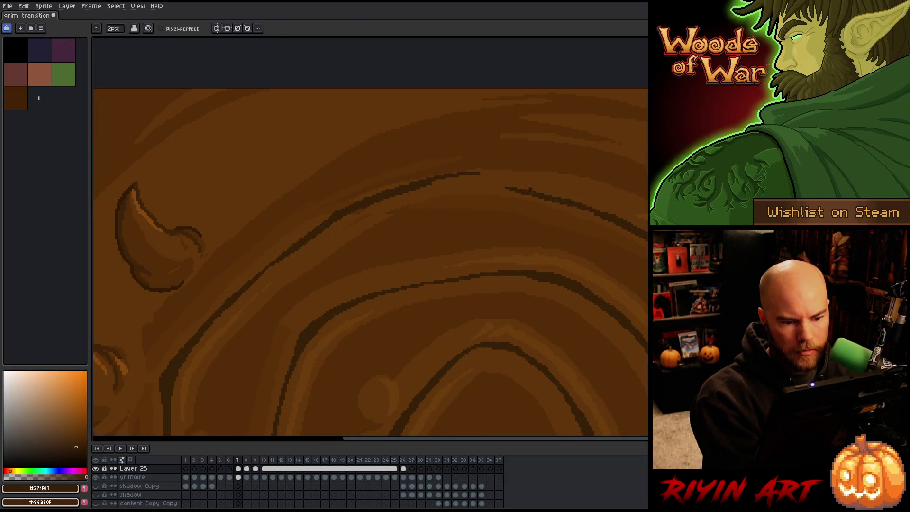
mouse_move(517, 190)
left_mouse_down()
mouse_move(441, 180)
mouse_move(477, 177)
mouse_move(546, 195)
left_mouse_up()
left_click_drag(469, 177, 502, 183)
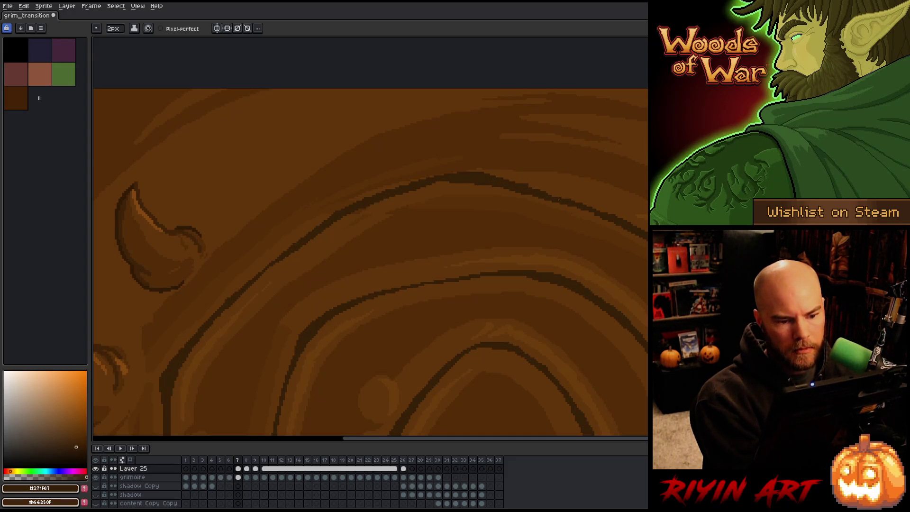
Step: Sample mid and darker wood browns on frame 7, checking the fix against frame 8
left_click(547, 184, "alt")
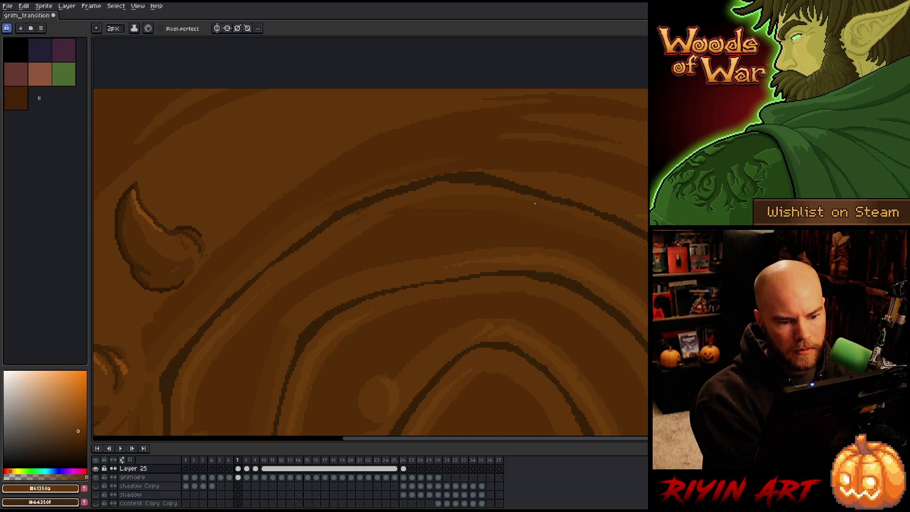
left_click(534, 197, "alt")
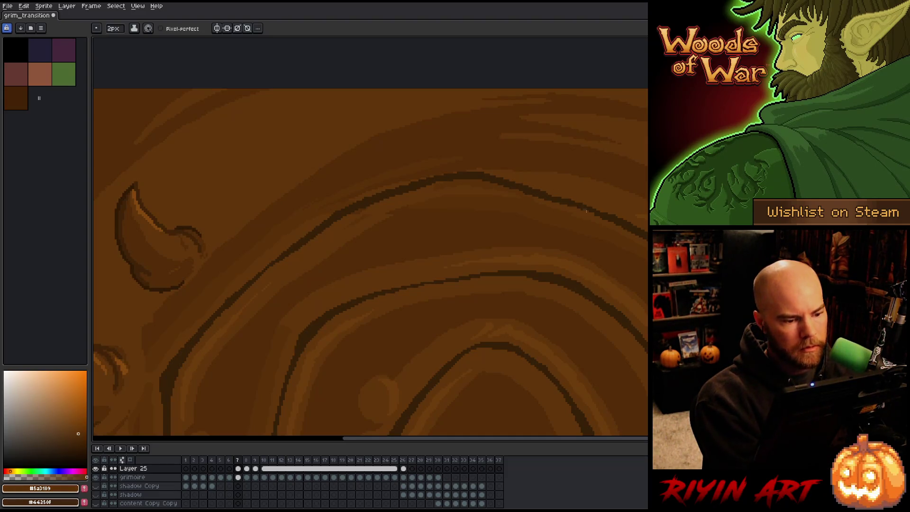
left_click(366, 210, "alt")
left_click(319, 214, "alt")
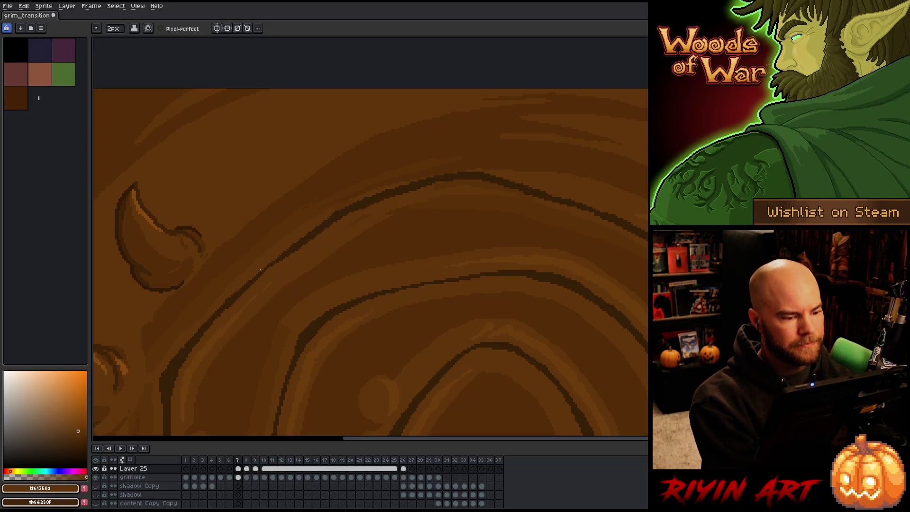
scroll(263, 278, "down", 3)
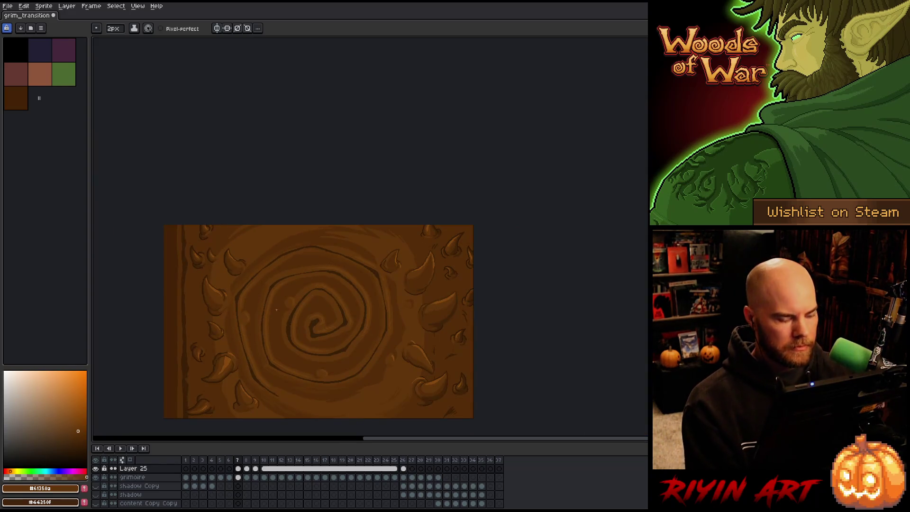
key("period")
key("comma")
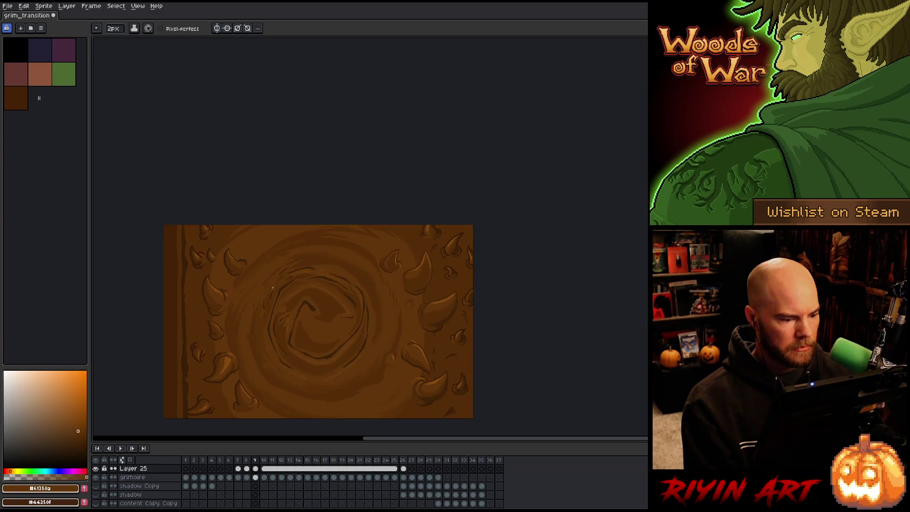
scroll(247, 246, "up", 2)
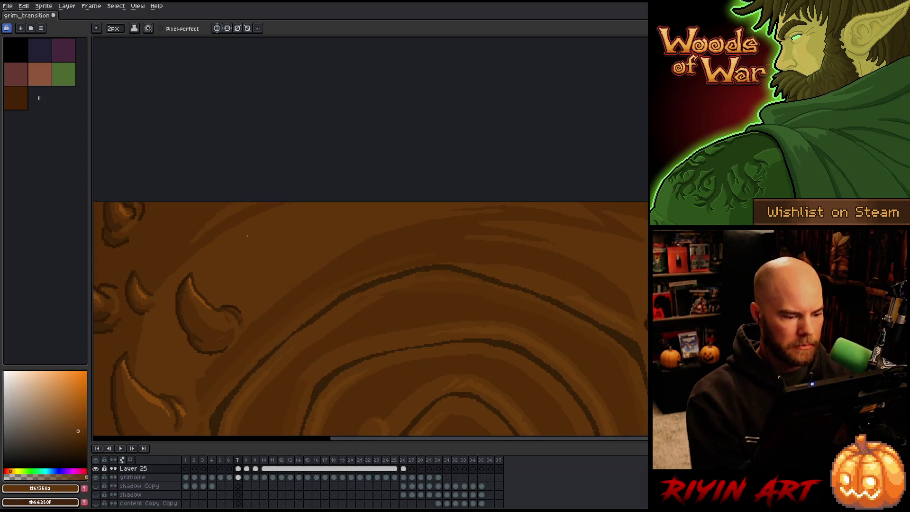
left_click(325, 279, "alt")
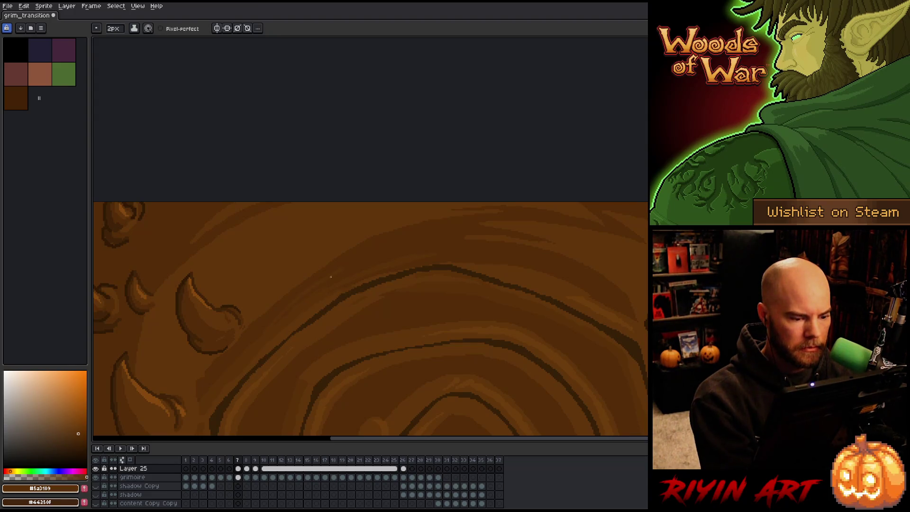
Step: Step forward through frames 8 to 15 to review the swirl changes
key("period")
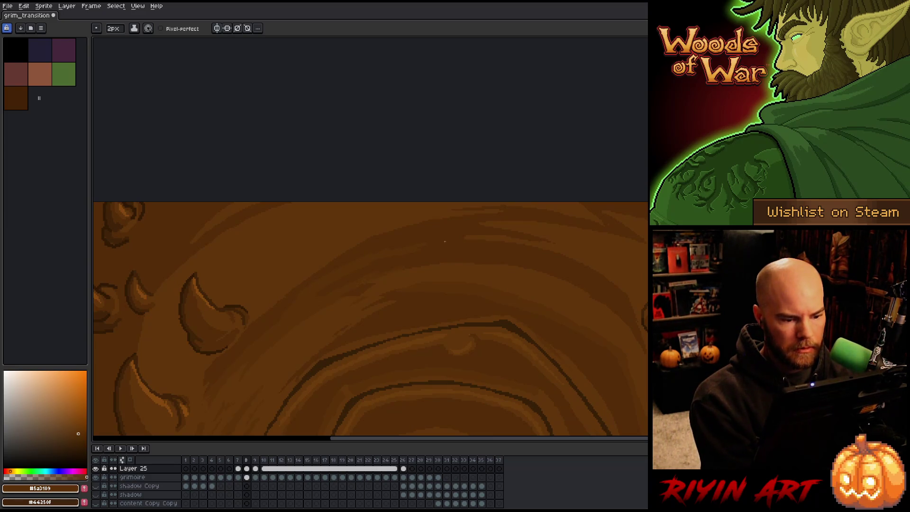
key("period")
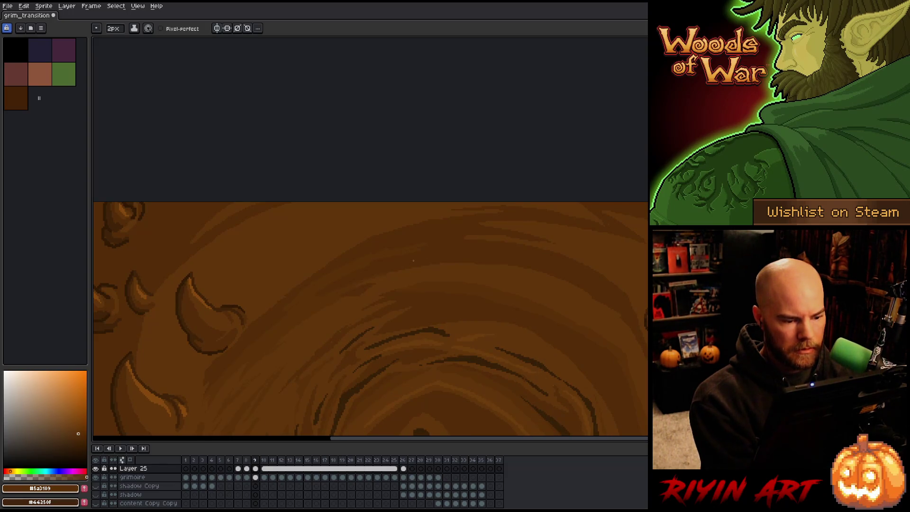
key("period")
key("comma")
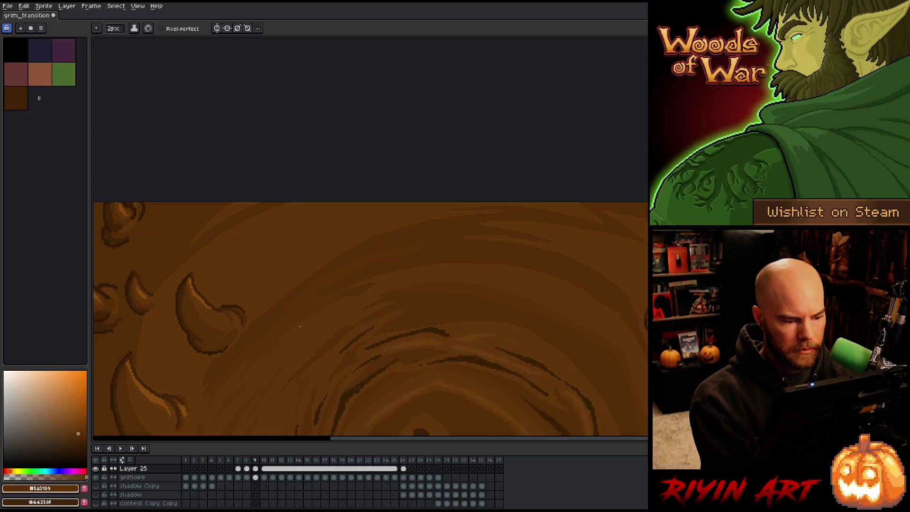
key("period")
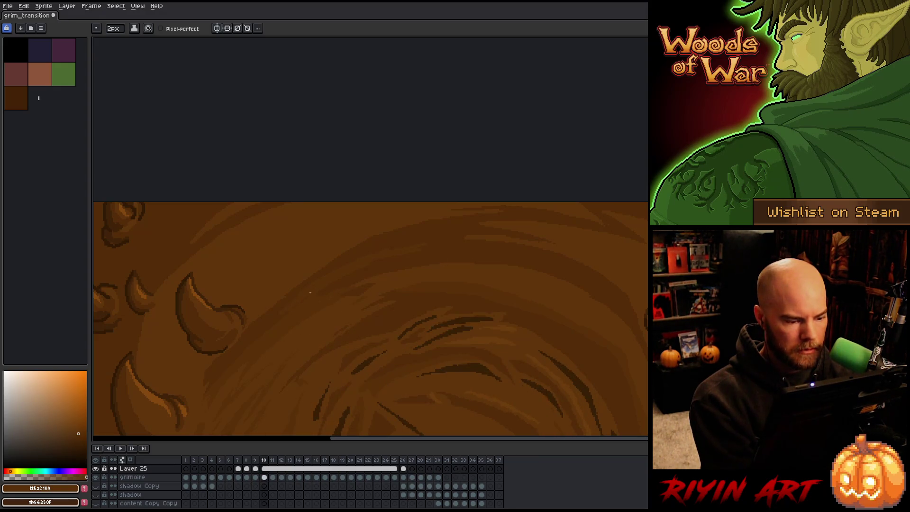
key("period")
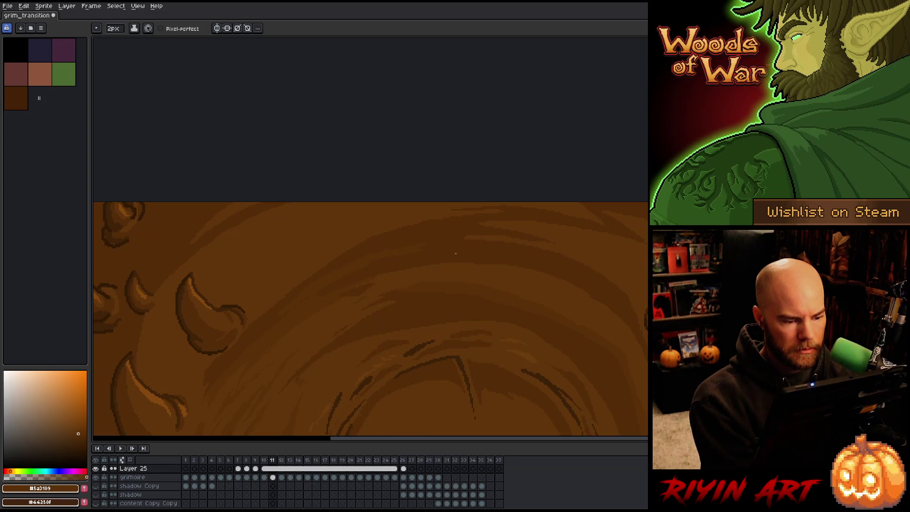
key("comma")
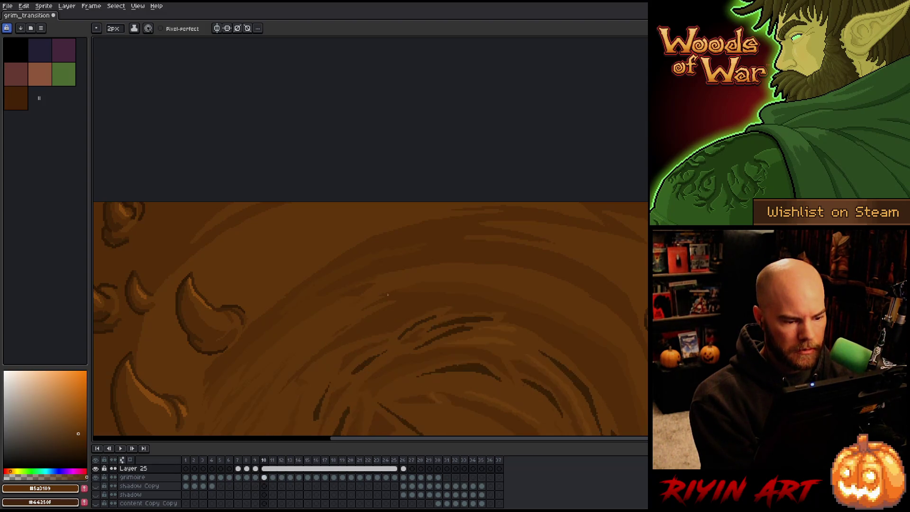
key("period")
key("period")
key("period")
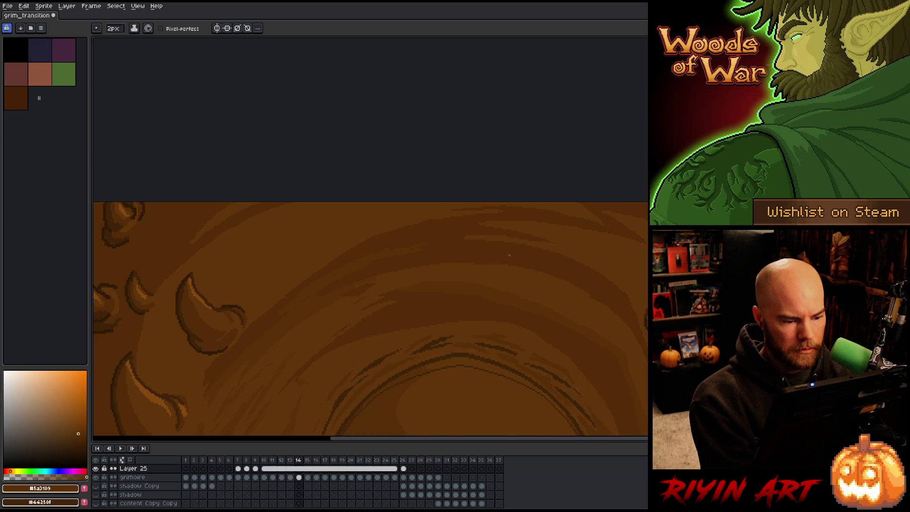
Step: Jump ahead to frame 26's eye, then step back through frames 25 and 23 to frame 15
key("period")
key("period")
key("period")
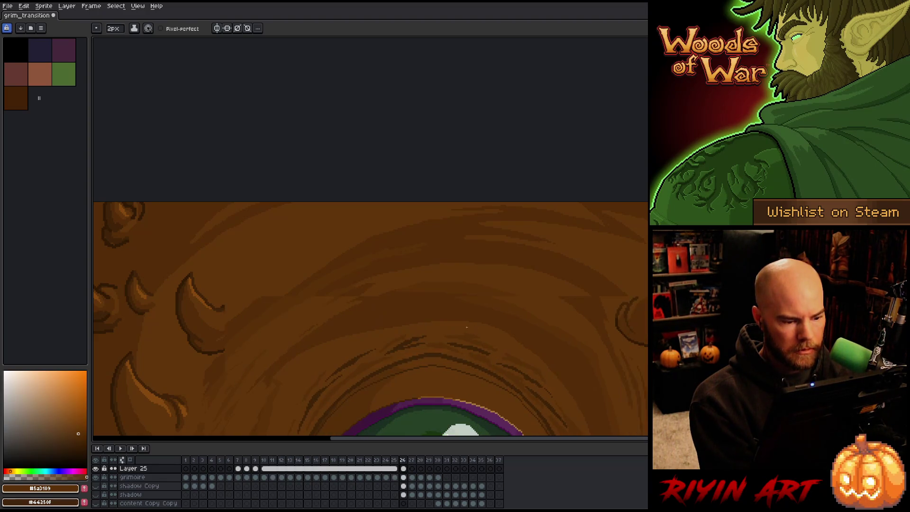
key("comma")
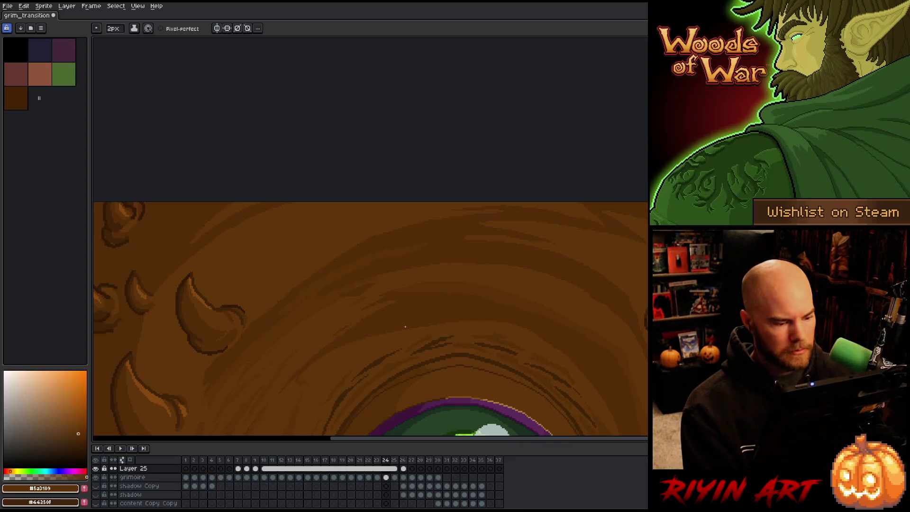
scroll(427, 327, "down", 5)
scroll(407, 326, "up", 5)
key("comma")
key("comma")
key("comma")
key("comma")
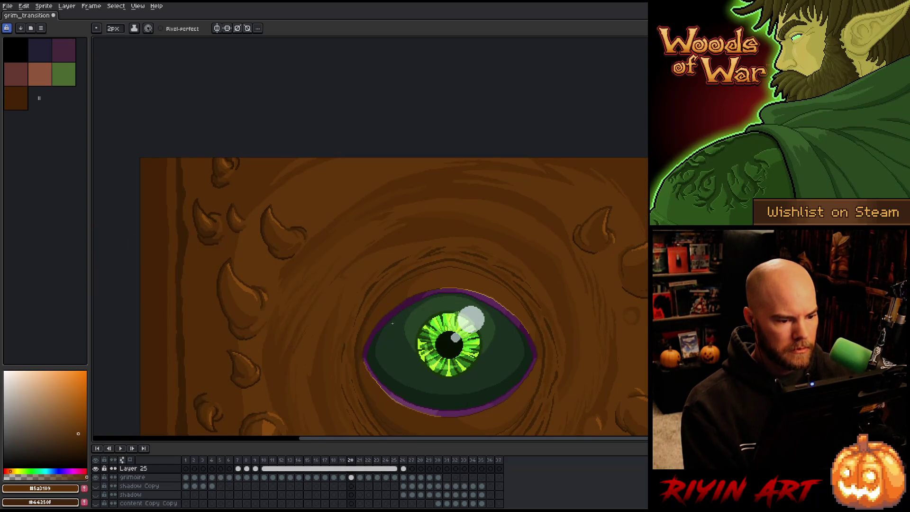
scroll(402, 326, "down", 5)
scroll(379, 247, "up", 6)
scroll(378, 246, "up", 3)
key("comma")
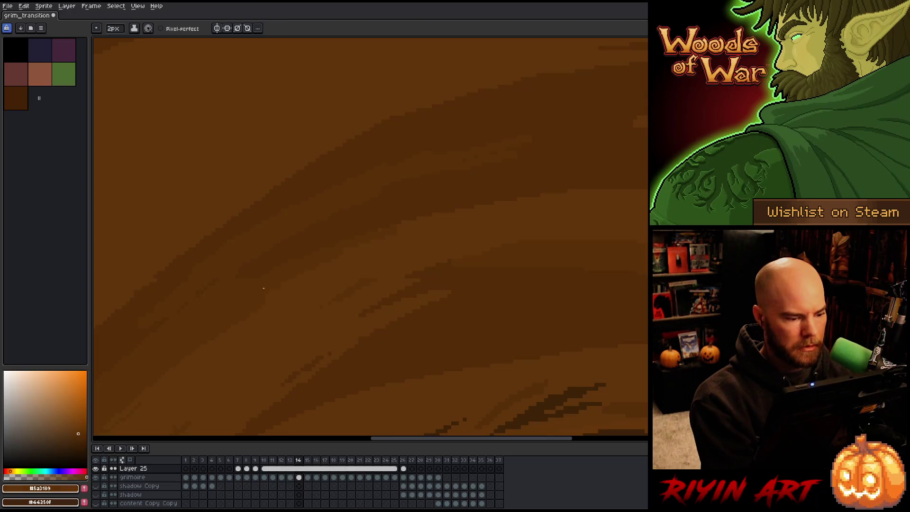
Step: On frame 9, pick the mid and darker browns, then flip between frames 8–10 comparing strokes
key("comma")
key("comma")
key("comma")
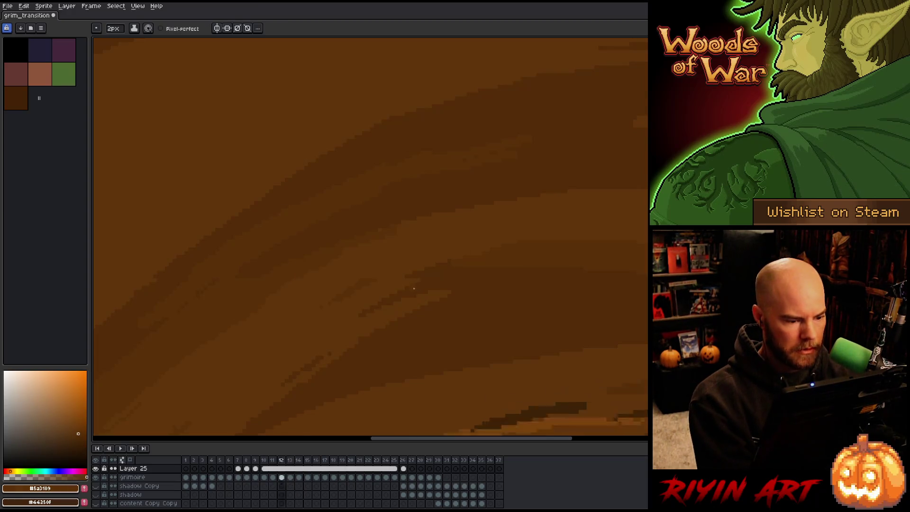
left_click(392, 252, "alt")
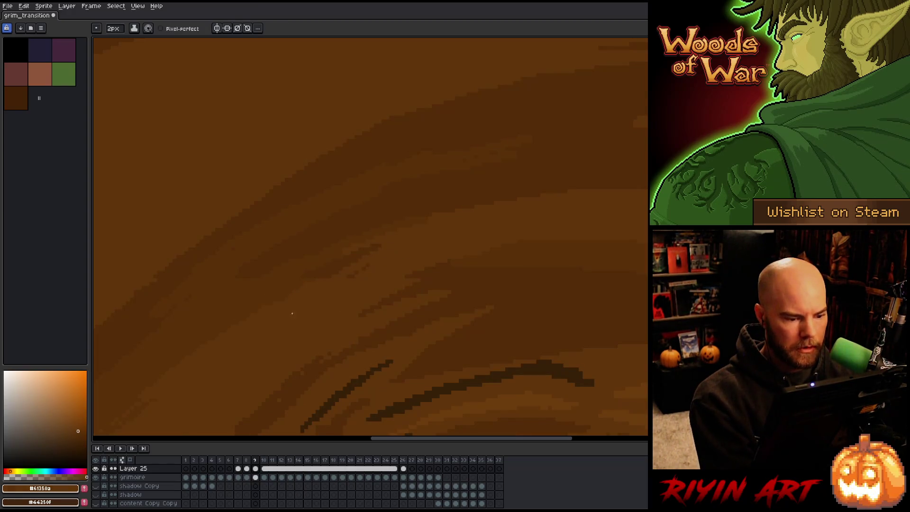
left_click(287, 279, "alt")
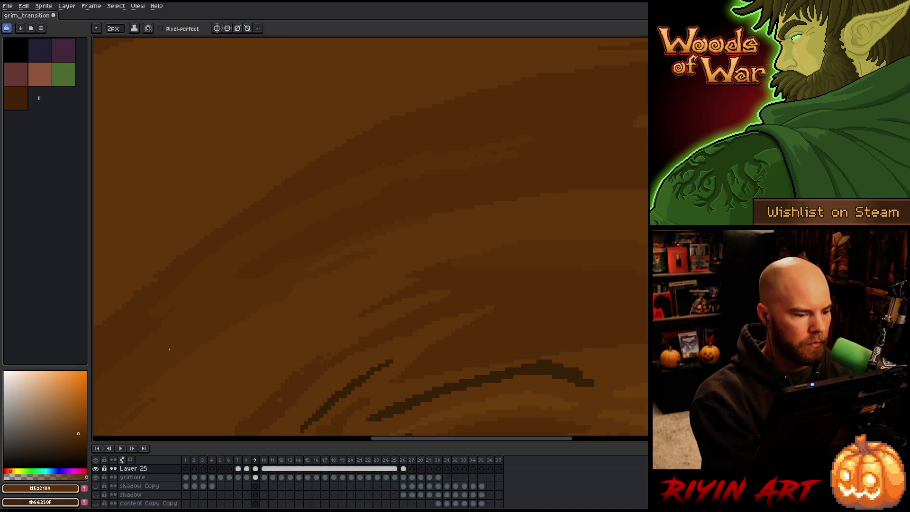
key("period")
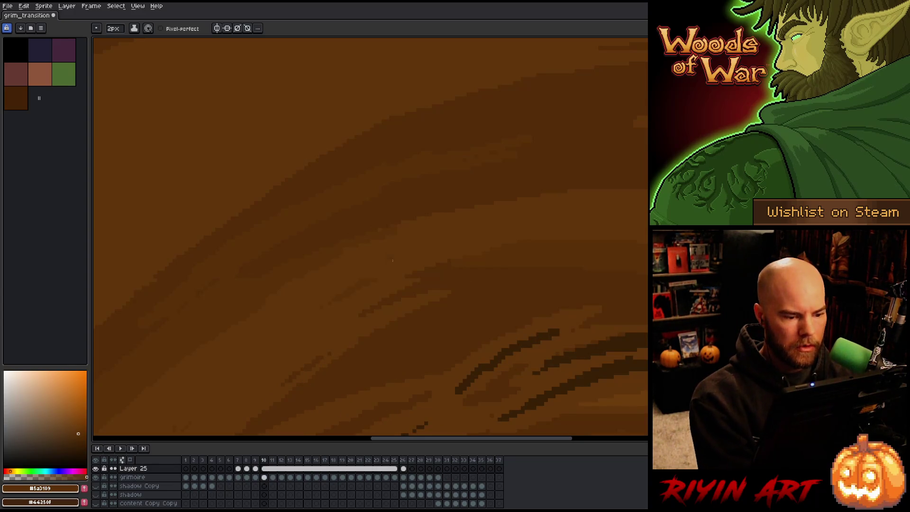
key("comma")
key("comma")
key("period")
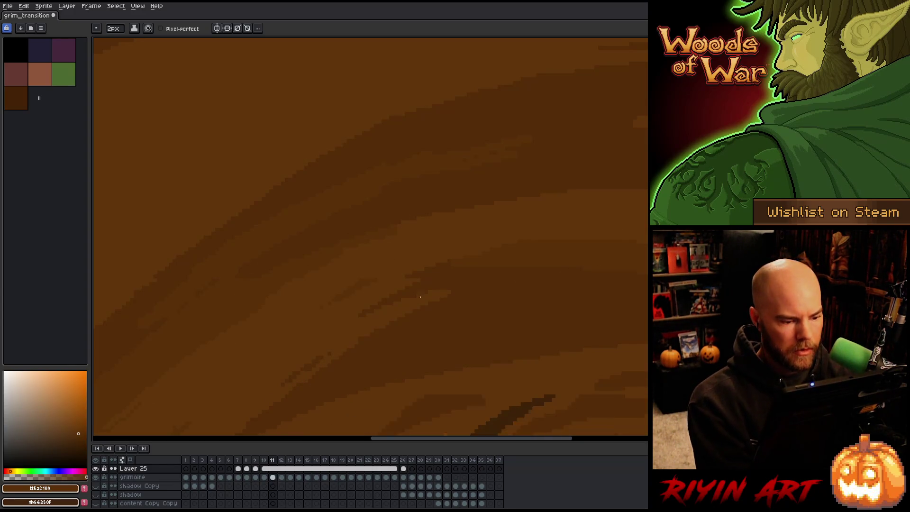
key("period")
key("comma")
key("comma")
key("period")
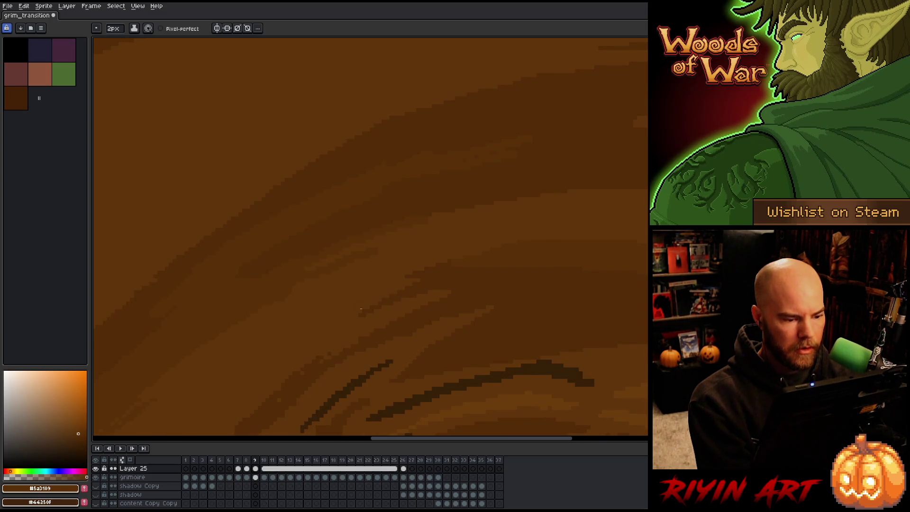
key("period")
Step: Sample a darker wood brown from the panel and step between frames 9, 12 and 7
left_click(389, 268, "alt")
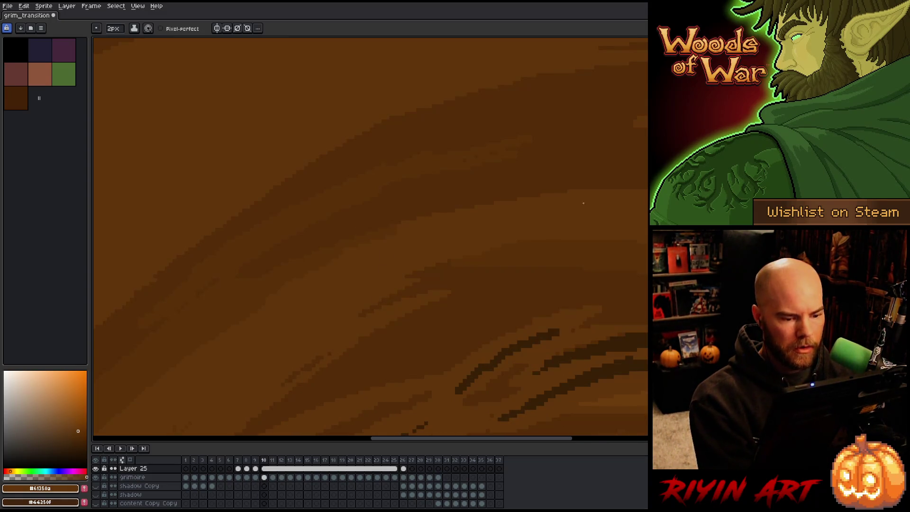
key("alt")
left_click(506, 250, "alt")
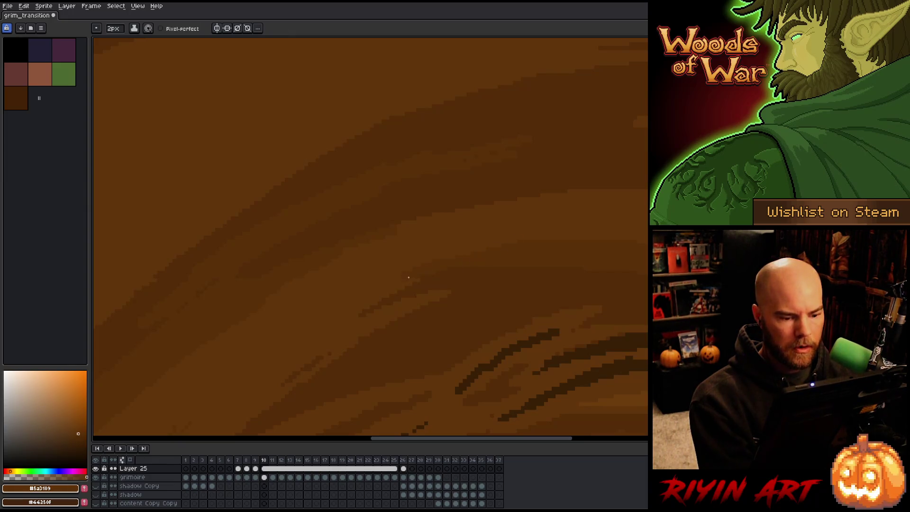
key("comma")
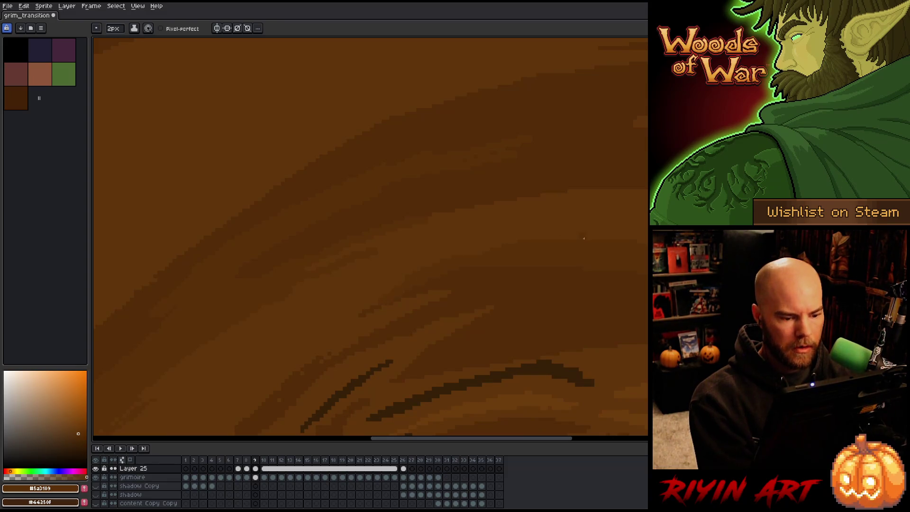
key("period")
key("period")
key("period")
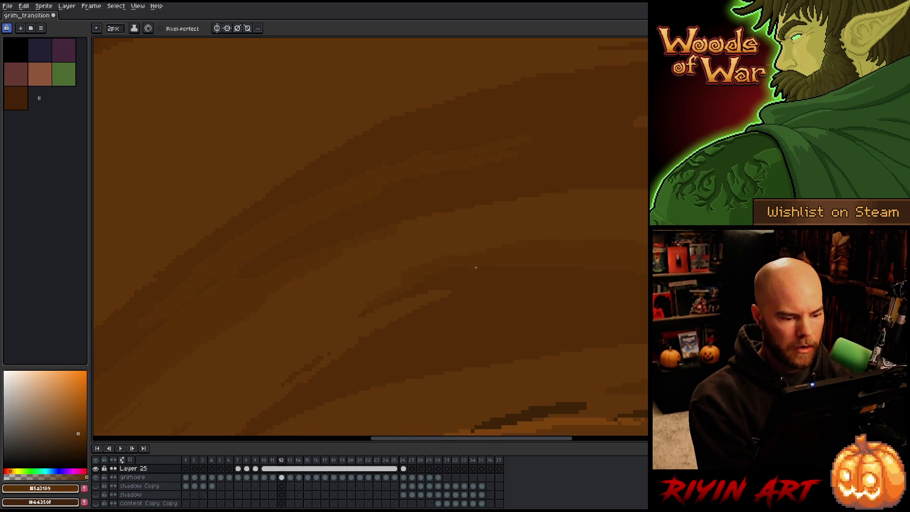
key("comma")
key("comma")
key("comma")
key("comma")
scroll(413, 299, "down", 5)
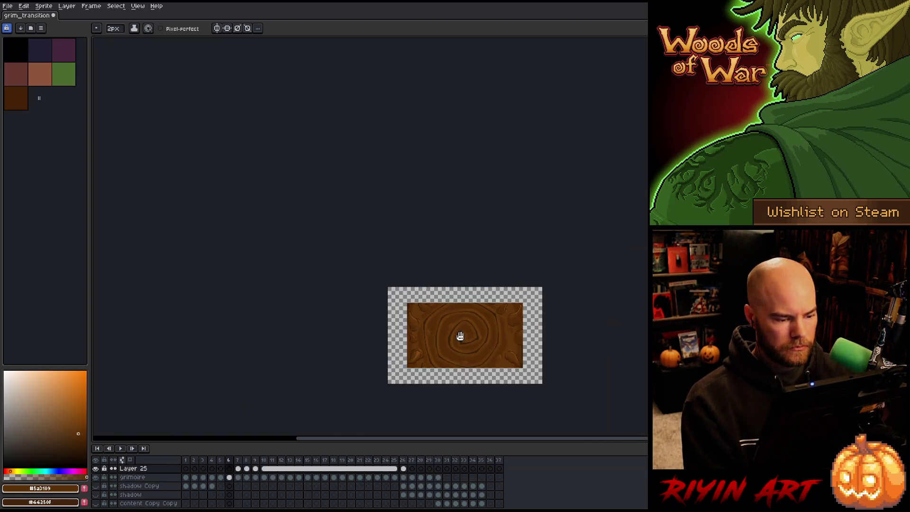
Step: Centre the sprite, watch the eye open through frame 20, and save grim_transition with Ctrl+S
left_click_drag(461, 335, 349, 299)
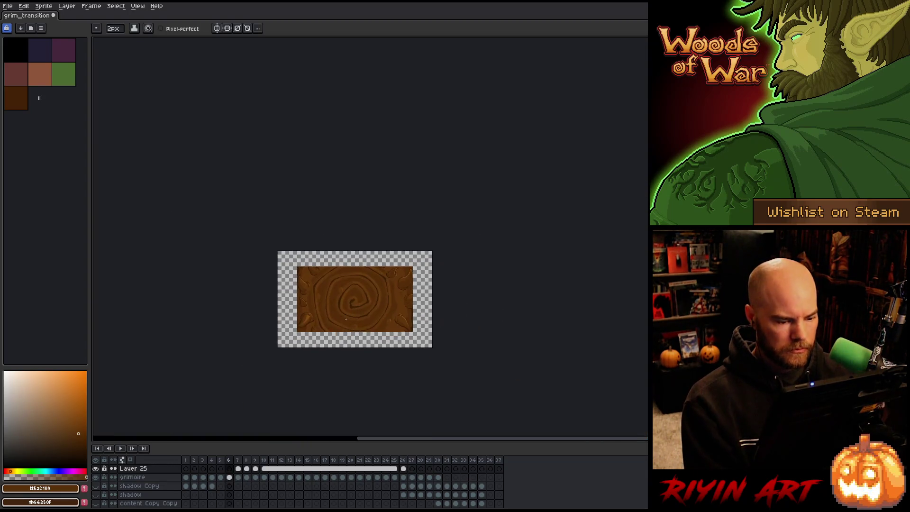
key("period")
key("period")
key("period")
key("period")
key("period")
key("period")
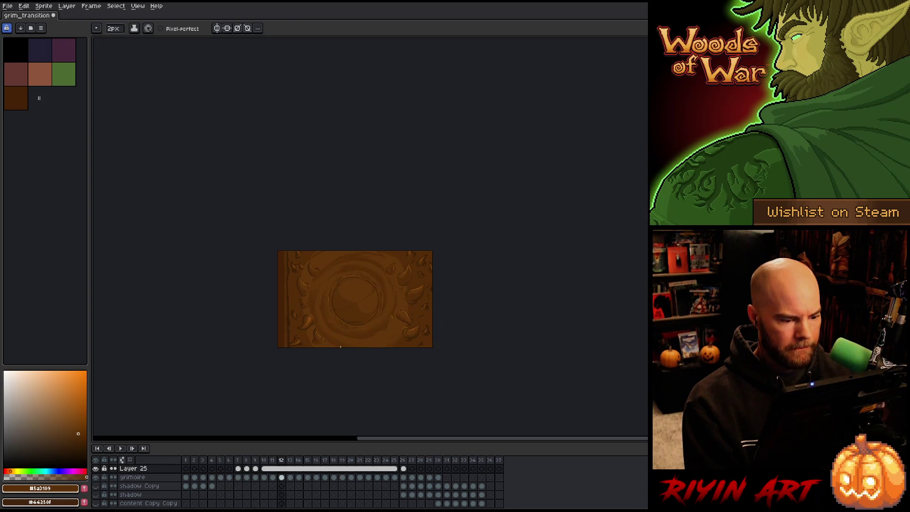
key("period")
key("period")
key("period")
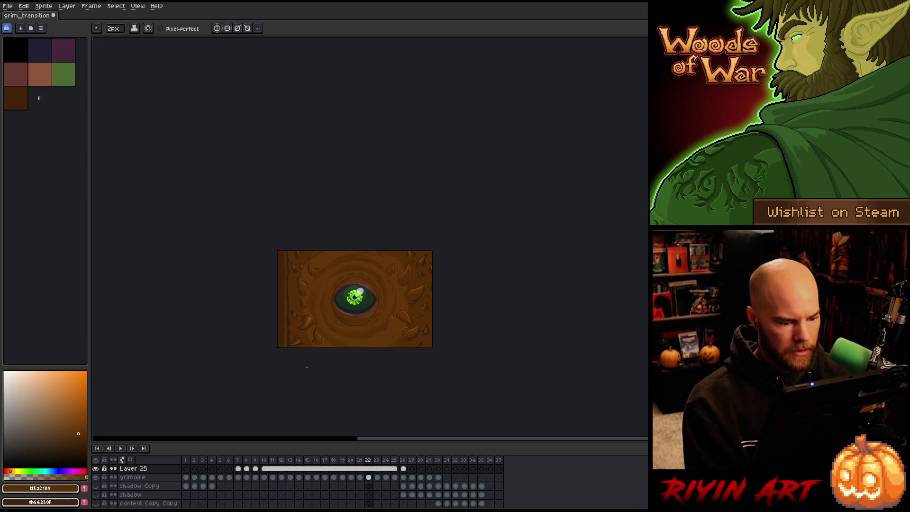
key("comma")
key("comma")
key("comma")
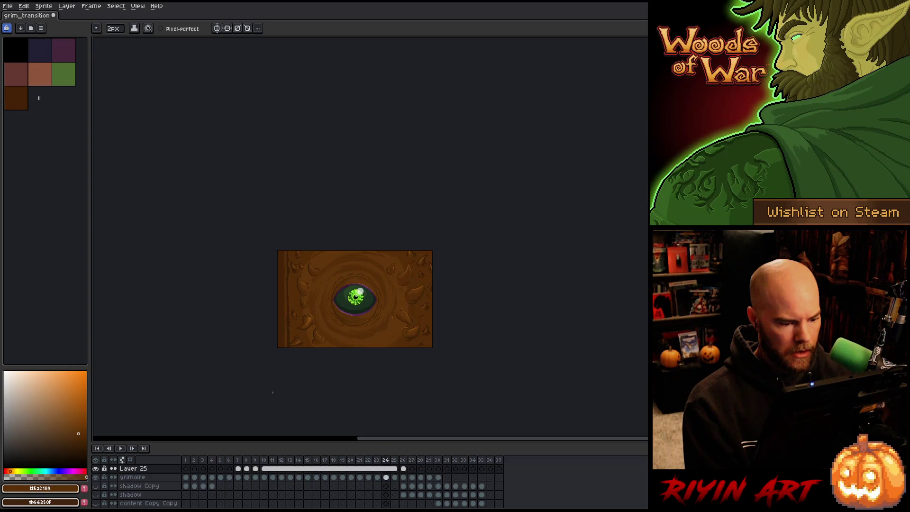
scroll(370, 298, "up", 2)
key("ctrl+s")
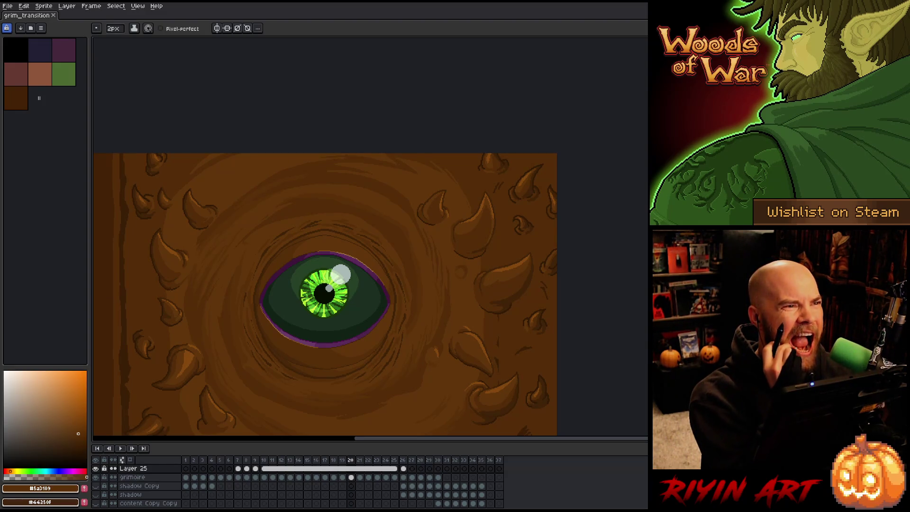
scroll(325, 304, "down", 1)
Step: Step back from the open eye, comparing frames 8 and 9, and settle on frame 9's angular spiral
left_click_drag(302, 325, 328, 275)
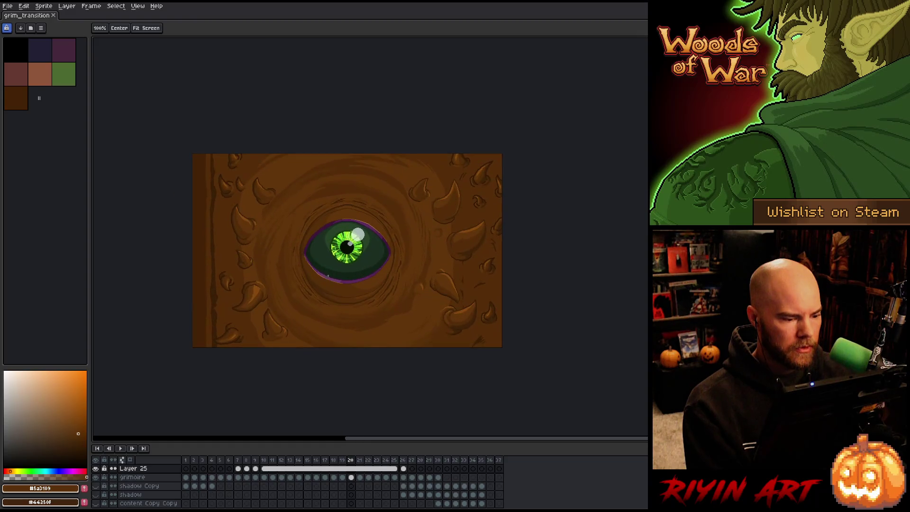
scroll(318, 253, "up", 1)
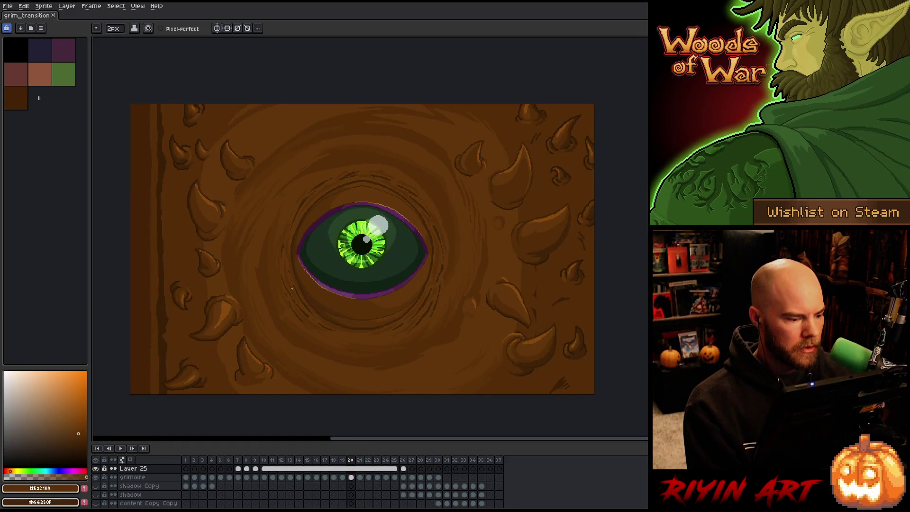
key("Left")
key("Left")
key("Left")
key("Left")
key("Left")
key("Left")
key("Right")
key("Right")
key("Left")
key("Left")
key("Right")
Step: Marquee-select a rectangular patch of the wood with the M tool
key("Left")
key("Right")
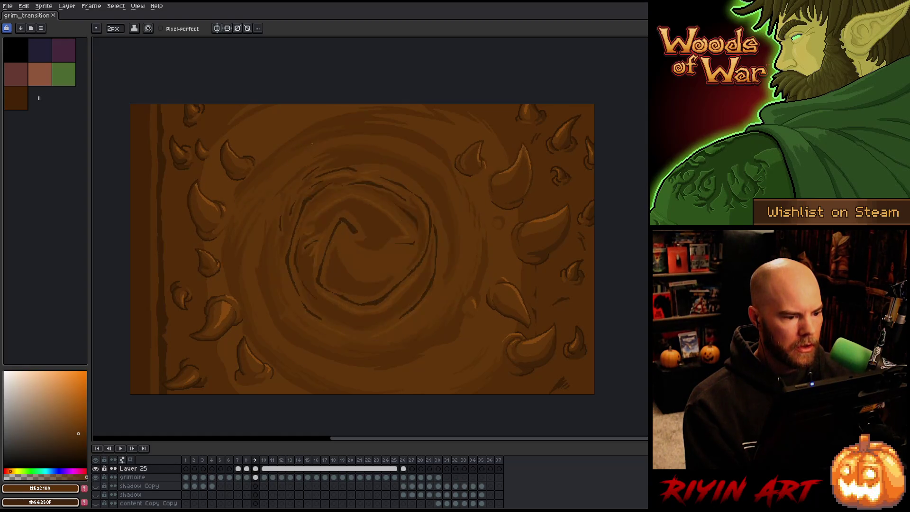
scroll(312, 143, "up", 2)
key("m")
left_click_drag(356, 97, 265, 183)
Step: Step through frames 8 to 11 and settle on frame 9
key("Left")
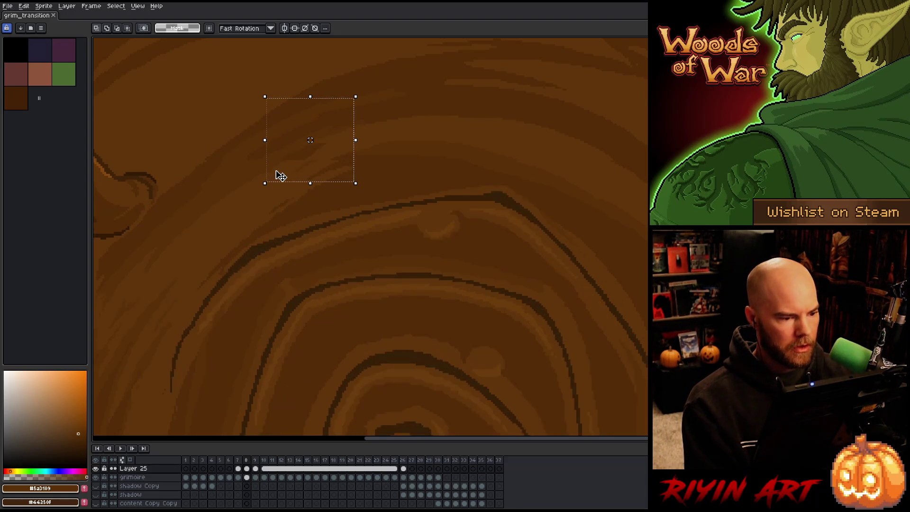
left_click(280, 175)
key("Left")
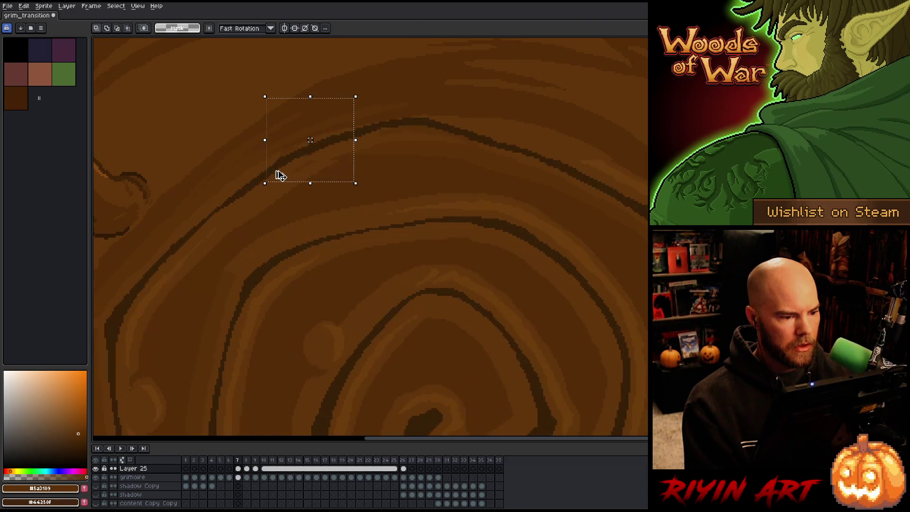
key("Right")
key("Right")
key("Right")
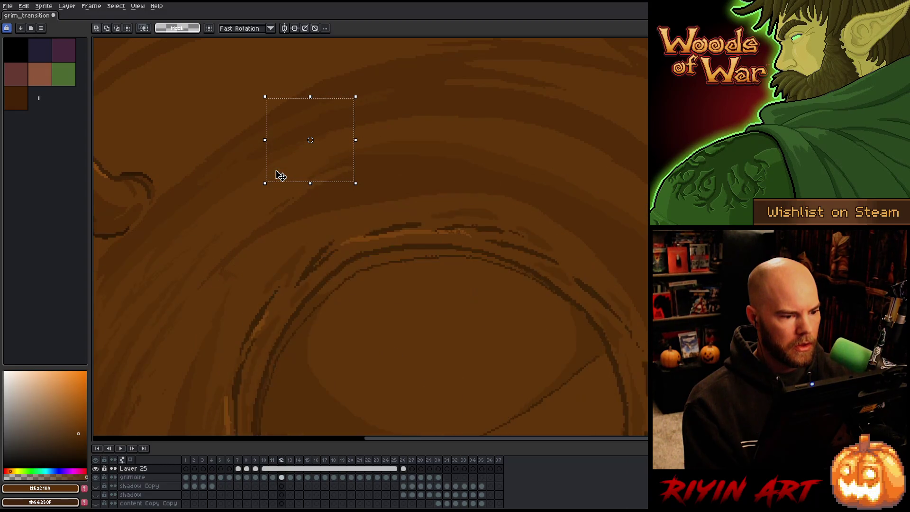
key("Left")
key("Left")
key("Left")
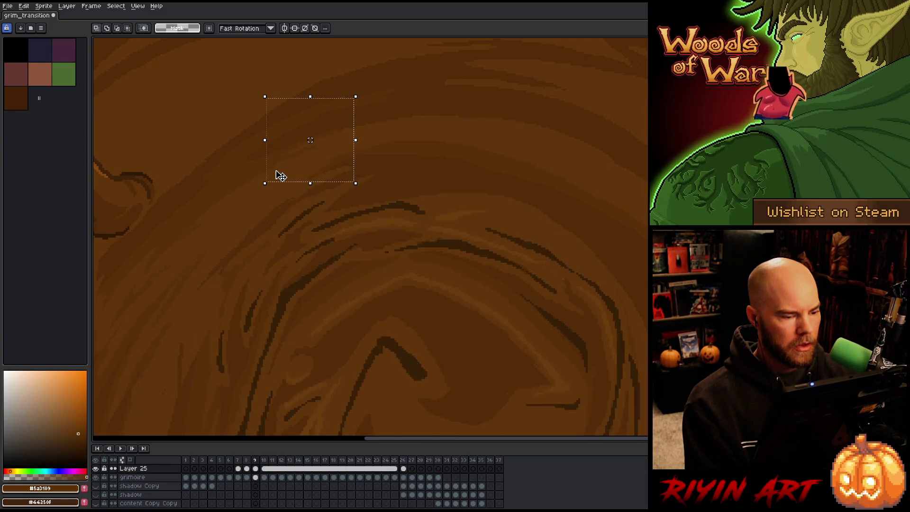
key("Right")
Step: Clear the selection, sample the lighter wood brown #61350a, save grim_transition, and re-centre the sprite
key("ctrl+d")
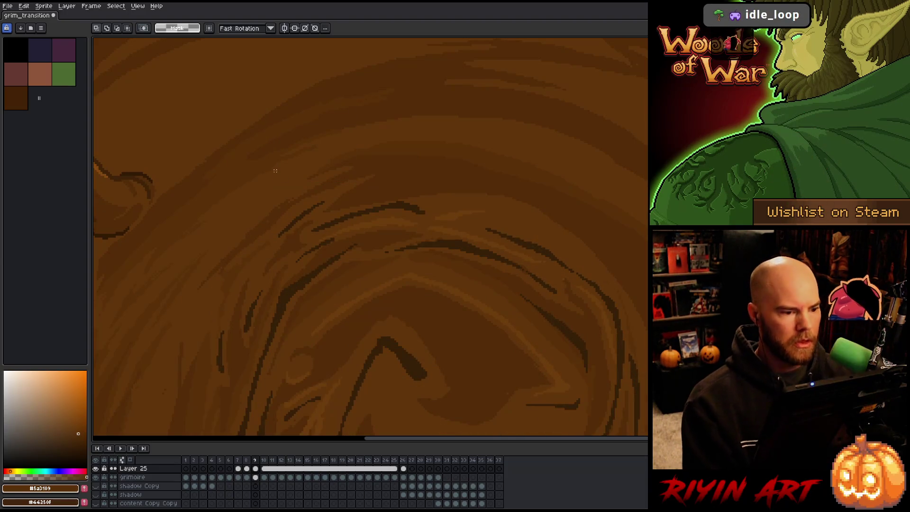
key("i")
left_click(321, 148)
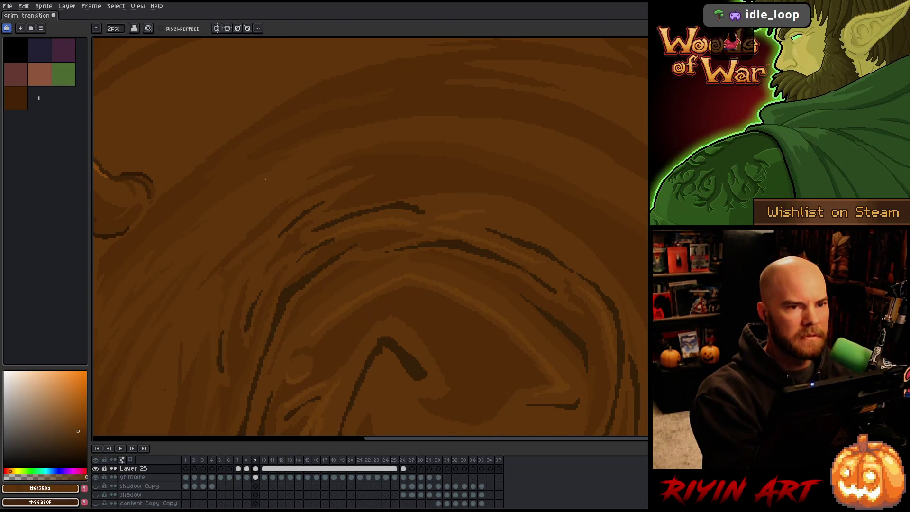
key("v")
key("ctrl+s")
key("b")
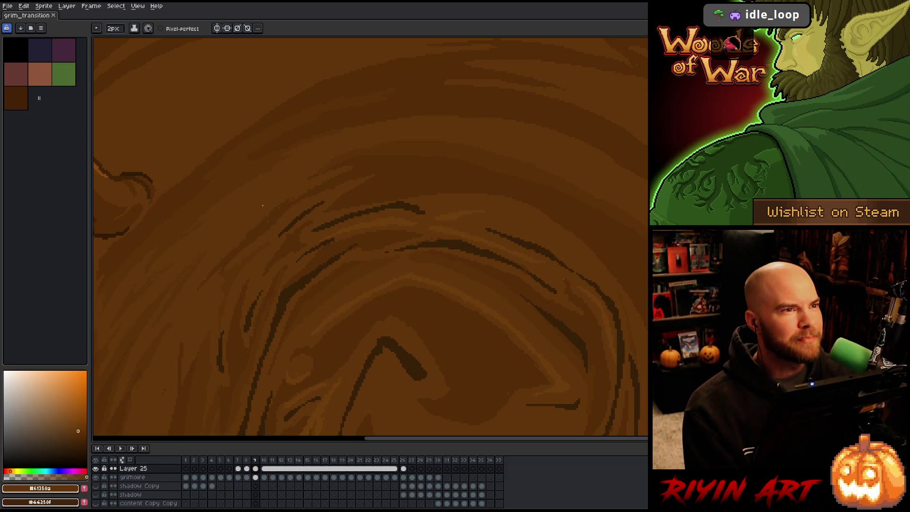
scroll(244, 189, "down", 5)
scroll(240, 219, "up", 3)
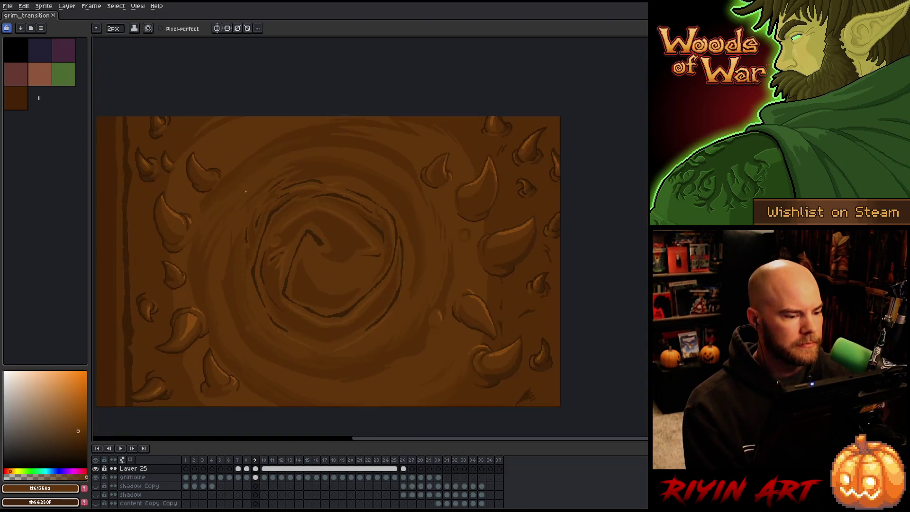
left_click_drag(240, 219, 287, 210)
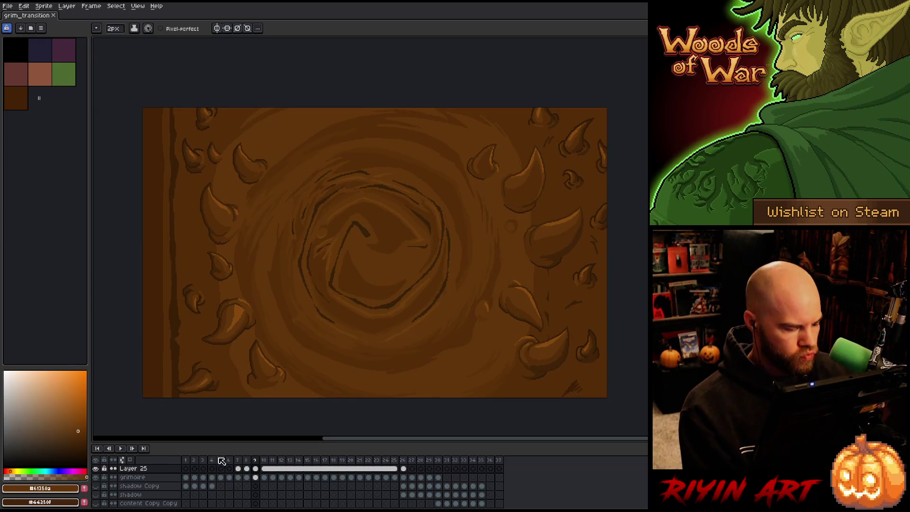
Step: Paste frame 7's enlarged spiral from Layer 25 onto frame 6's Layer 25 cel
left_click(229, 461)
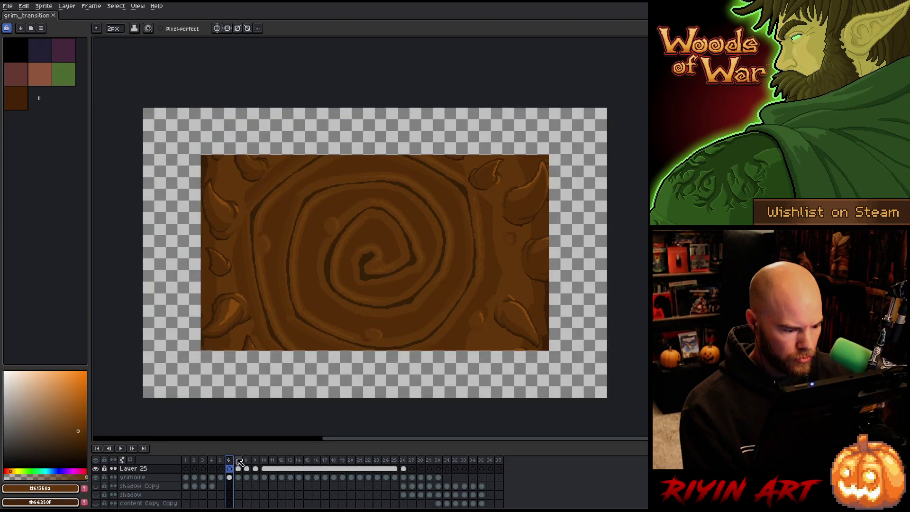
left_click(239, 460)
left_click(240, 469)
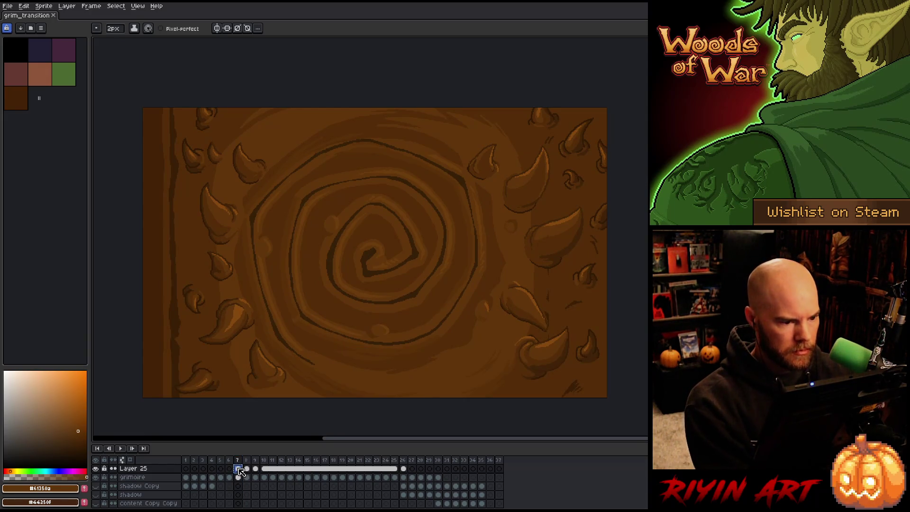
left_click(230, 469)
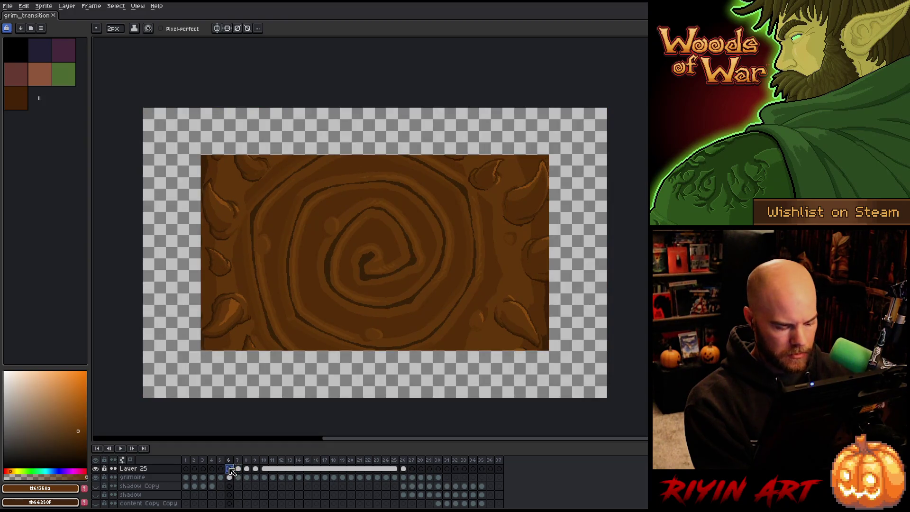
key("ctrl+v")
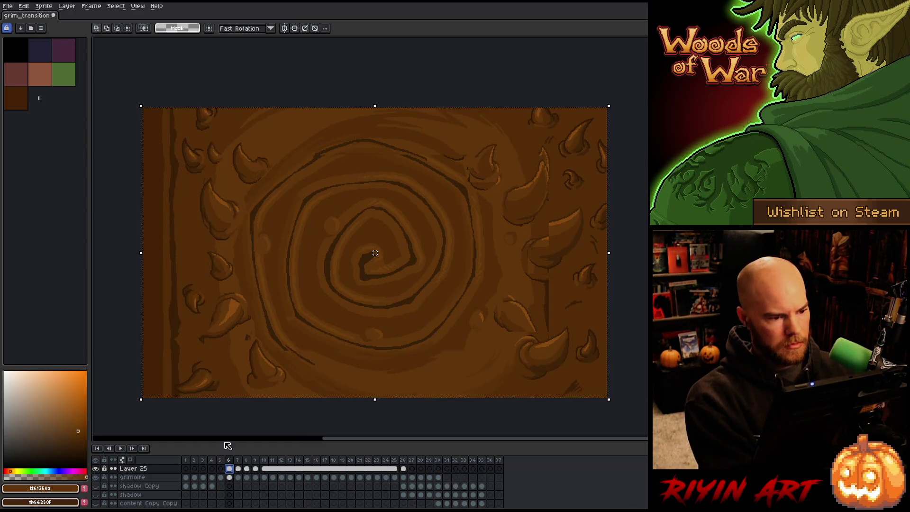
Step: Tilt the pasted spiral about -1.2 degrees and compare it with frames 5 and 7
left_click_drag(135, 99, 142, 98)
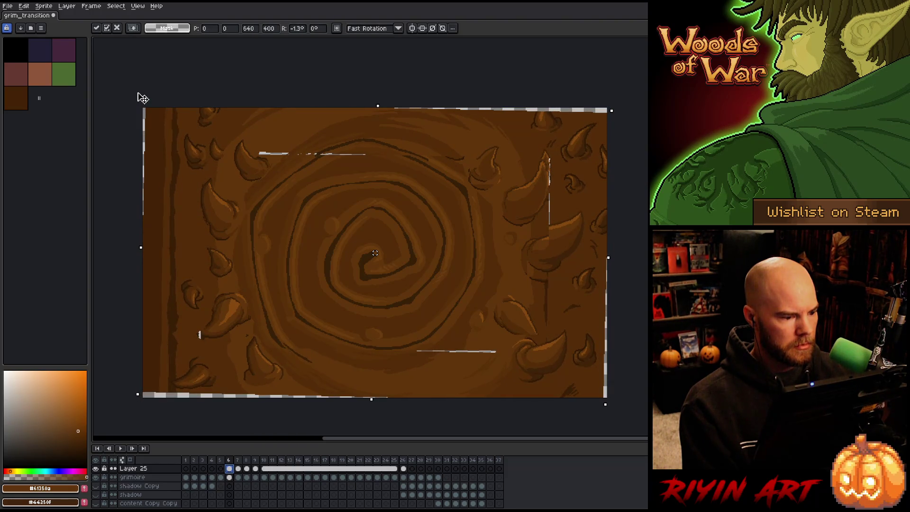
key("ctrl+z")
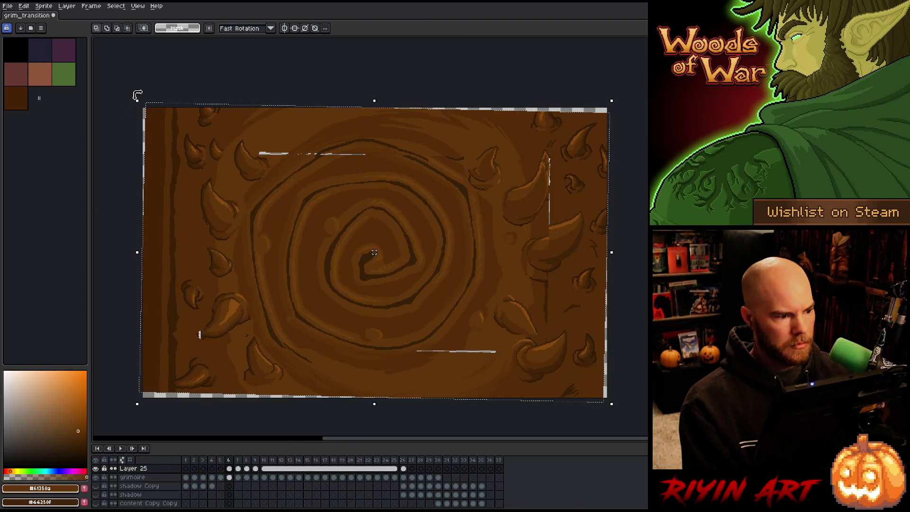
left_click_drag(134, 102, 131, 91)
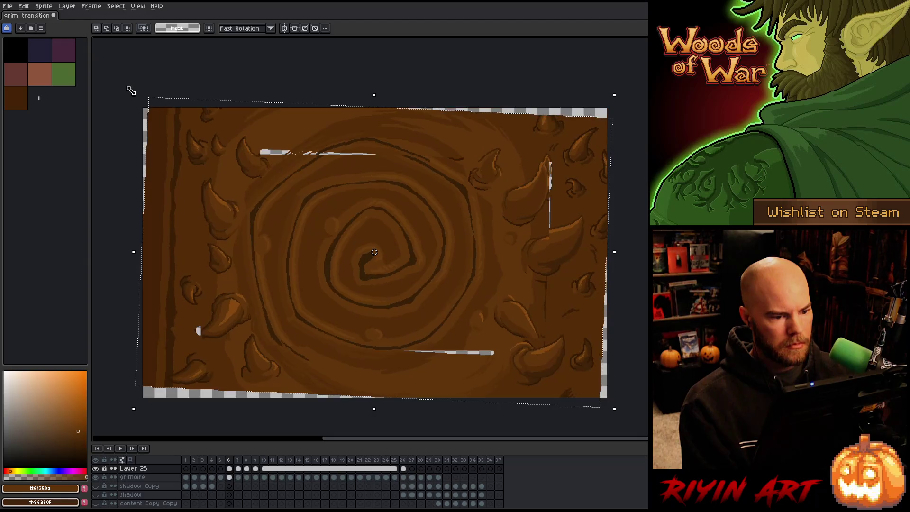
key("Left")
key("Right")
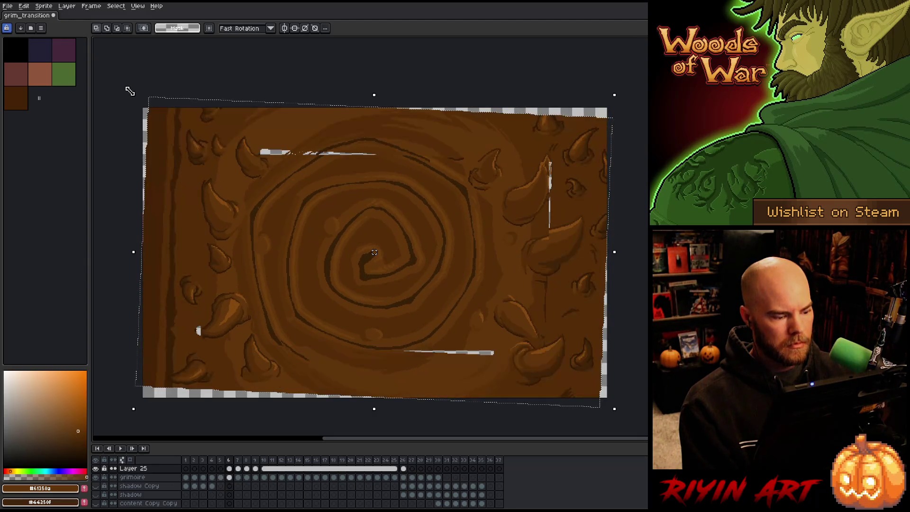
key("Right")
key("Left")
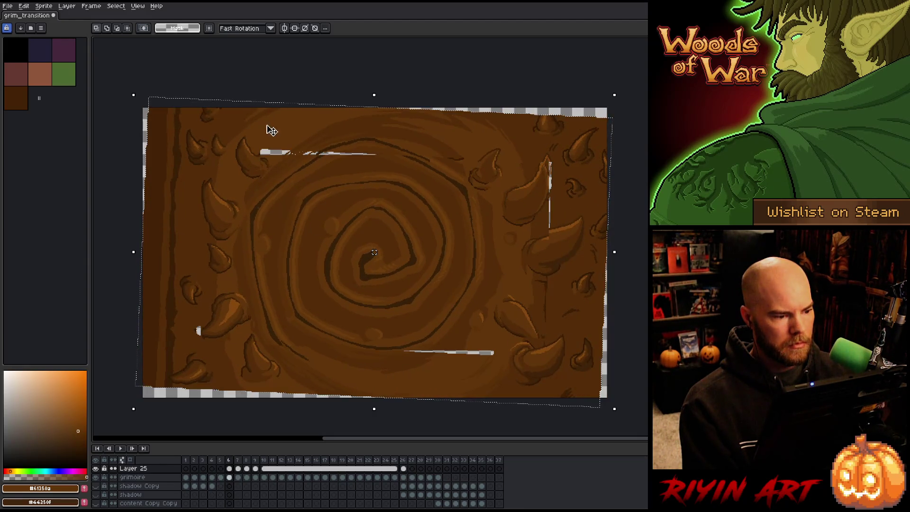
Step: Nudge the tilted spiral slightly left and down, flipping between frames 6 and 7 to compare
left_click_drag(295, 133, 296, 134)
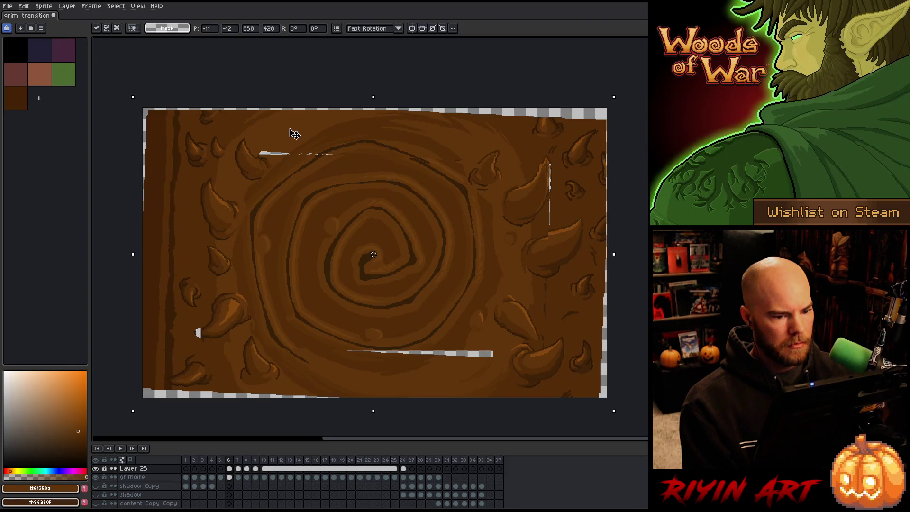
key("period")
key("comma")
key("period")
key("comma")
key("period")
key("comma")
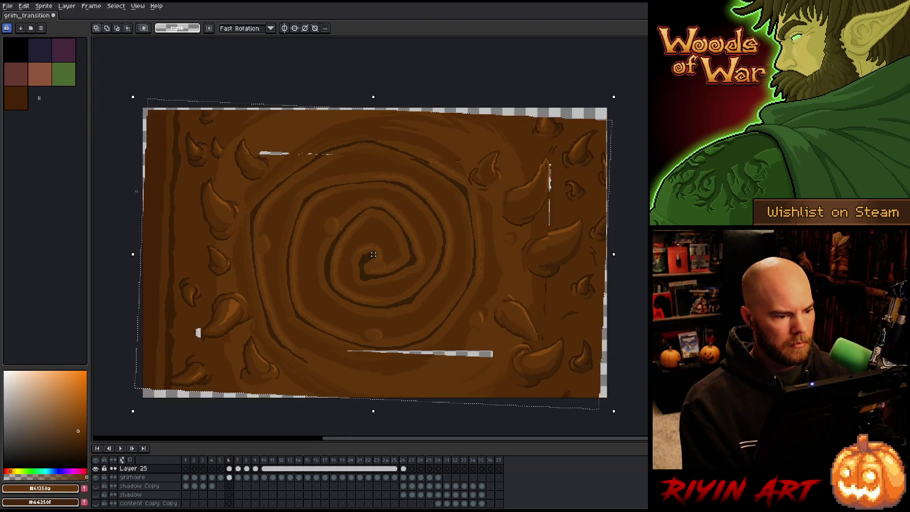
key("period")
key("comma")
key("period")
key("comma")
Step: Shift the frame 6 panel down-right, then 2 px left and 1 px down, committing each move
left_click(356, 133)
left_click_drag(356, 133, 357, 135)
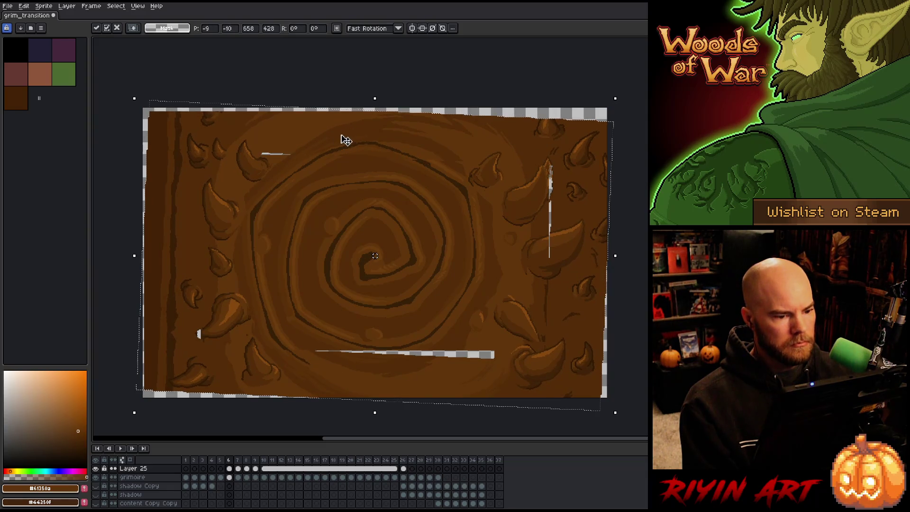
key("Return")
key("period")
key("comma")
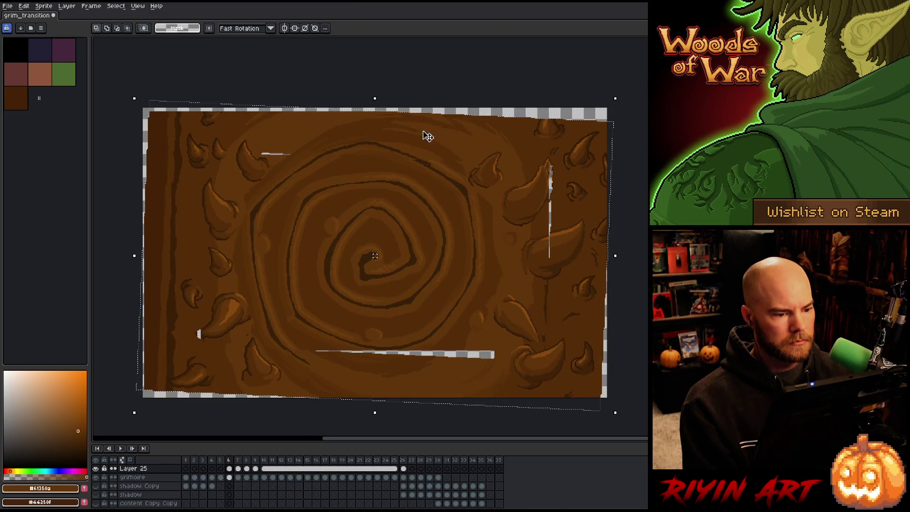
key("Left")
key("Left")
key("Down")
key("Return")
key("period")
key("comma")
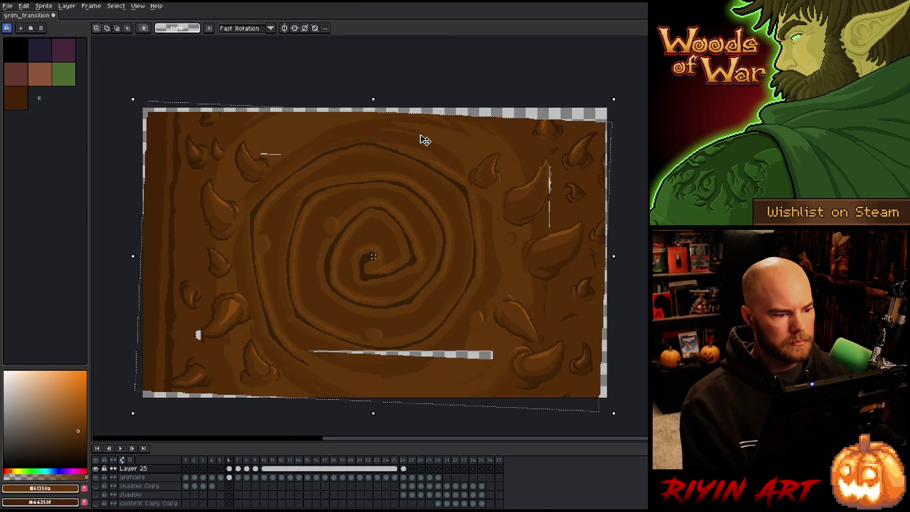
Step: Flip between frames 6 and 7 to confirm alignment, then drop the selection
key("period")
key("comma")
key("period")
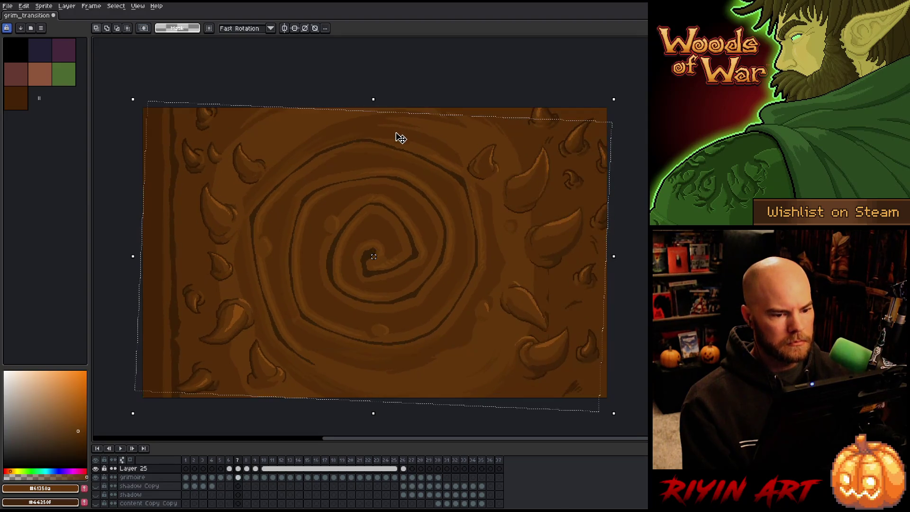
key("comma")
key("period")
key("comma")
key("period")
key("comma")
key("period")
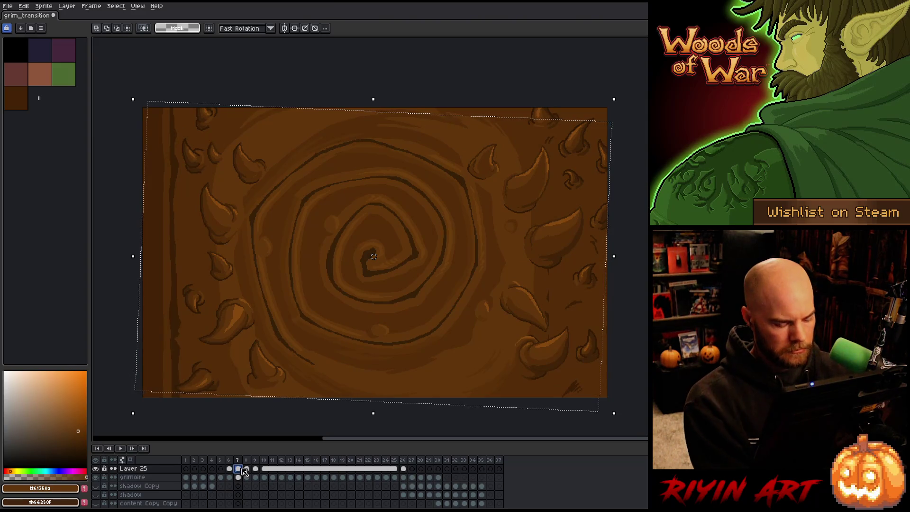
key("ctrl+d")
left_click(220, 469)
Step: Select all on frame 5, tilt the panel about 5 degrees, shift it left and down, and commit
key("ctrl+a")
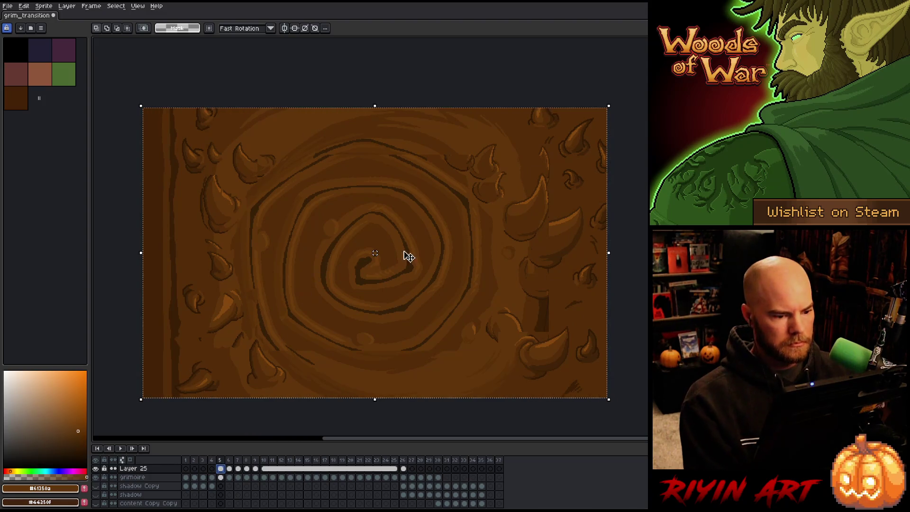
mouse_move(618, 99)
left_mouse_down()
mouse_move(637, 127)
mouse_move(618, 115)
mouse_move(629, 124)
left_mouse_up()
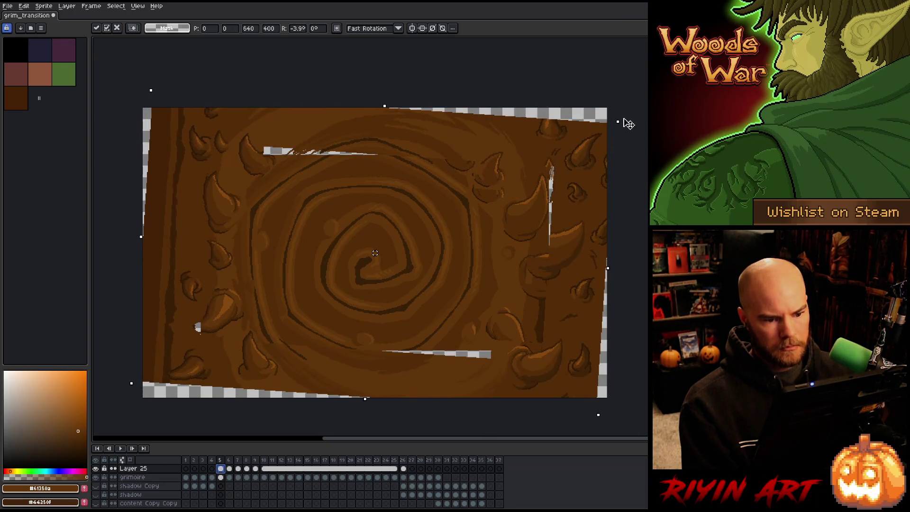
left_click_drag(560, 161, 562, 174)
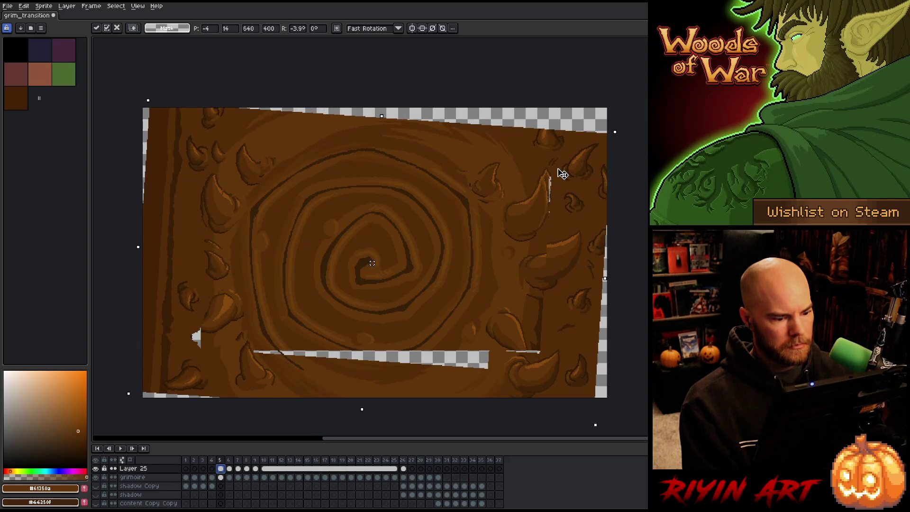
key("Return")
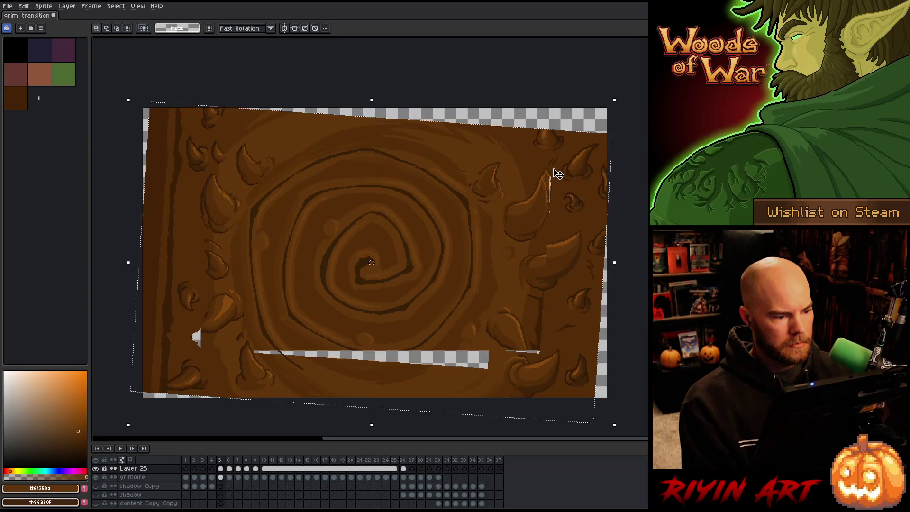
key("Left")
key("Right")
key("Left")
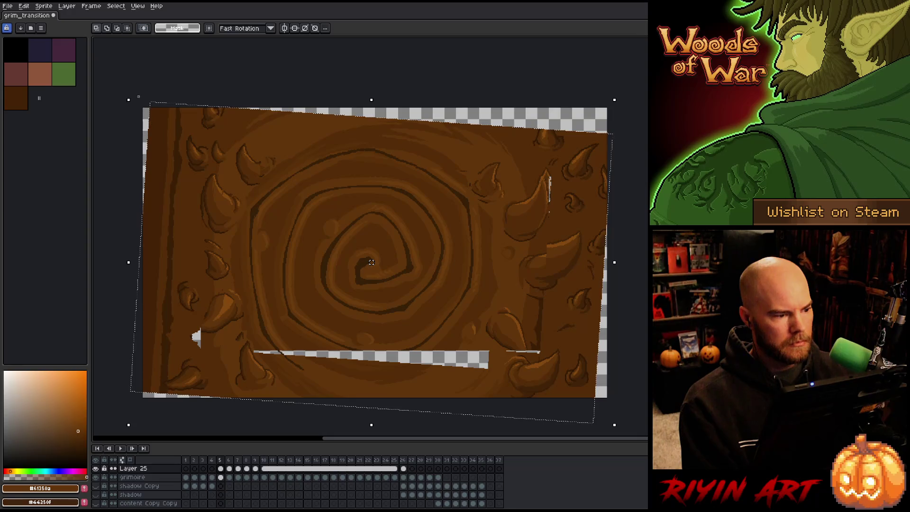
Step: Ease the frame 5 tilt back to about 3 degrees and compare with frames 6 and 7
mouse_move(121, 93)
left_mouse_down()
mouse_move(148, 49)
mouse_move(134, 78)
left_mouse_up()
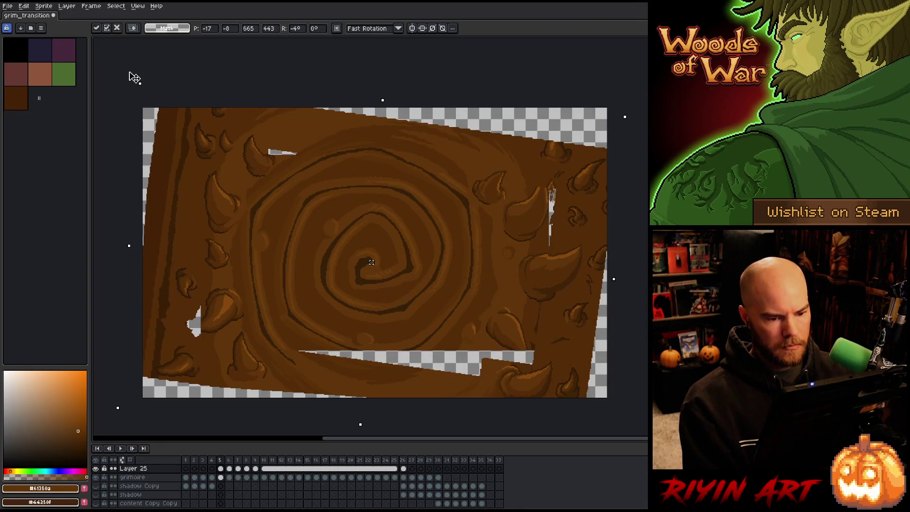
left_click_drag(135, 78, 131, 82)
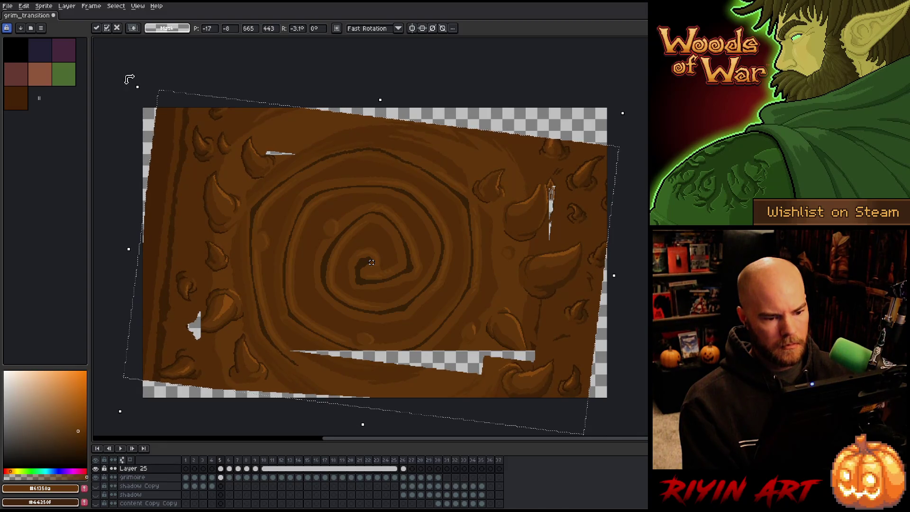
key("Return")
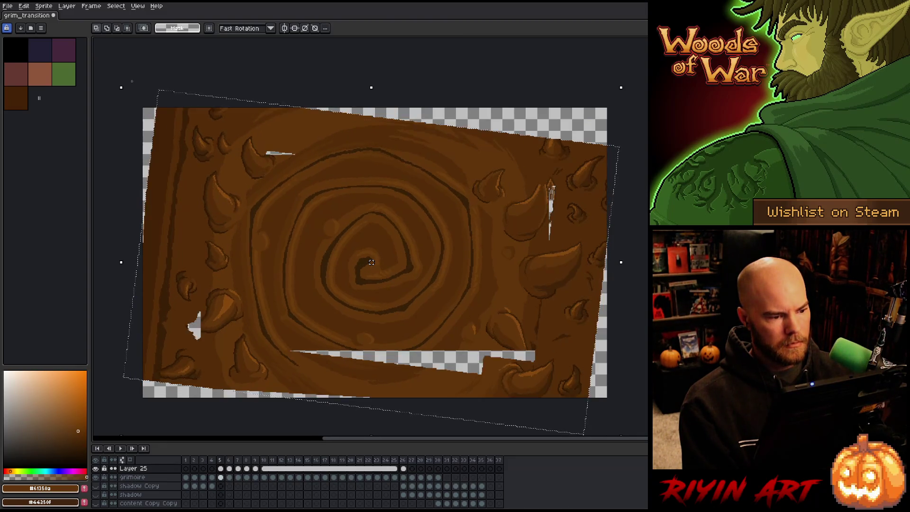
key("Left")
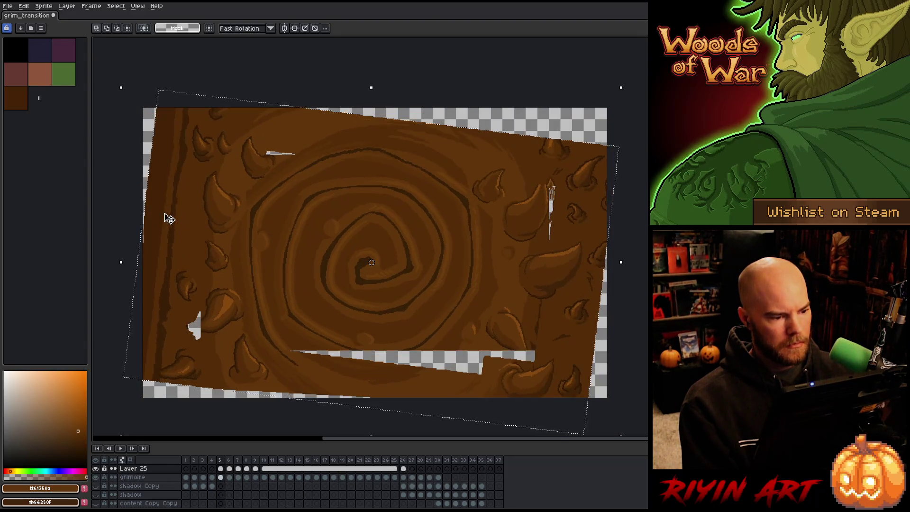
left_click(237, 468)
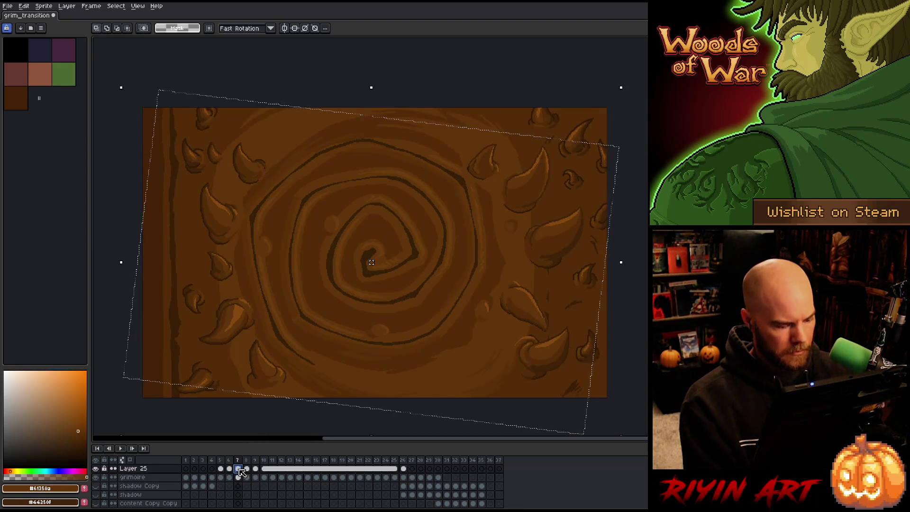
left_click(212, 468)
Step: Paste the spiral panel into frame 4, tilt it slightly and shift it off-centre
key("ctrl+v")
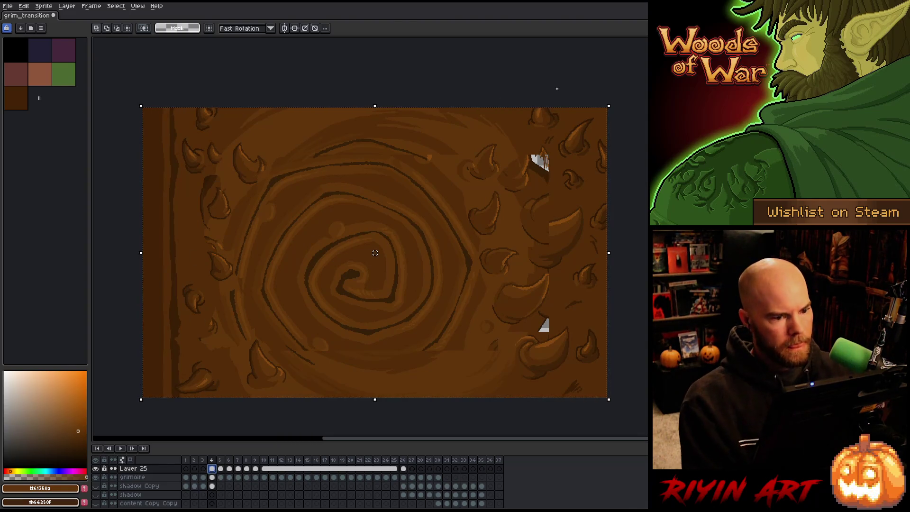
mouse_move(614, 101)
left_mouse_down()
mouse_move(627, 108)
mouse_move(641, 155)
left_mouse_up()
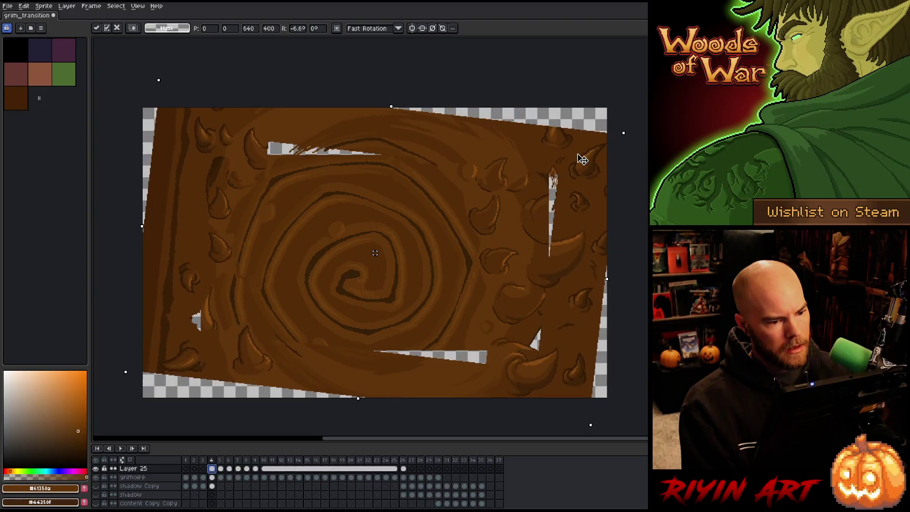
mouse_move(578, 143)
left_mouse_down()
mouse_move(571, 128)
mouse_move(572, 142)
left_mouse_up()
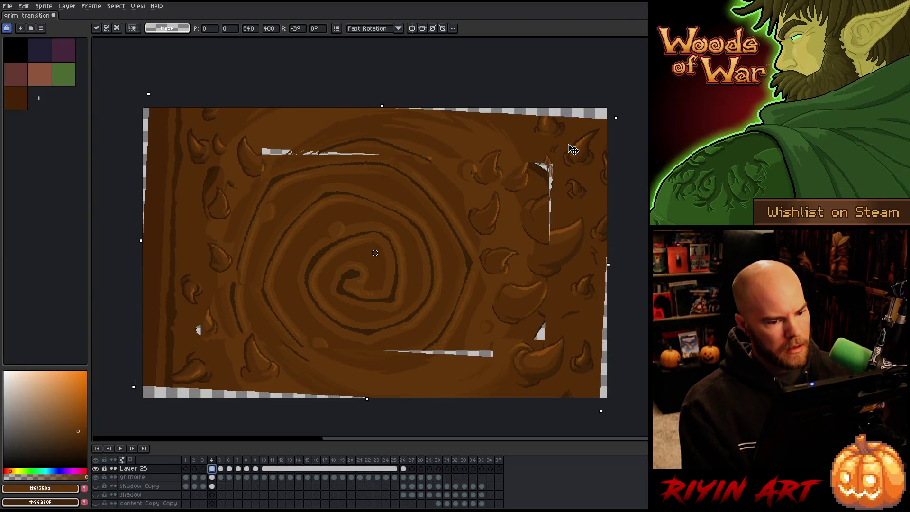
mouse_move(568, 214)
left_mouse_down()
mouse_move(589, 184)
mouse_move(565, 207)
mouse_move(550, 193)
mouse_move(565, 223)
mouse_move(561, 194)
mouse_move(563, 213)
left_mouse_up()
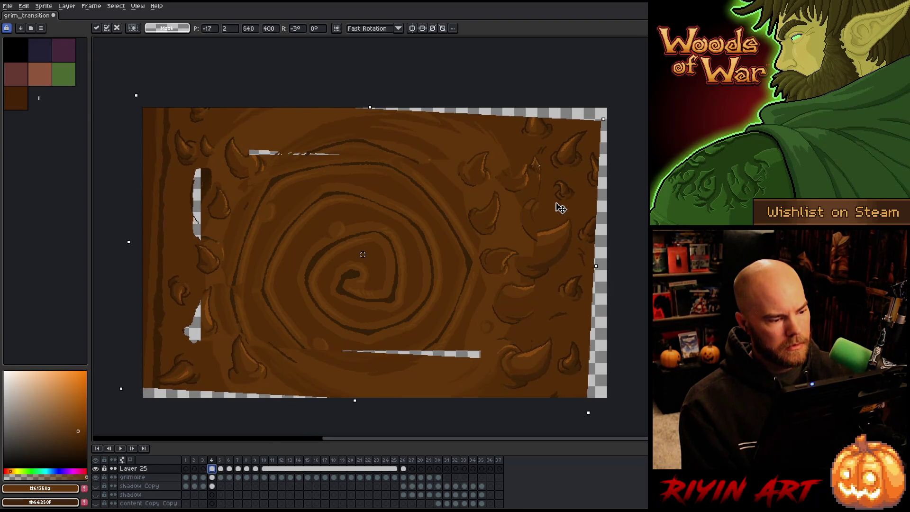
key("period")
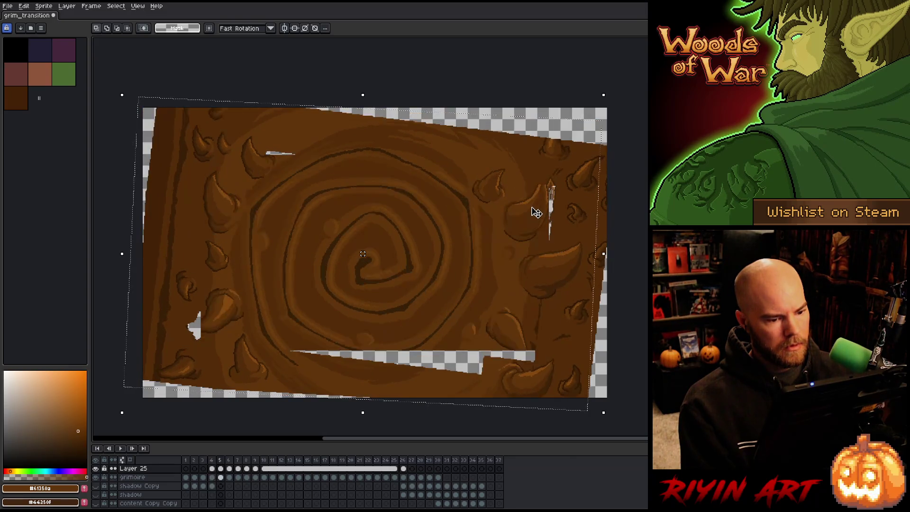
Step: Rotate the panel about 9 degrees, offset it right and down, then commit and play
left_click_drag(609, 90, 630, 139)
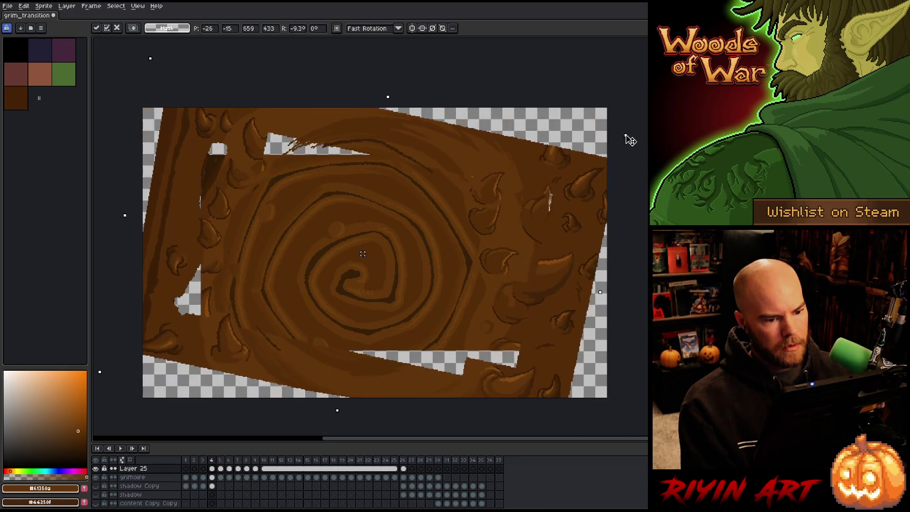
key("Return")
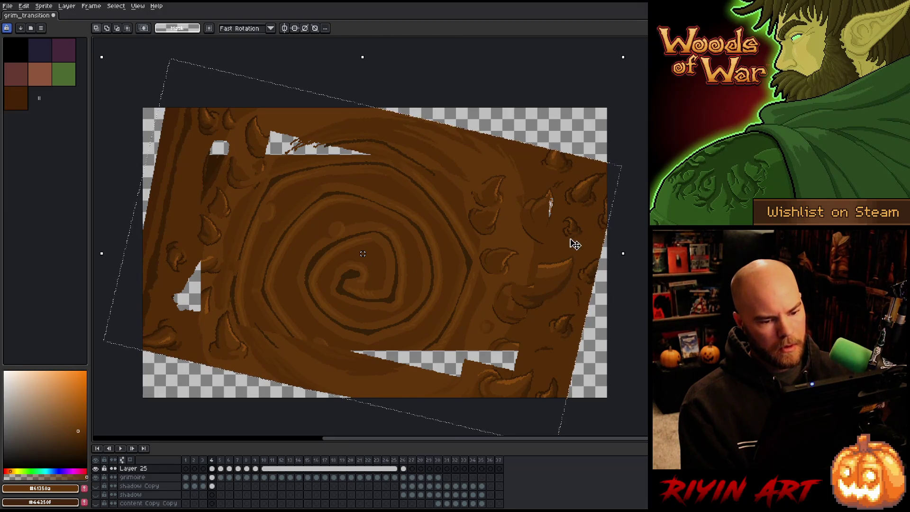
left_click_drag(575, 244, 581, 260)
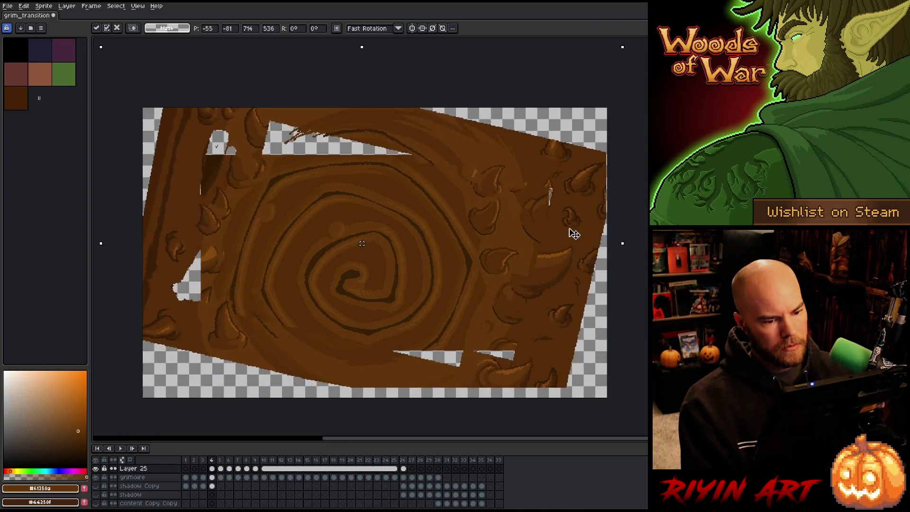
mouse_move(580, 232)
left_mouse_down()
mouse_move(595, 209)
mouse_move(587, 233)
left_mouse_up()
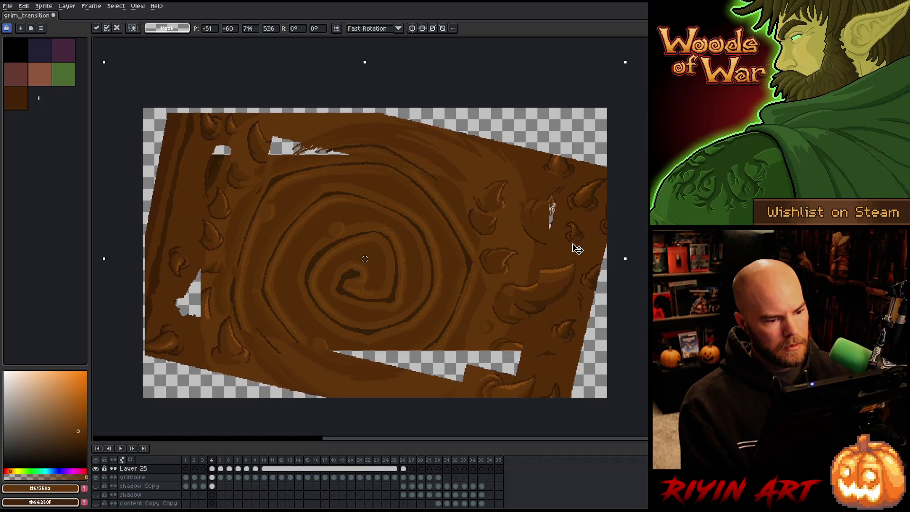
key("Return")
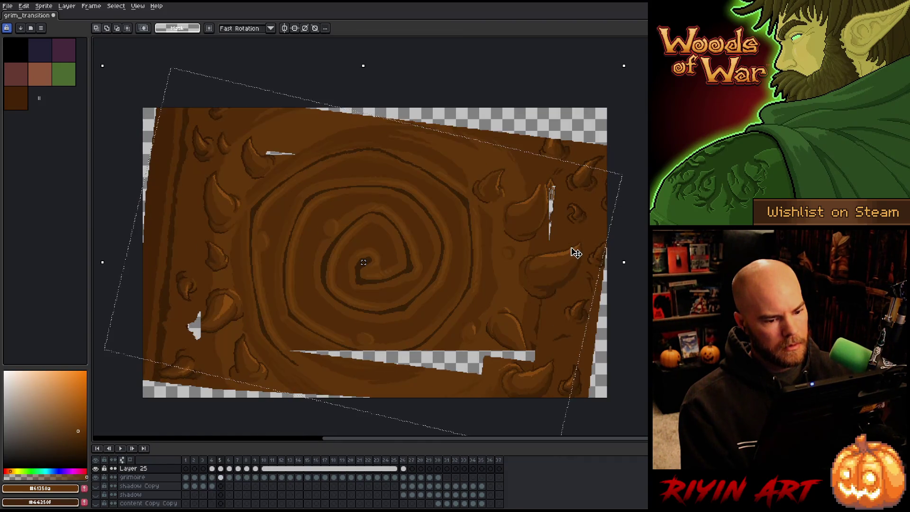
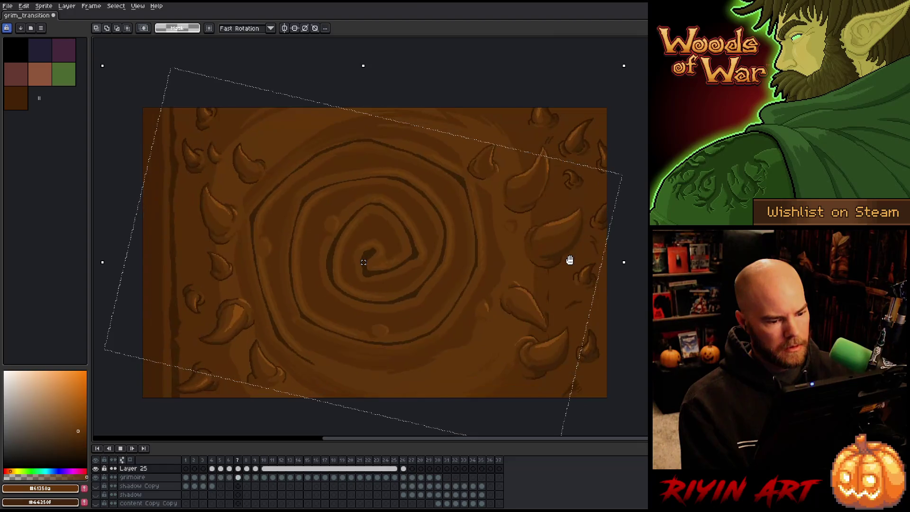
Step: Stop the page-turn preview, drop the selection, and review frames 7 and 6
key("Return")
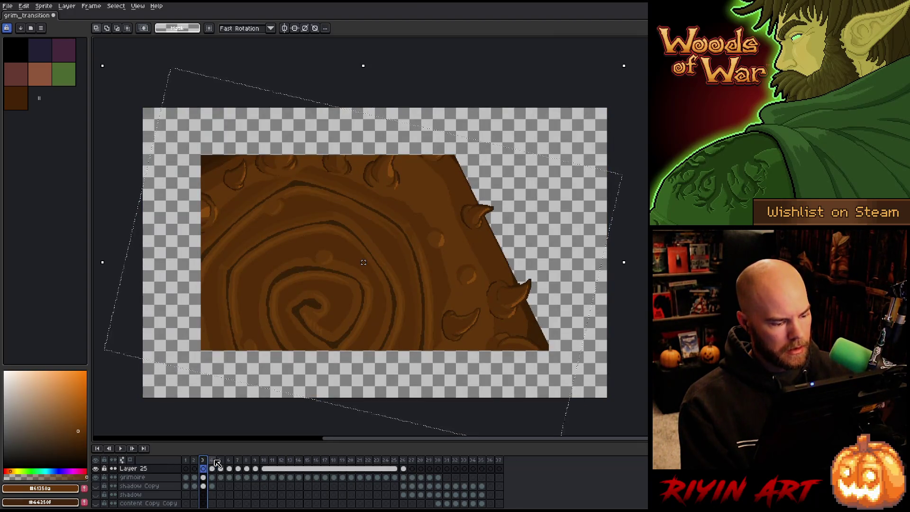
key("Right")
key("Right")
key("Right")
key("Right")
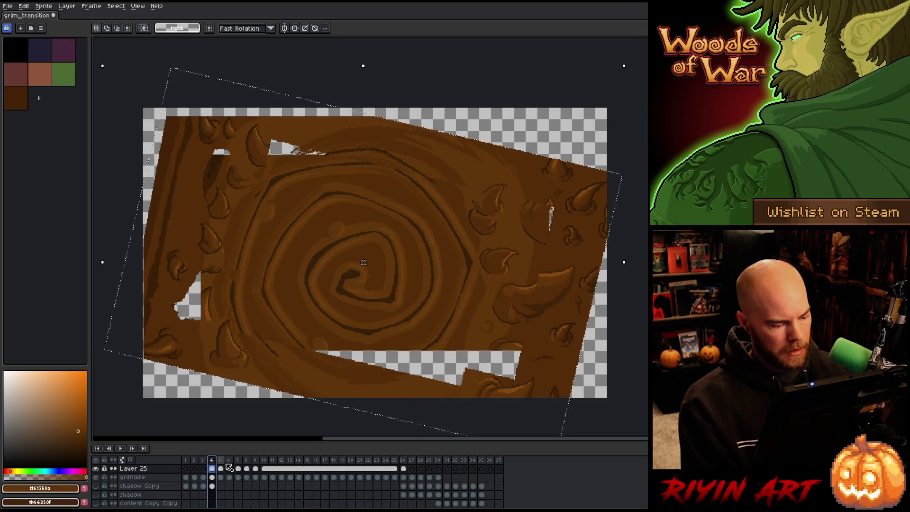
key("ctrl+d")
left_click(240, 469)
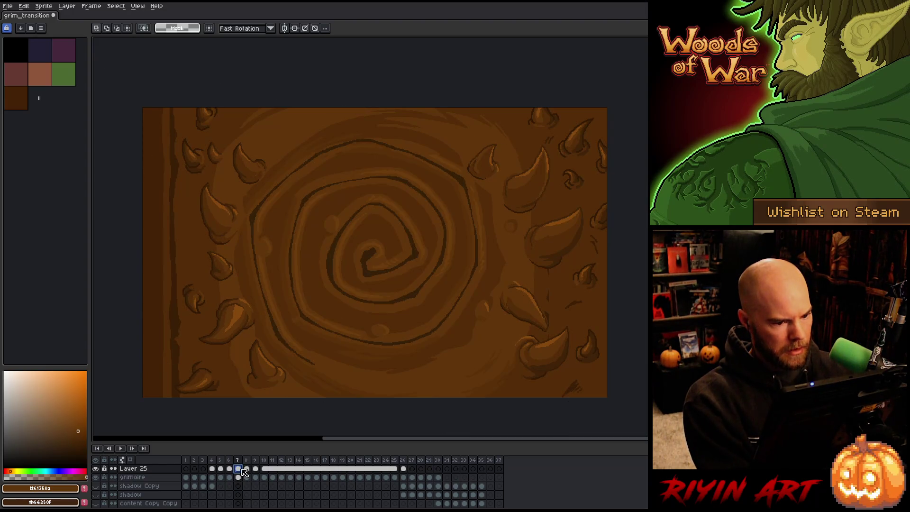
left_click(229, 469)
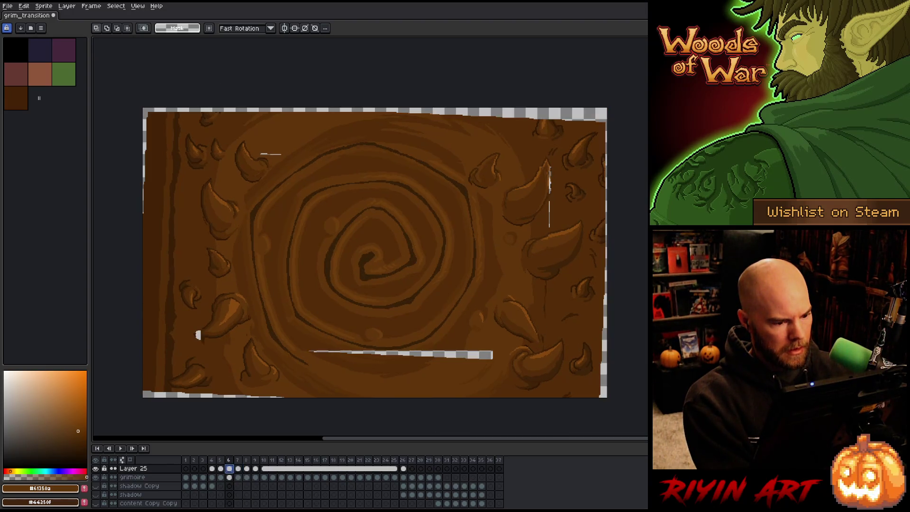
left_click(238, 470)
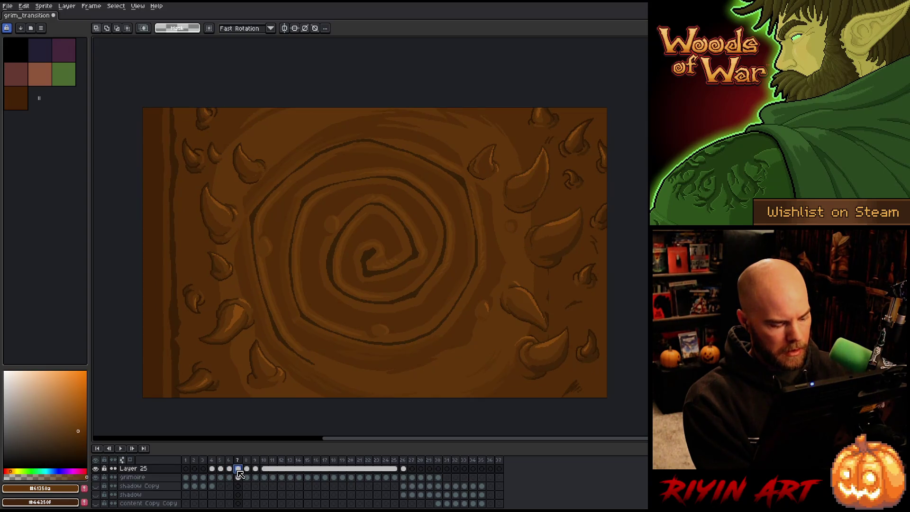
Step: On frame 3, select all the cover art and start rotating it counter-clockwise
left_click(211, 469)
left_click(206, 469)
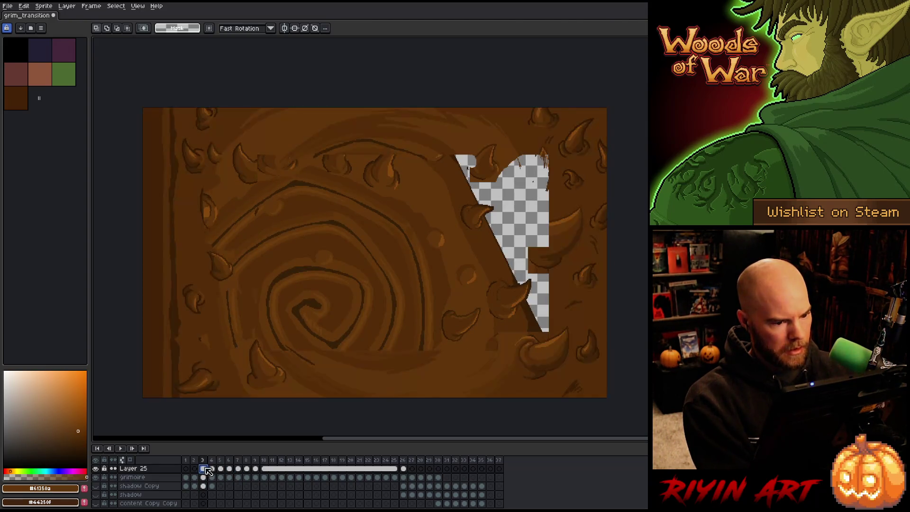
key("ctrl+a")
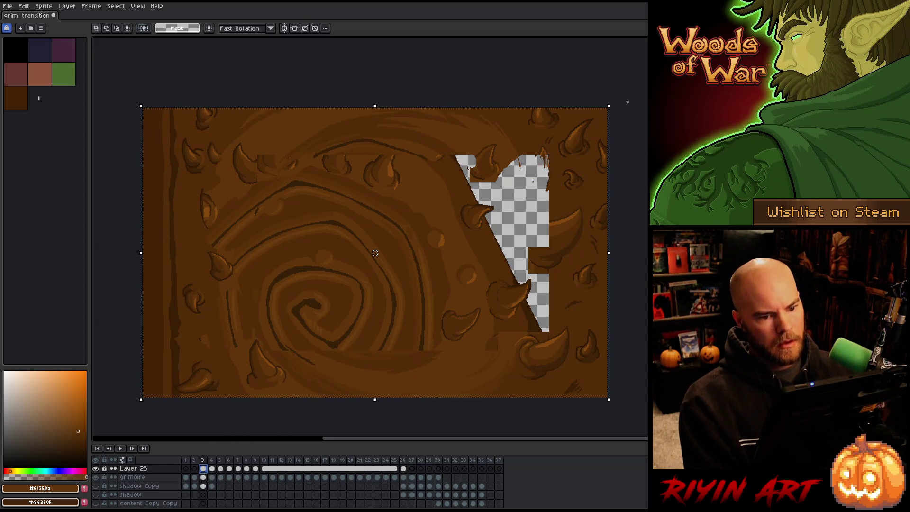
mouse_move(616, 104)
left_mouse_down()
mouse_move(644, 315)
mouse_move(575, 431)
mouse_move(528, 393)
mouse_move(545, 325)
mouse_move(490, 209)
mouse_move(471, 243)
mouse_move(483, 237)
left_mouse_up()
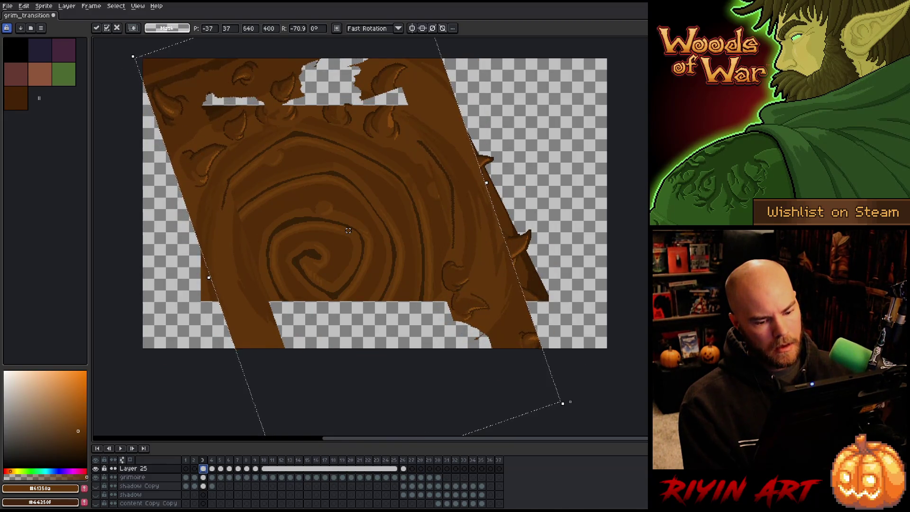
Step: Rotate frame 3's cover to about -64°, nudge it right and up, and apply
mouse_move(571, 407)
left_mouse_down()
mouse_move(493, 414)
mouse_move(591, 394)
mouse_move(597, 363)
mouse_move(591, 381)
left_mouse_up()
left_click_drag(503, 294, 507, 290)
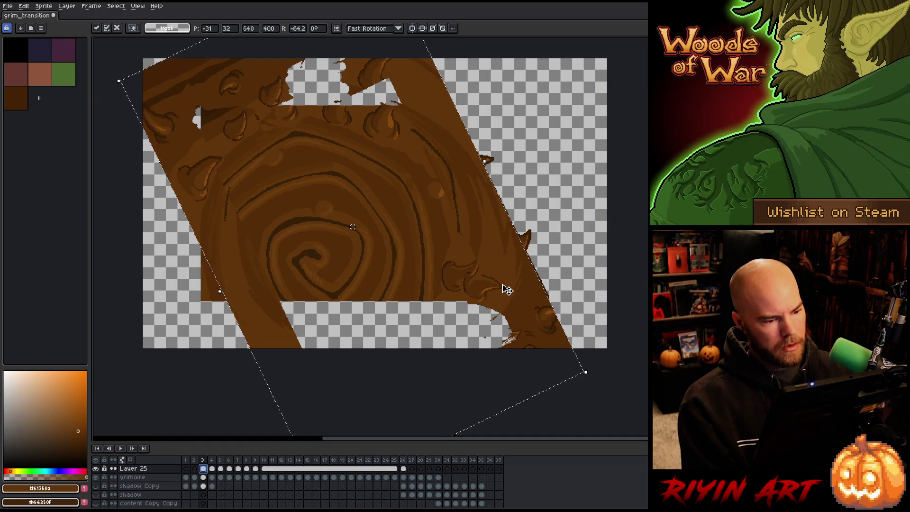
key("period")
Step: Step back and forth through frames 1–8 to check the horns line up
key("comma")
key("period")
key("period")
key("period")
key("period")
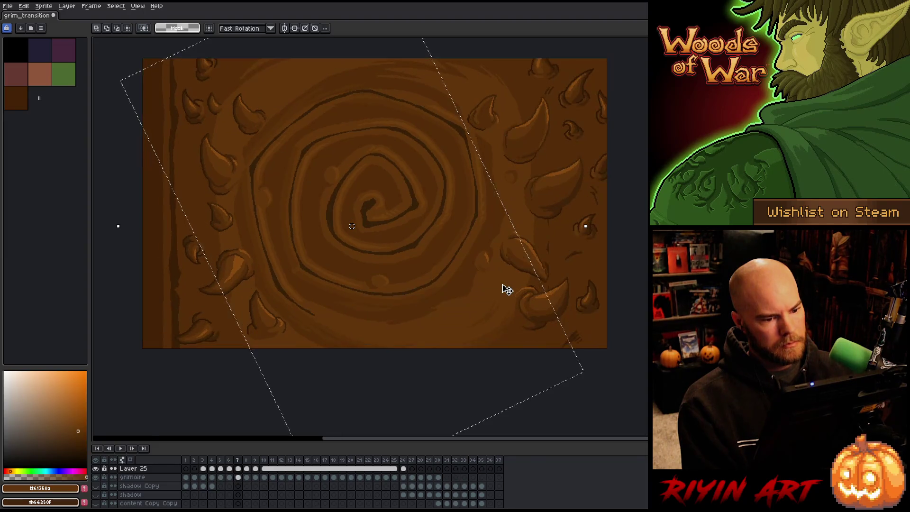
key("comma")
key("comma")
key("comma")
key("comma")
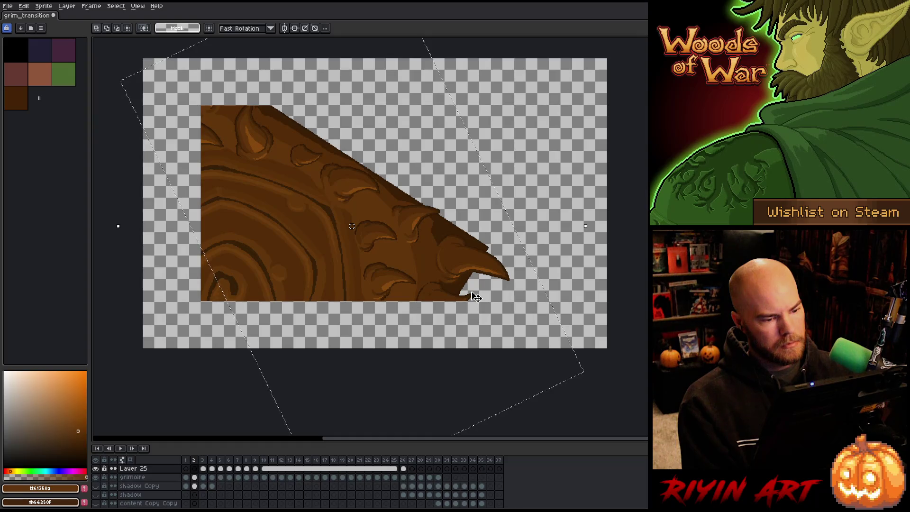
key("period")
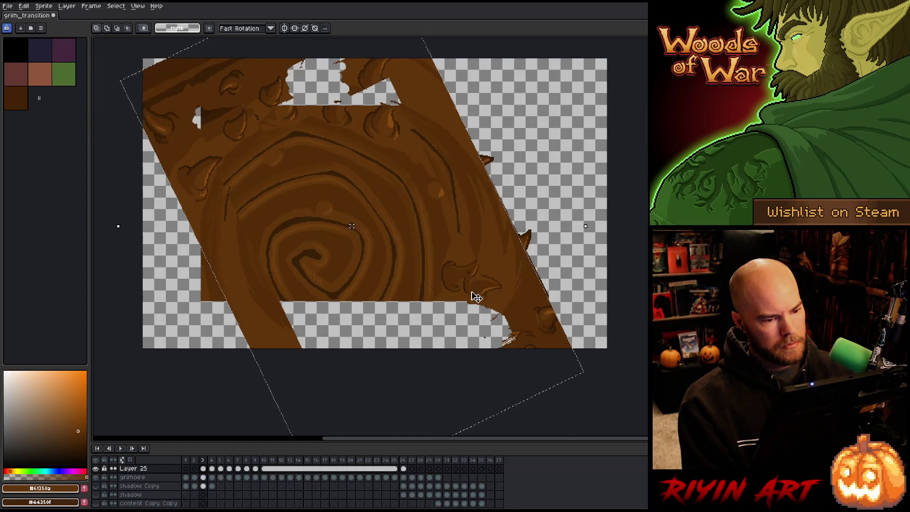
key("period")
key("period")
key("period")
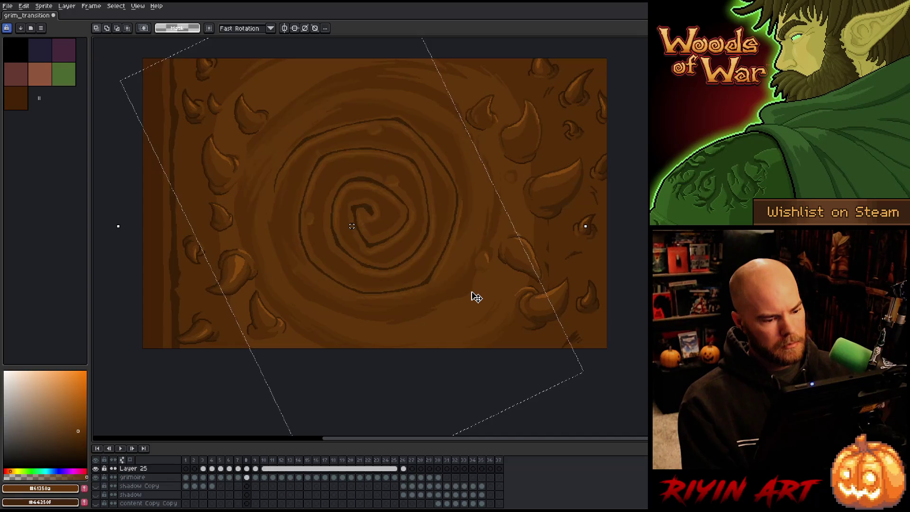
key("comma")
key("comma")
key("comma")
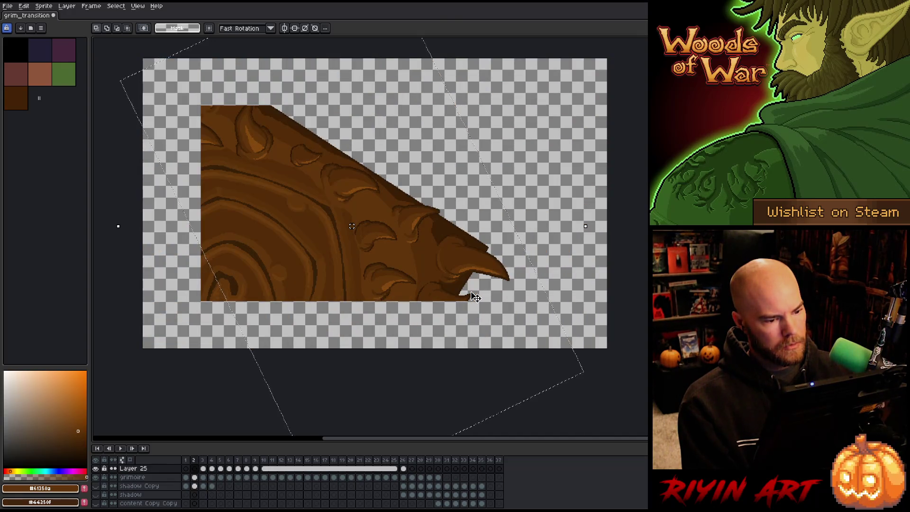
key("comma")
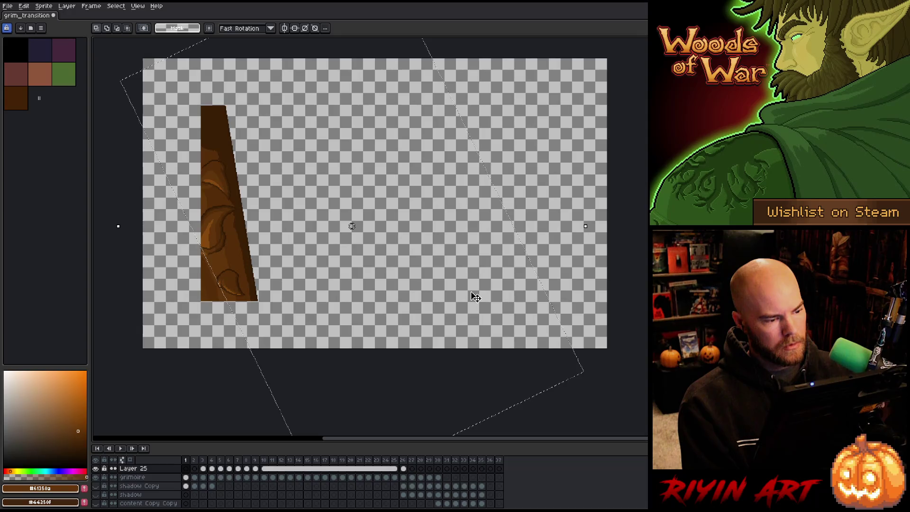
key("period")
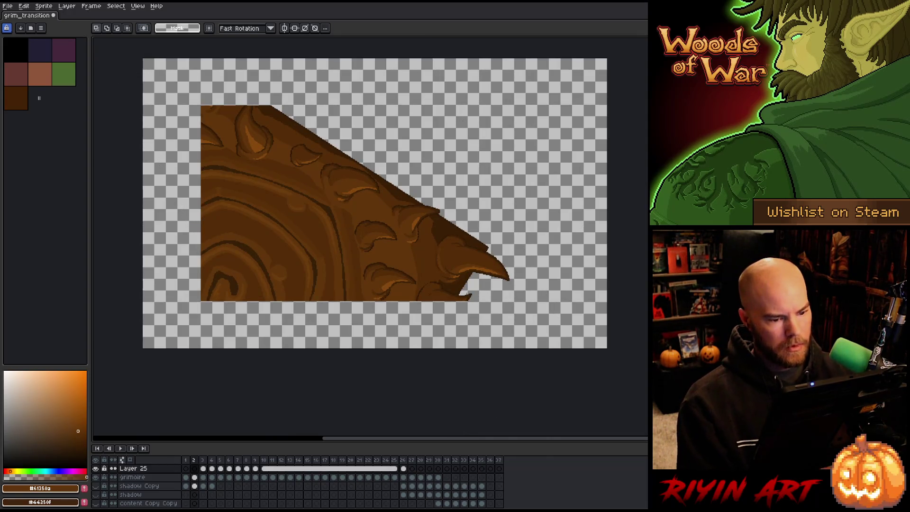
key("b")
scroll(462, 261, "up", 2)
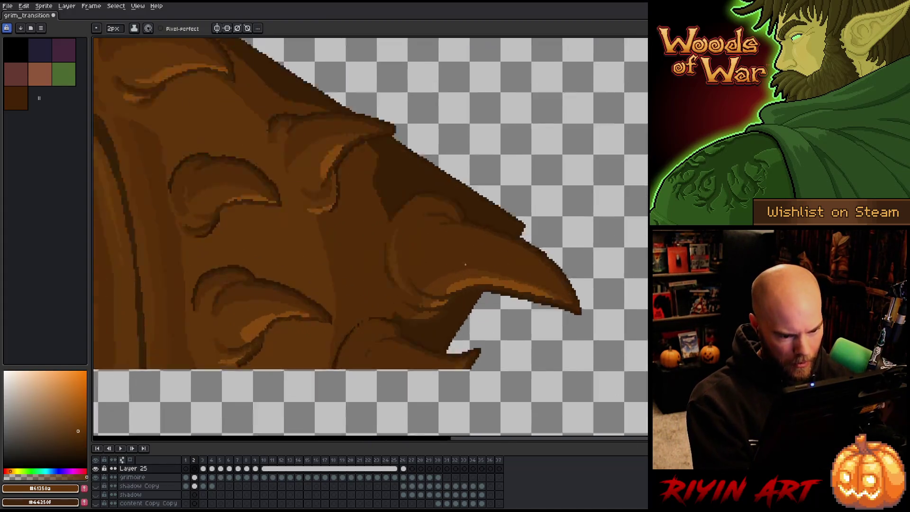
Step: Sample the dark outline brown and place a dark pixel at frame 2's cover edge
key("i")
left_click(456, 359)
key("space")
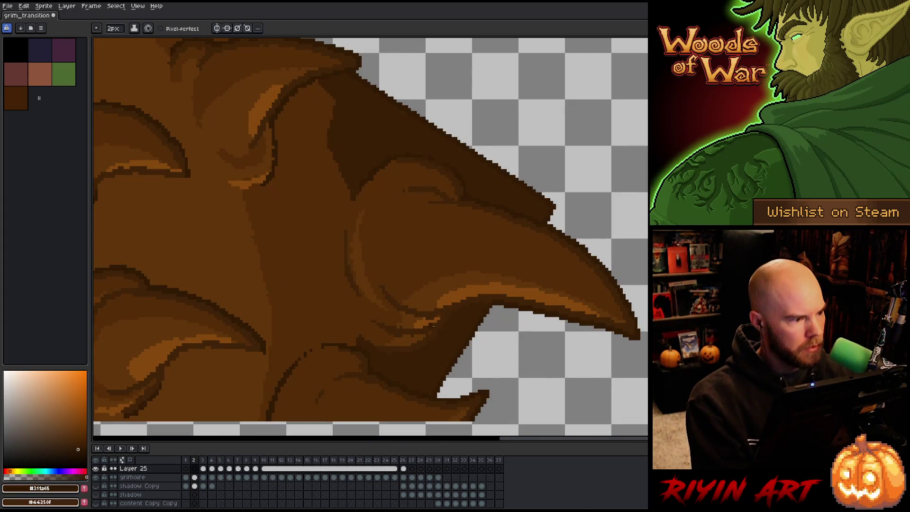
left_click_drag(516, 362, 566, 209)
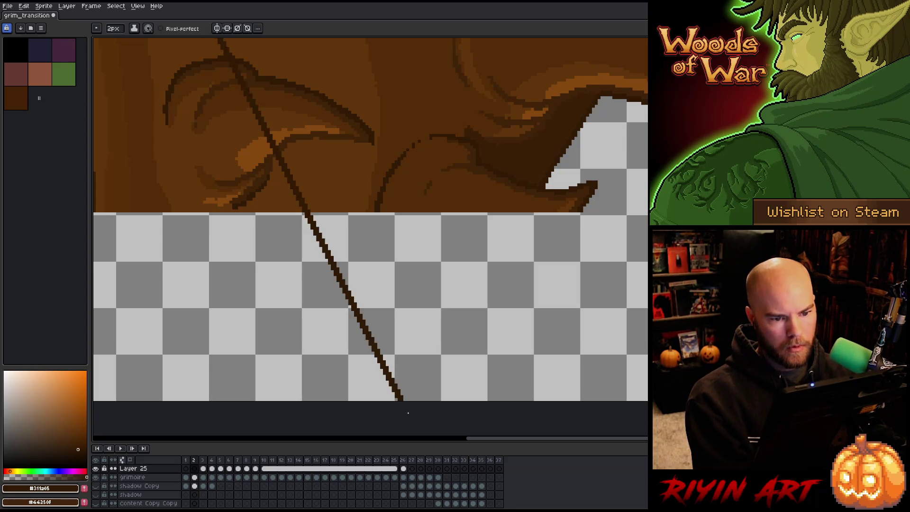
left_click(595, 107)
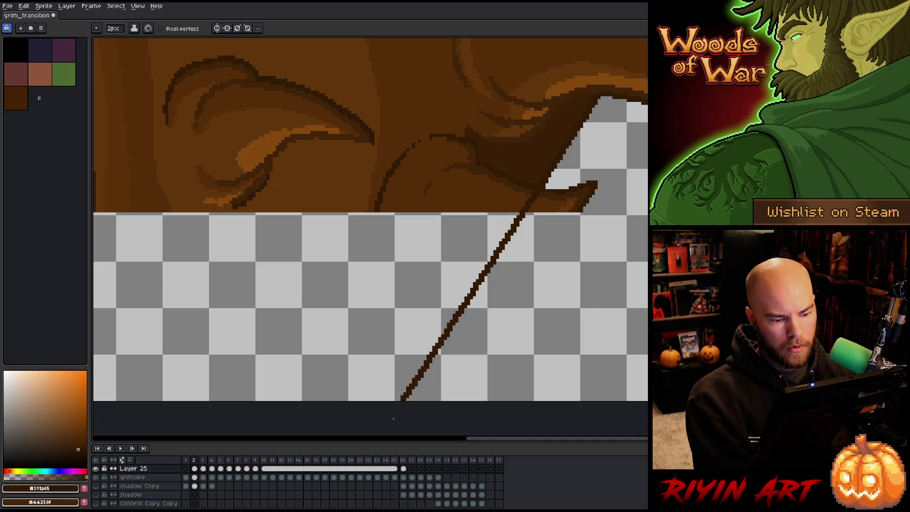
left_click(536, 195, "alt")
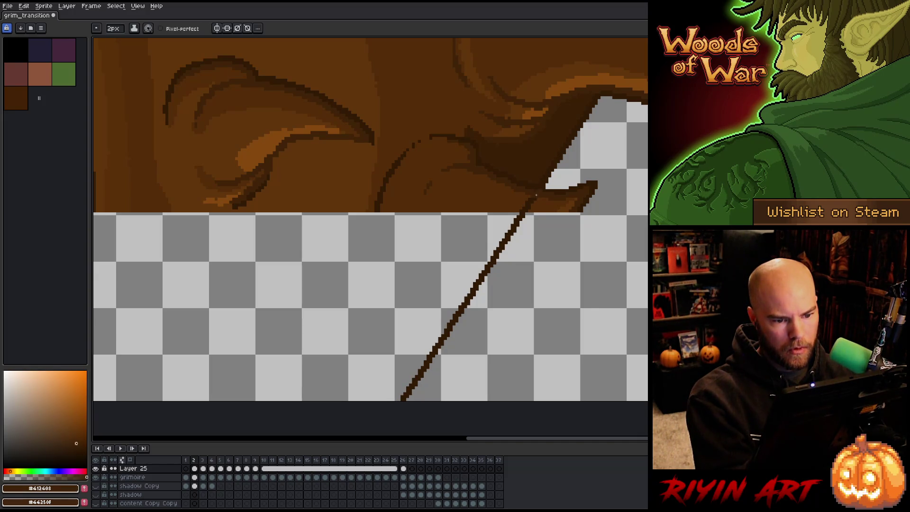
left_click(532, 201, "alt")
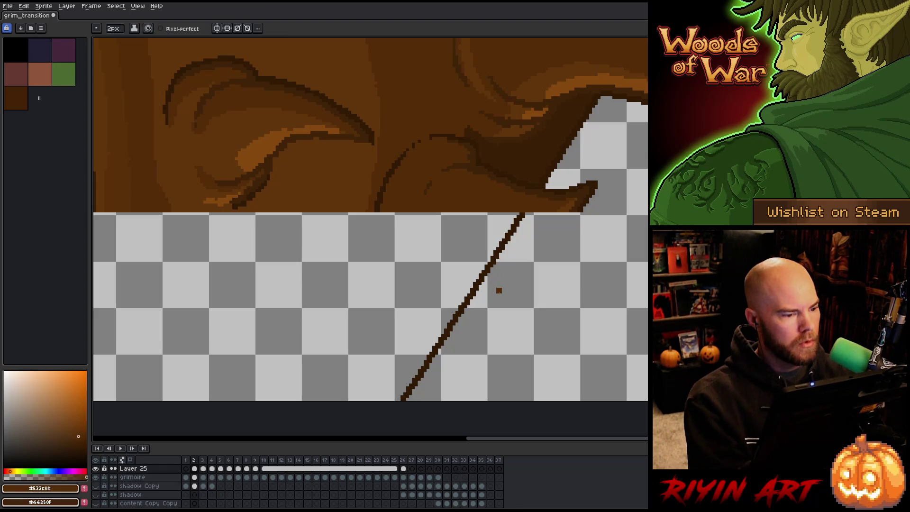
Step: Draw a dark straight line extending the cover's diagonal top edge
scroll(502, 285, "down", 5)
scroll(377, 137, "up", 4)
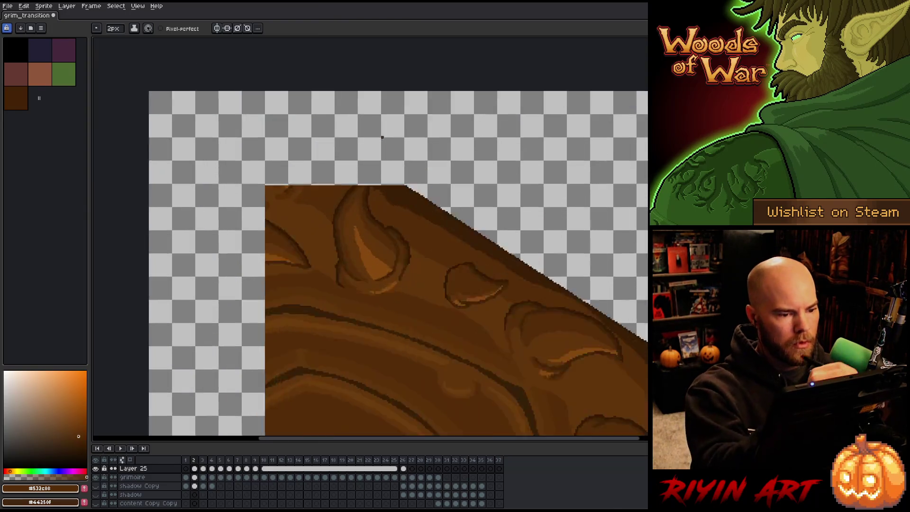
left_click(417, 198, "alt")
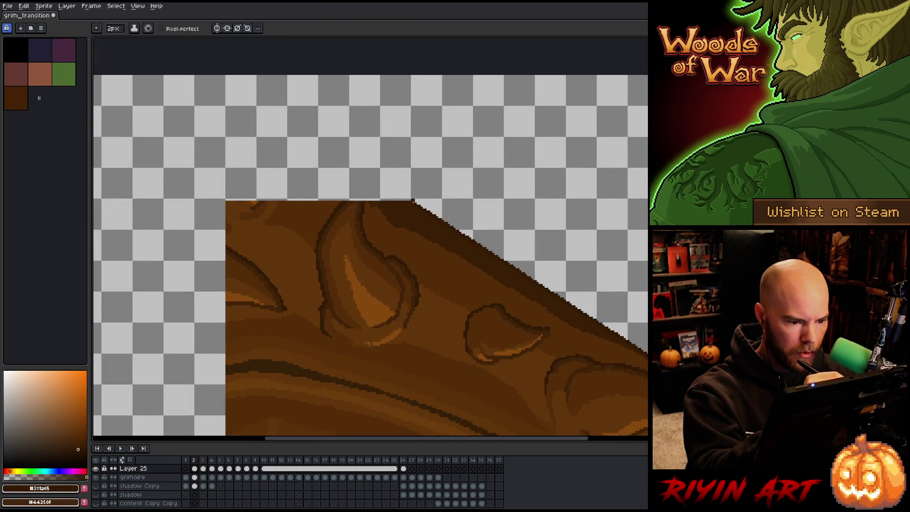
scroll(419, 207, "down", 1)
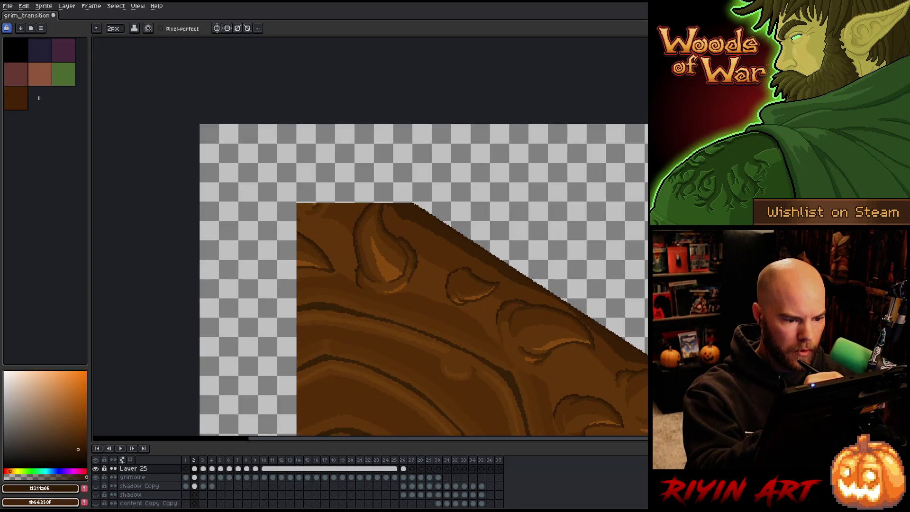
mouse_move(294, 115)
left_mouse_down()
mouse_move(300, 122)
mouse_move(273, 108)
left_mouse_up()
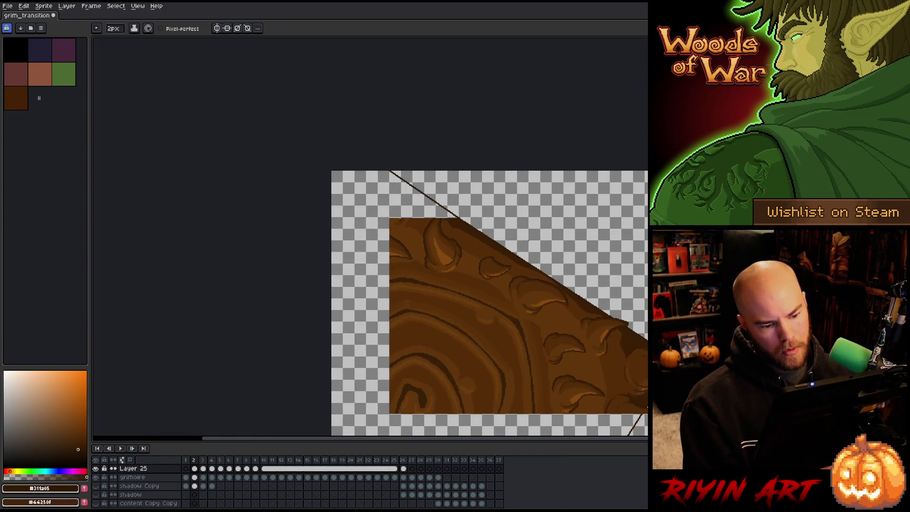
scroll(528, 240, "down", 1)
scroll(528, 240, "down", 1)
Step: Try a mid-brown flood fill of the empty area, then undo it
left_click(565, 309, "alt")
key("g")
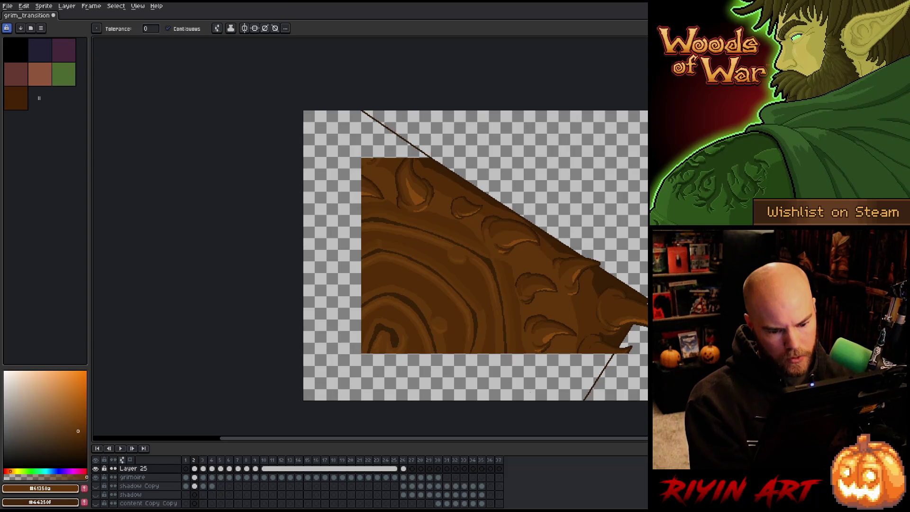
left_click(525, 394)
key("ctrl+z")
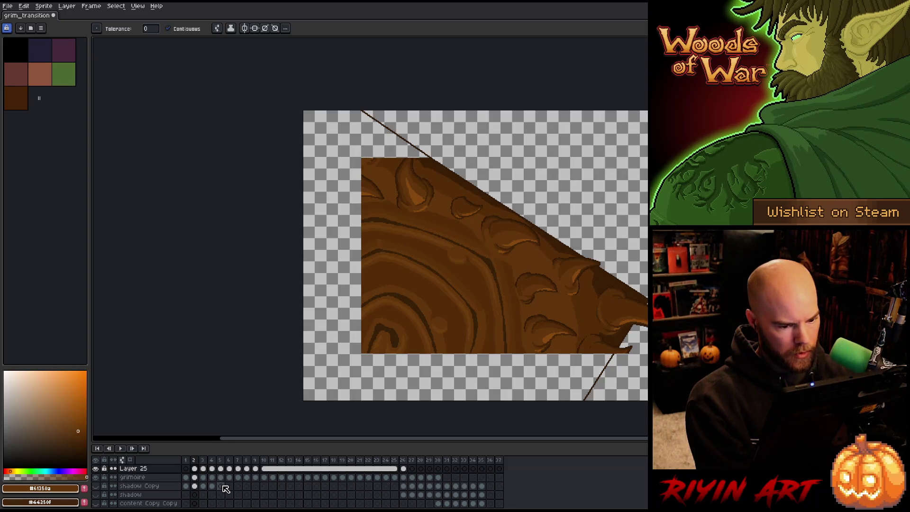
left_click(142, 477)
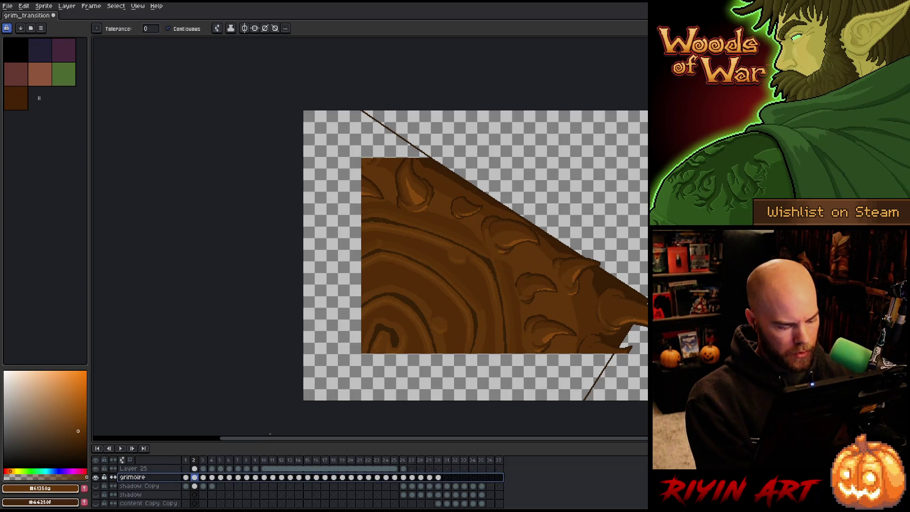
Step: Add a new Layer 26 above grimoire and go to its frame 1
key("shift+n")
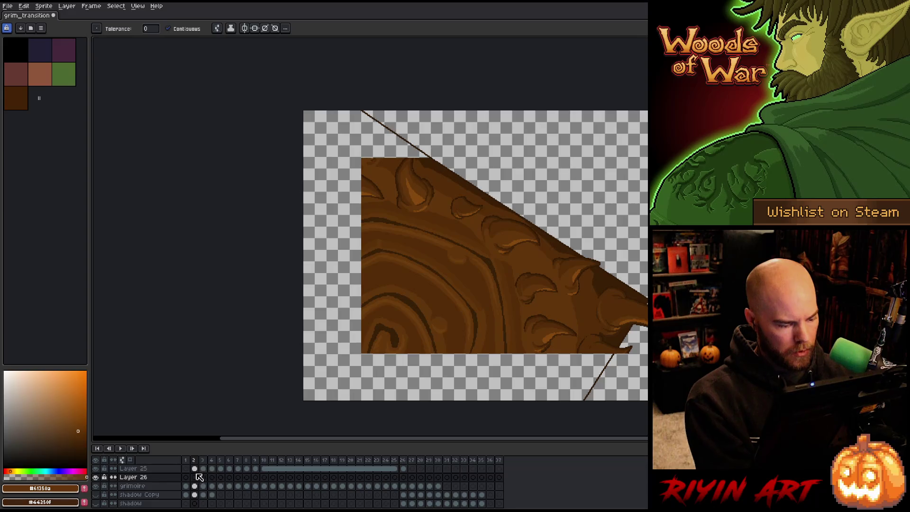
left_click(194, 468)
left_click(195, 477)
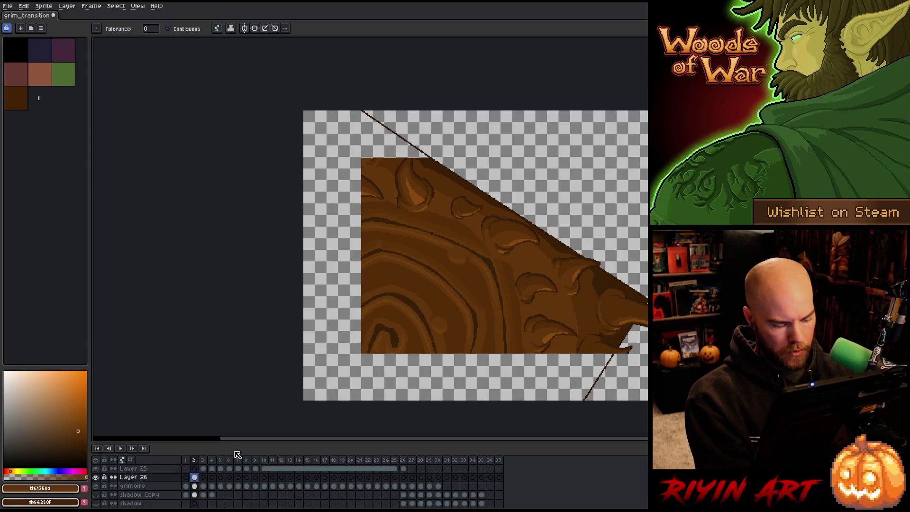
left_click(186, 477)
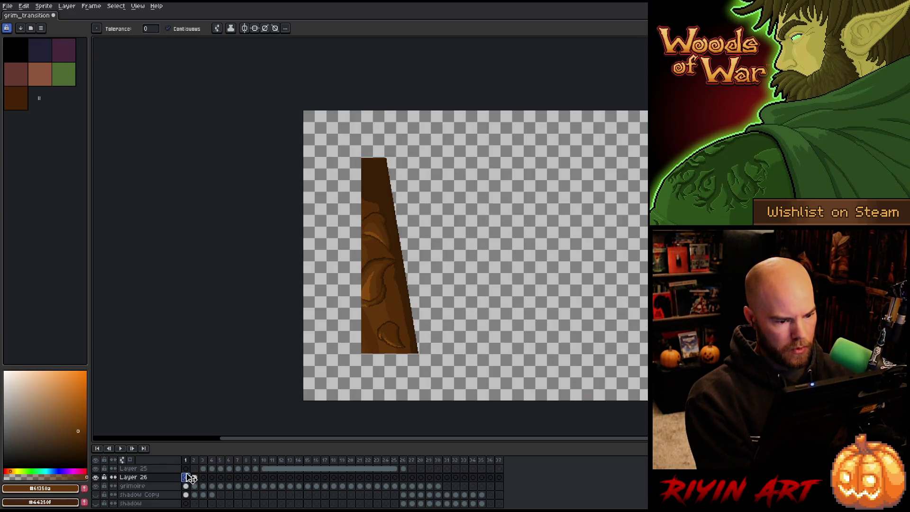
scroll(375, 162, "up", 4)
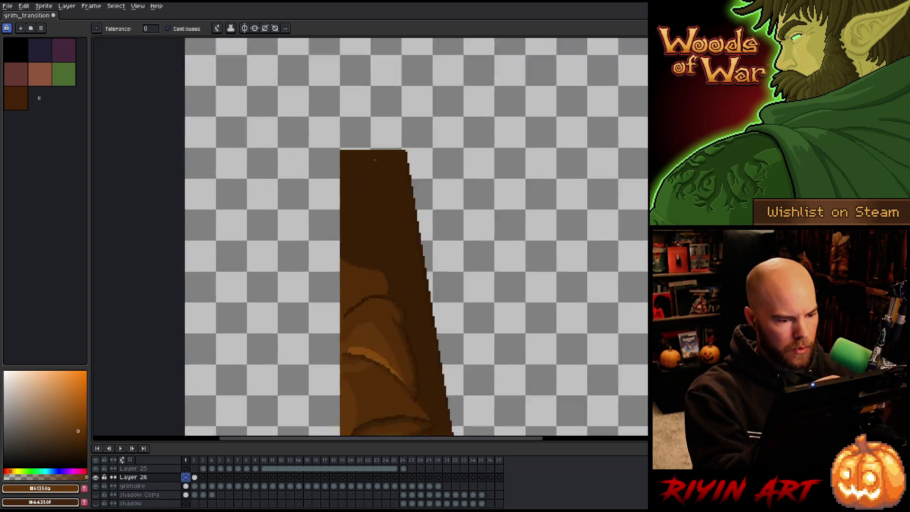
Step: With dark brown #311a05, draw a straight line continuing frame 1's slanted edge
left_click(439, 148, "alt")
key("b")
left_click(431, 125)
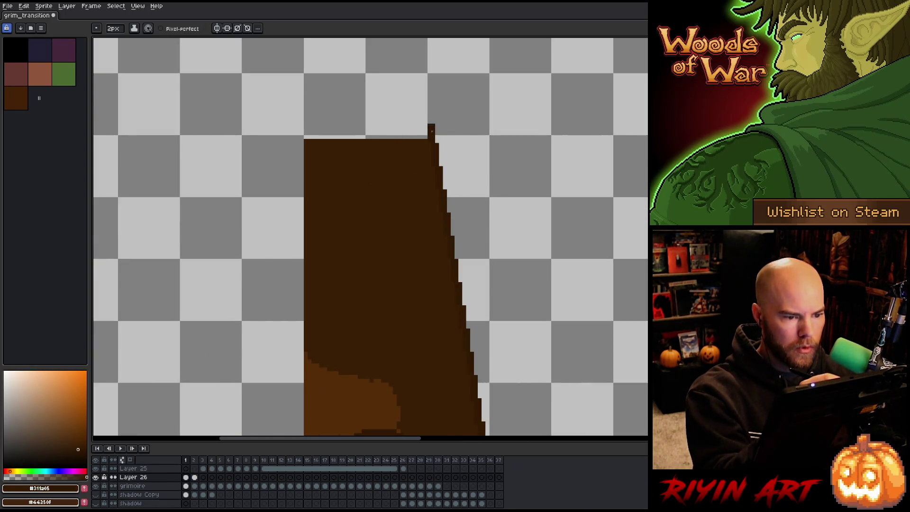
scroll(432, 124, "down", 1)
scroll(432, 124, "down", 2)
left_click(414, 143, "shift")
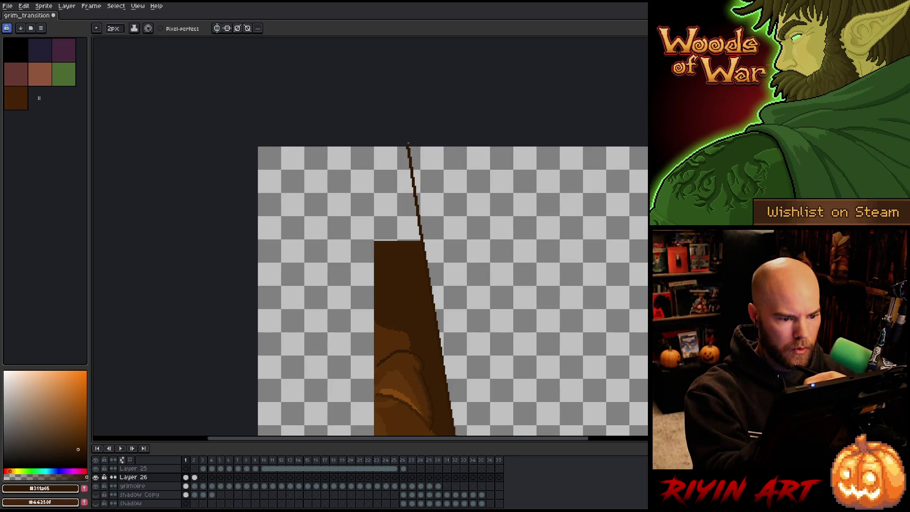
Step: Check the shape's bottom edge and merge Layer 26 down into grimoire
mouse_move(407, 143)
left_mouse_down()
mouse_move(463, 230)
mouse_move(512, 240)
left_mouse_up()
mouse_move(471, 370)
left_mouse_down()
mouse_move(460, 242)
mouse_move(470, 361)
left_mouse_up()
key("b")
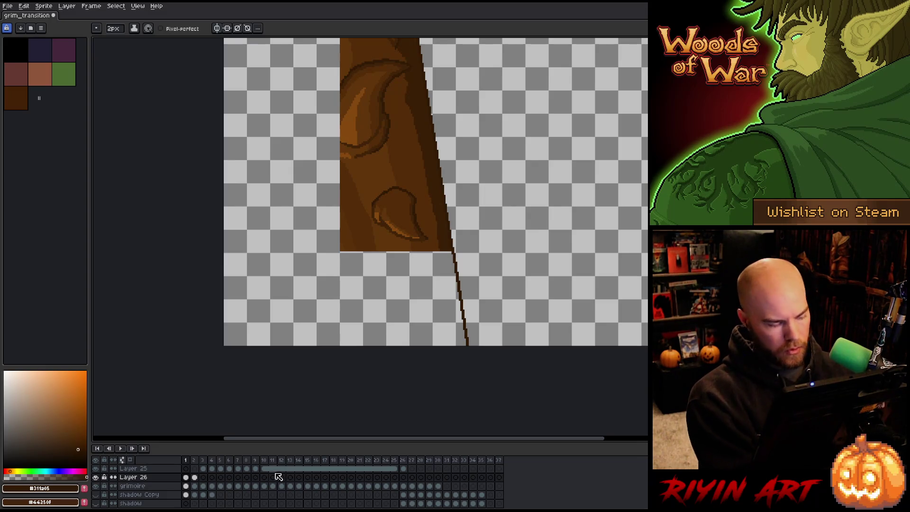
key("ctrl+e")
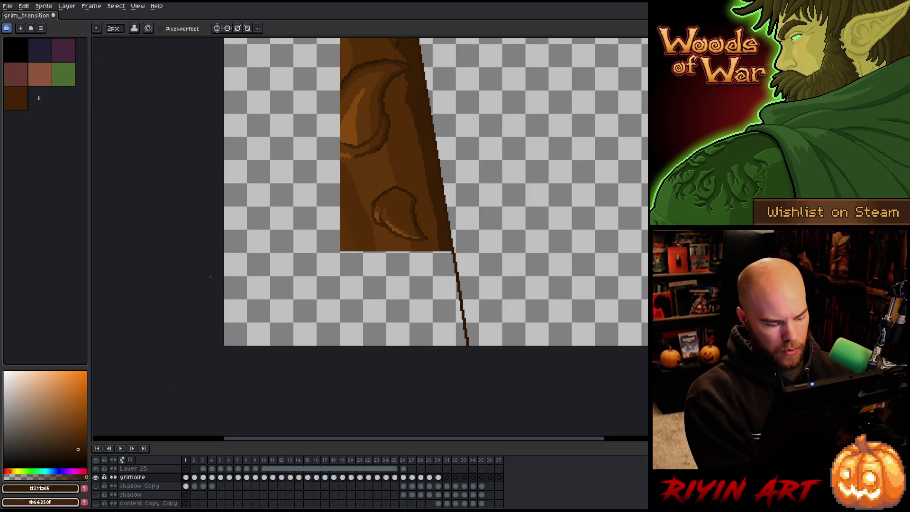
Step: Save, then fill frame 1's area left of the edge line with lighter brown
key("ctrl+s")
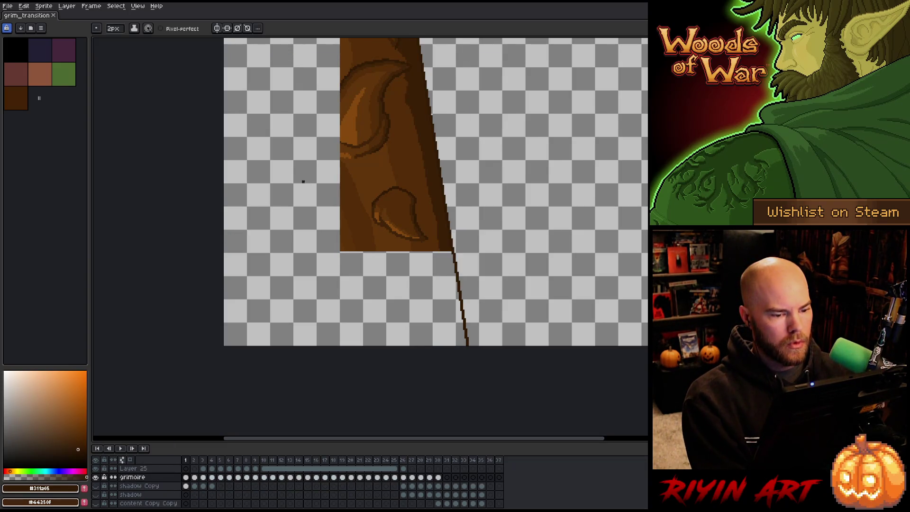
scroll(342, 146, "down", 2)
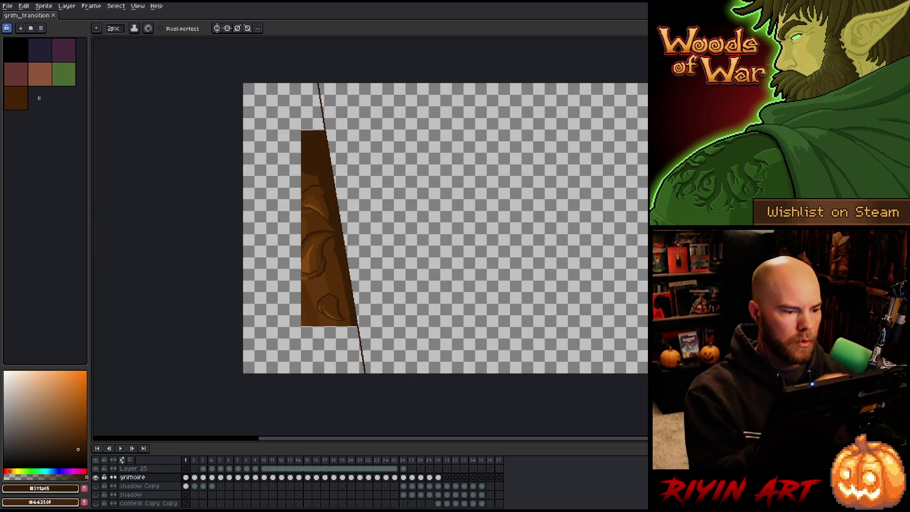
key("g")
left_click(312, 145)
key("b")
left_click(335, 275, "alt")
left_click_drag(313, 145, 298, 86)
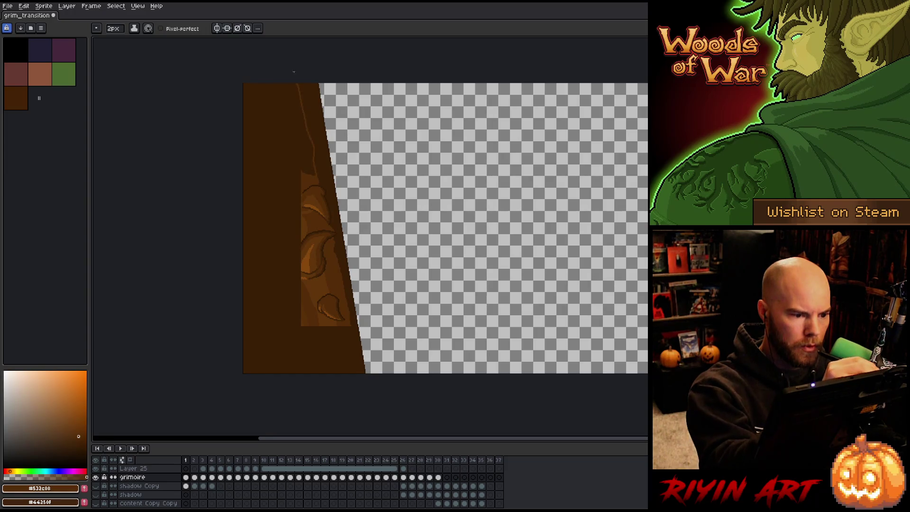
key("g")
left_click(293, 350)
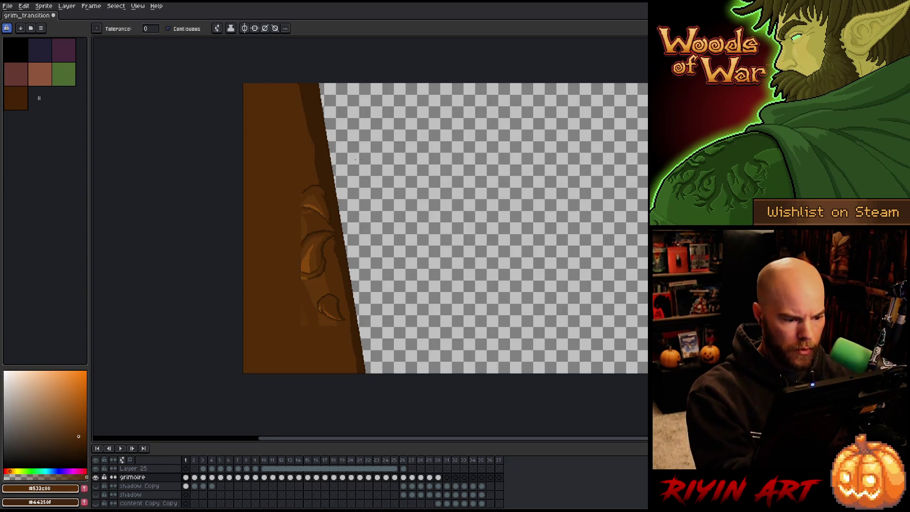
Step: On frame 2, fill the blank area beside the diagonal edge with brown #532c08
key("Right")
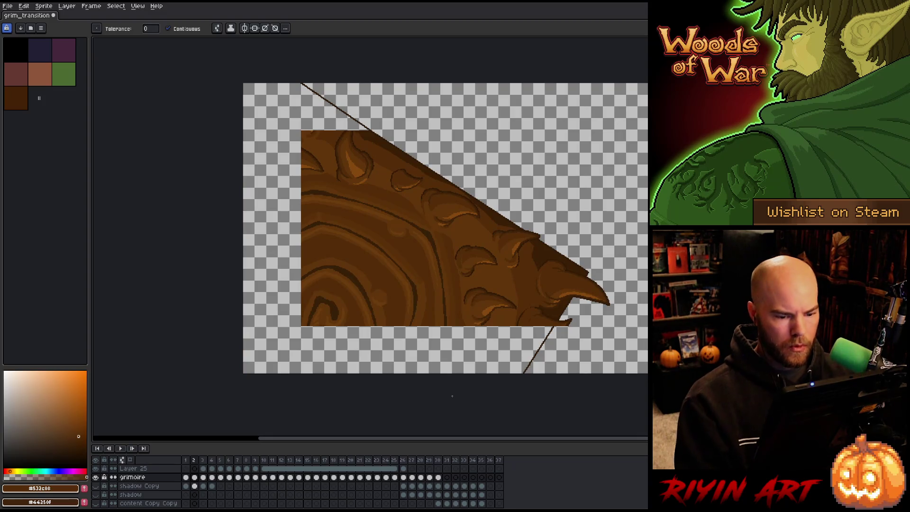
key("i")
left_click(373, 133)
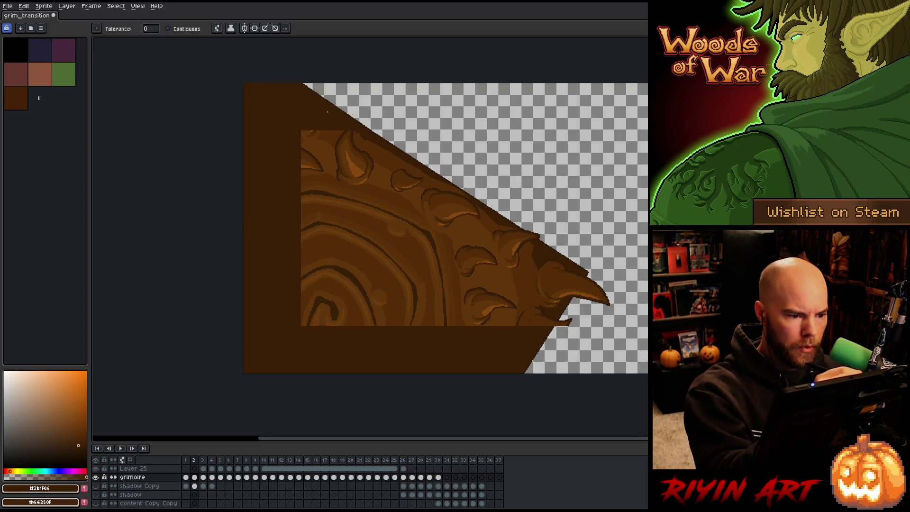
key("b")
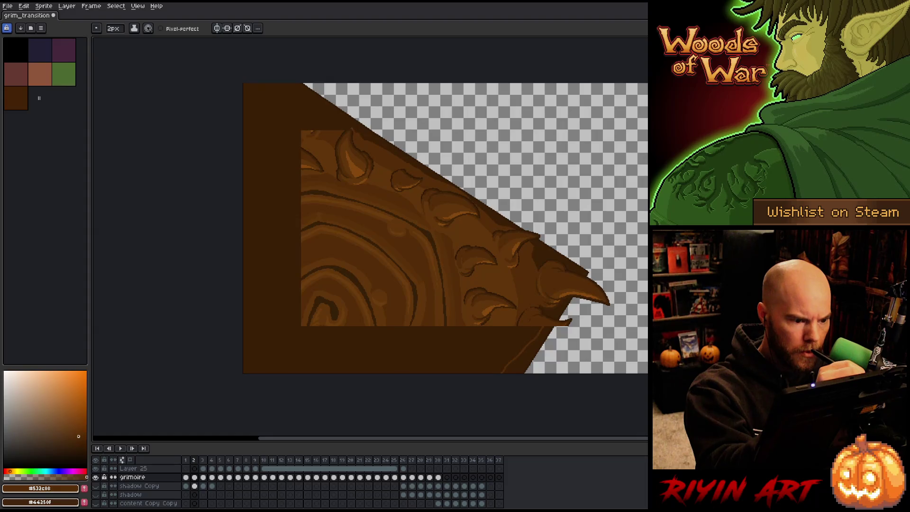
key("g")
left_click(325, 113)
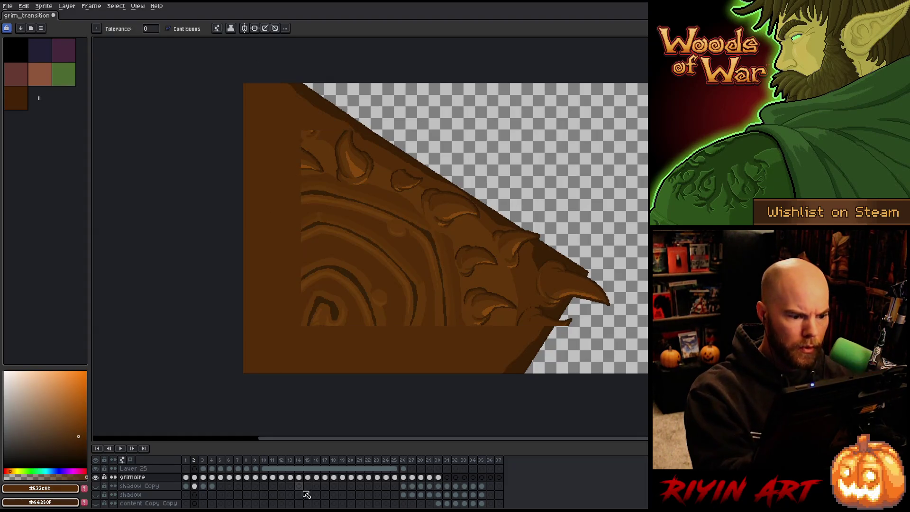
key("Right")
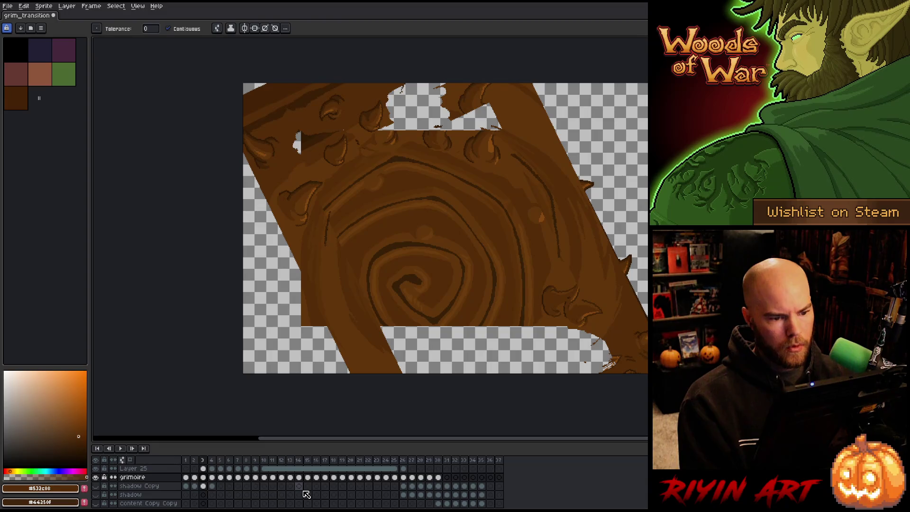
Step: Add a new layer and move Layer 25's frame 3 cel onto Layer 26
mouse_move(379, 323)
left_mouse_down()
mouse_move(334, 320)
mouse_move(312, 305)
left_mouse_up()
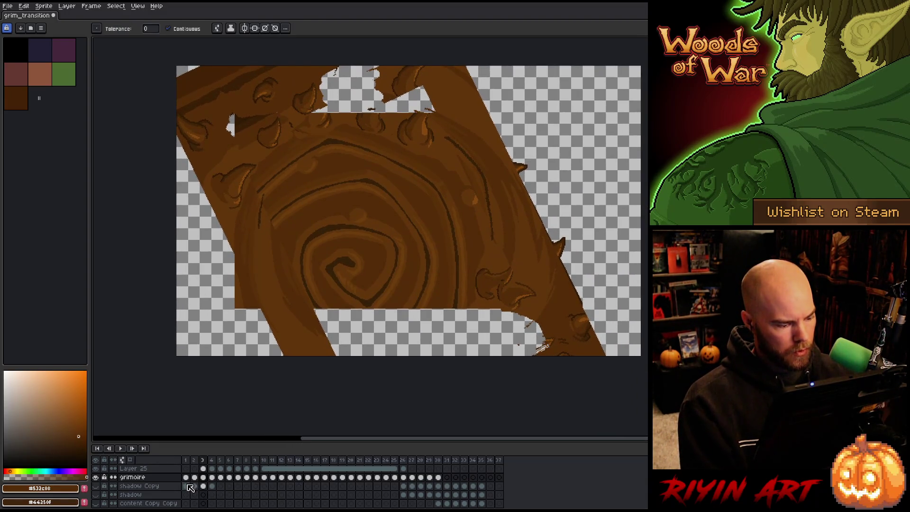
left_click(204, 469)
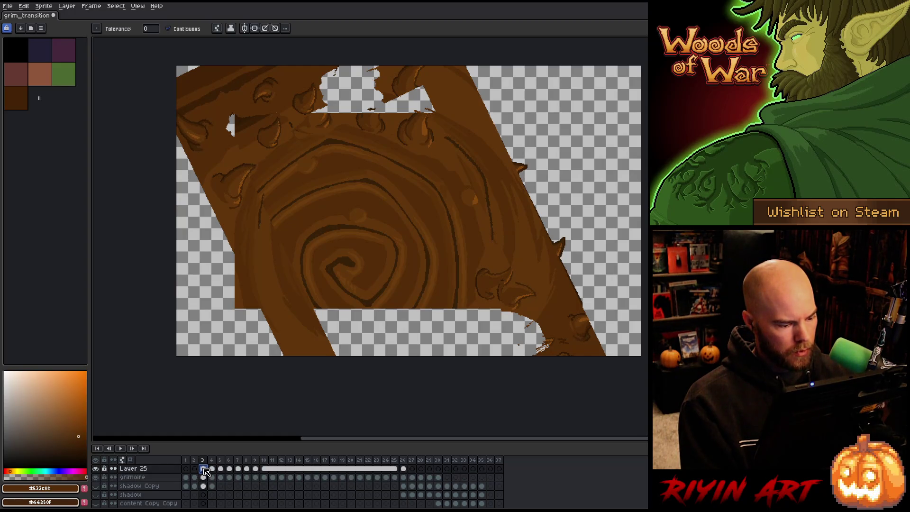
left_click(142, 488)
key("shift+n")
left_click(143, 470)
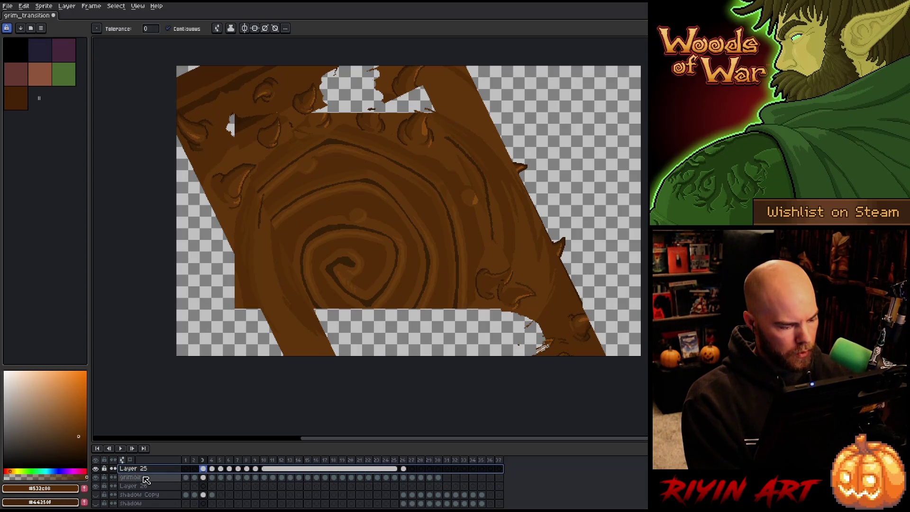
left_click(202, 468)
left_click_drag(209, 477, 207, 488)
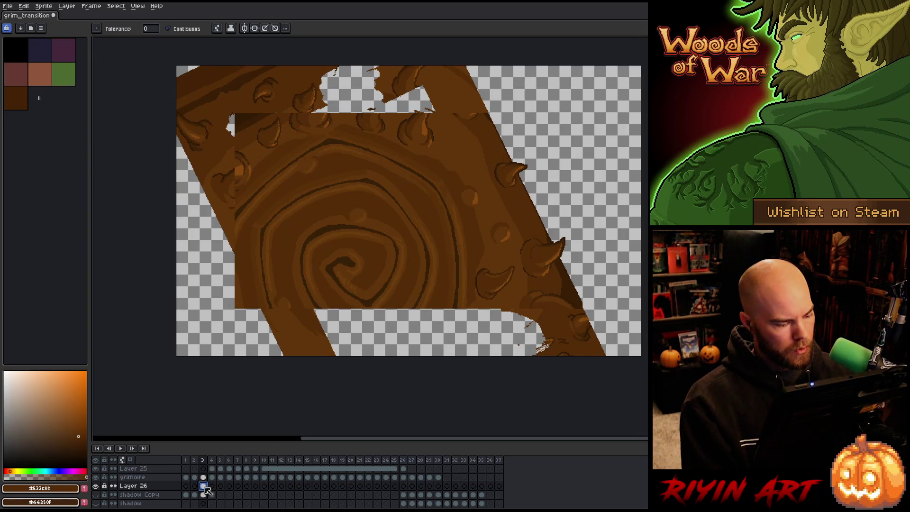
Step: Delete the skewed art outside the central swirl panel and compare with frame 4
key("Delete")
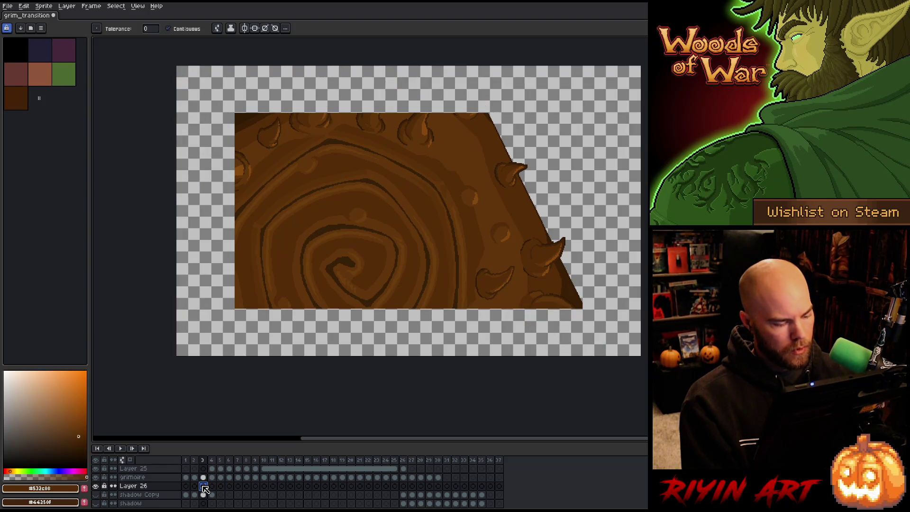
left_click(212, 486)
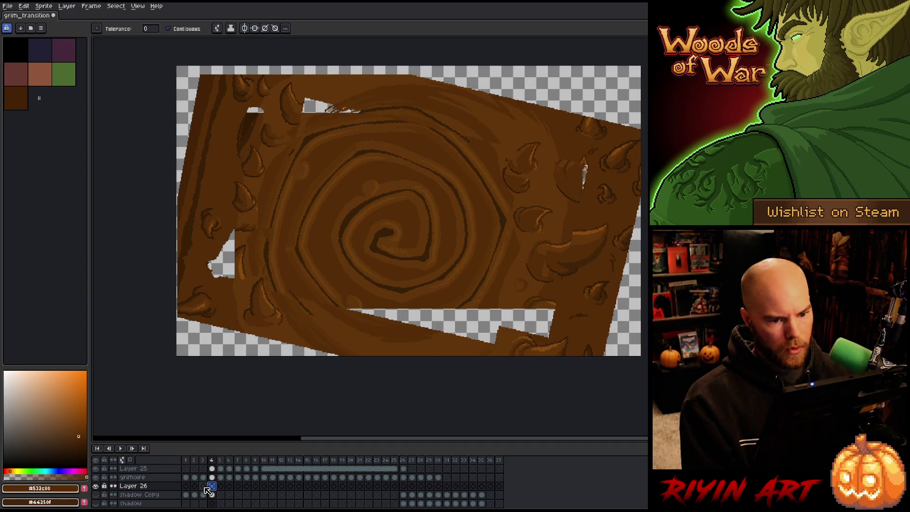
left_click(204, 487)
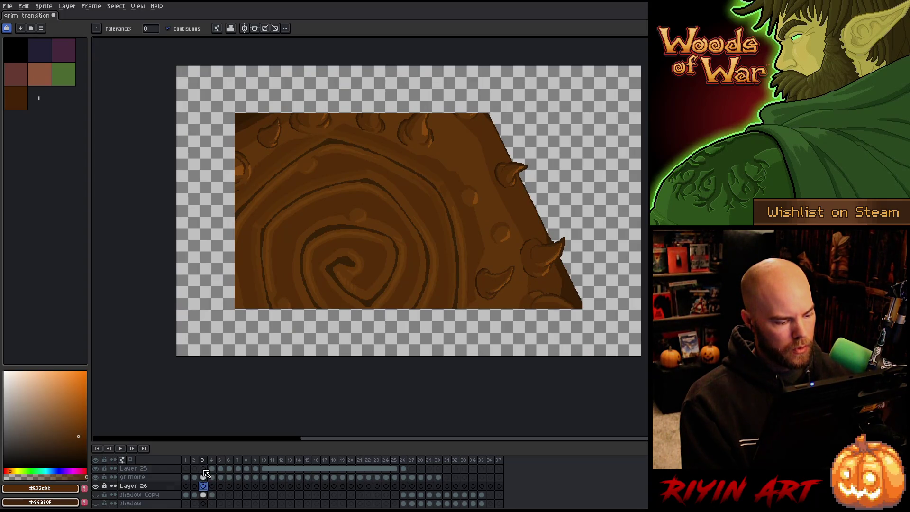
left_click(203, 468)
scroll(545, 239, "up", 2)
Step: Move Layer 26 above the grimoire layer and save the file
left_click_drag(518, 279, 320, 197)
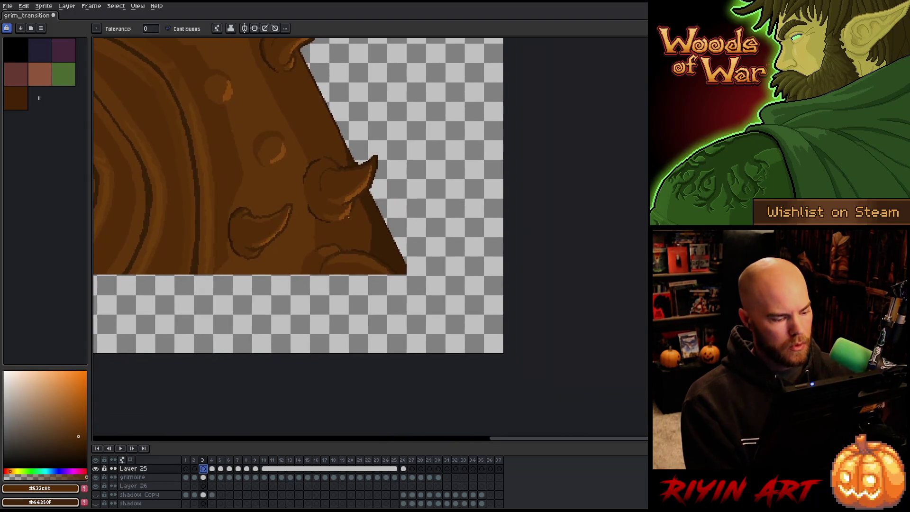
left_click(133, 477)
left_click_drag(145, 490, 143, 480)
key("ctrl+s")
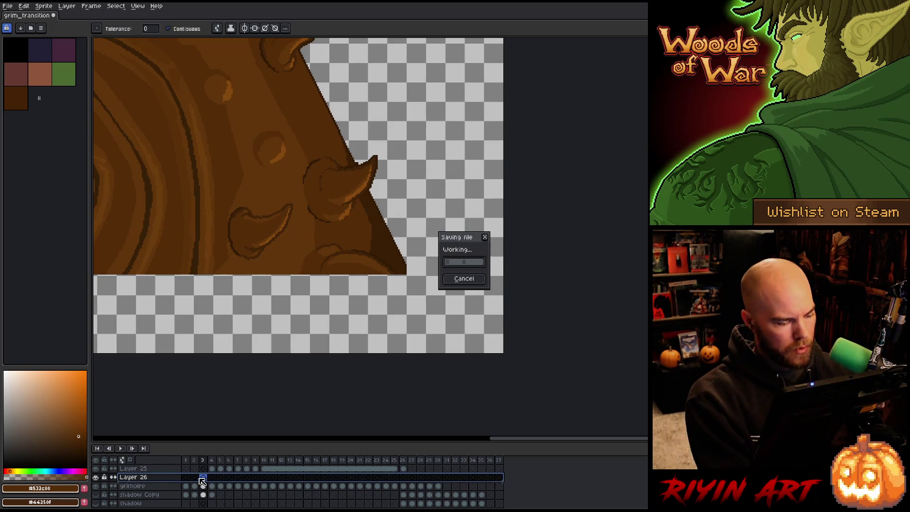
Step: Draw dark #311a05 lines extending frame 3's slanted edge to the canvas top and bottom
left_click(203, 478)
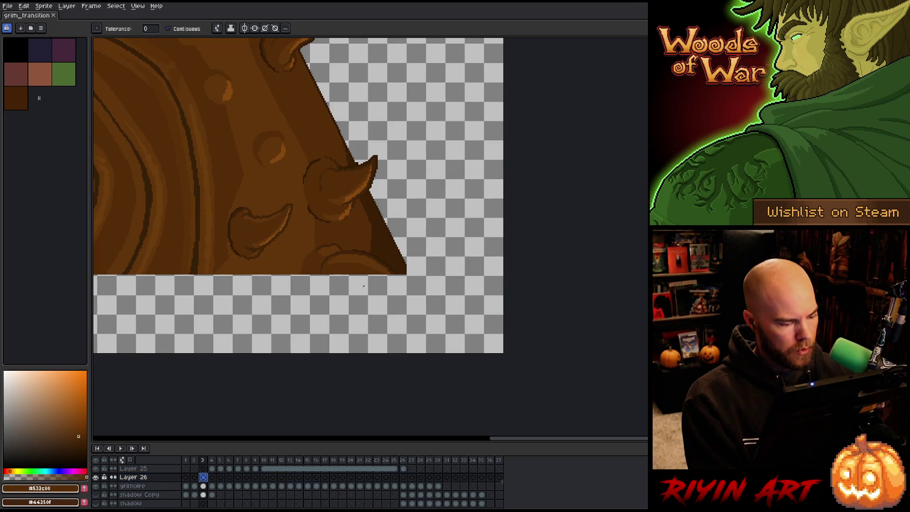
scroll(419, 243, "up", 3)
key("i")
left_click(373, 295)
key("b")
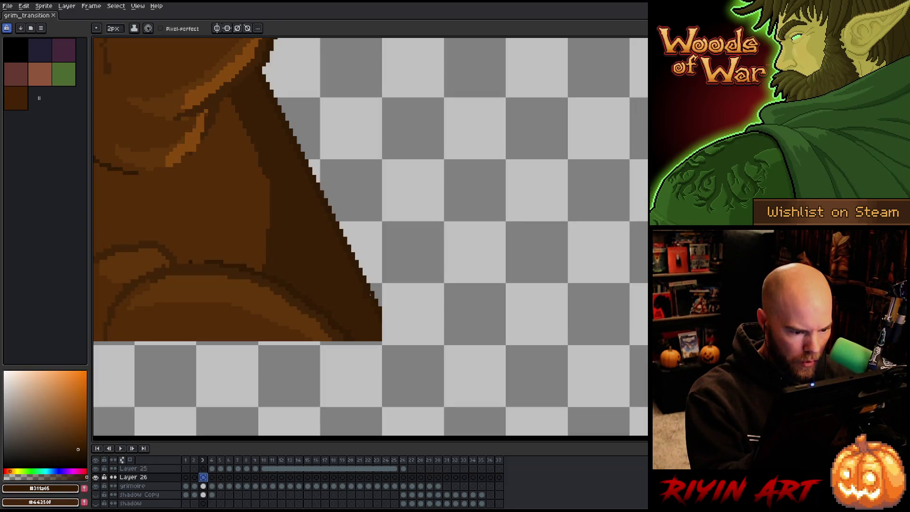
left_click(382, 298)
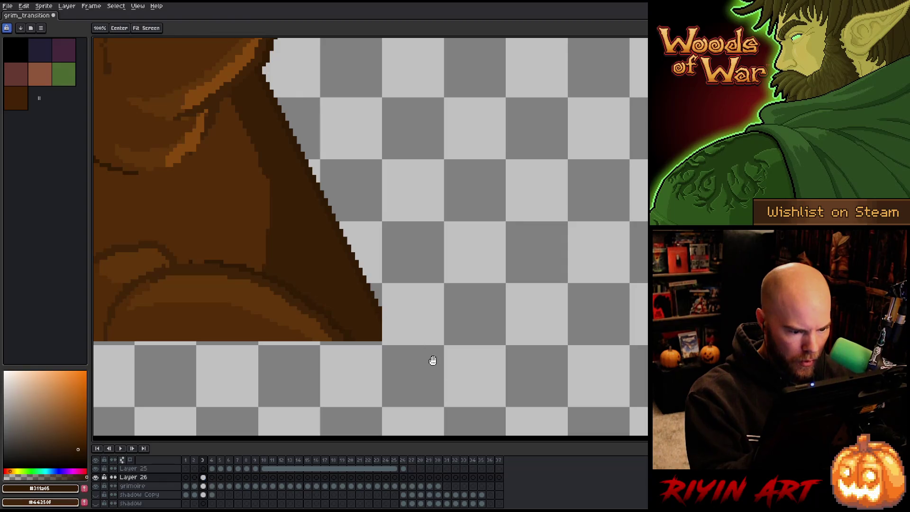
scroll(431, 362, "down", 3)
scroll(431, 345, "down", 1)
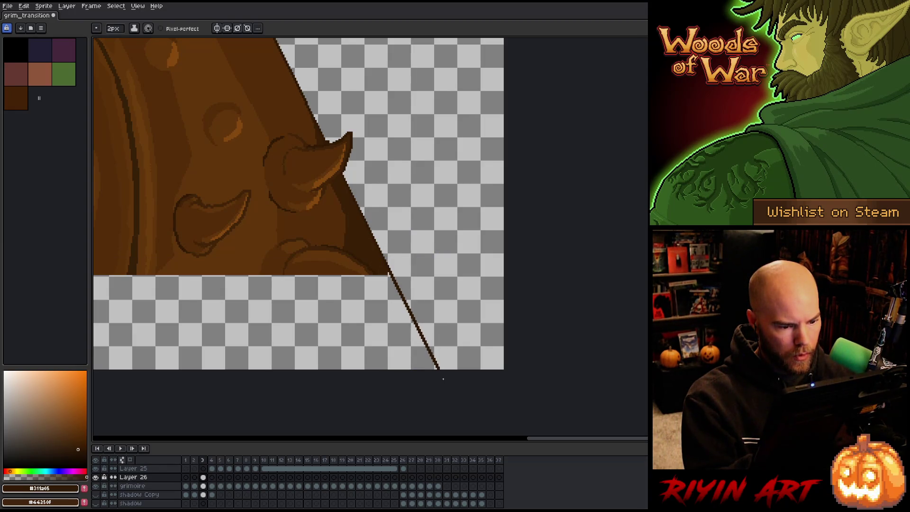
scroll(430, 237, "up", 5)
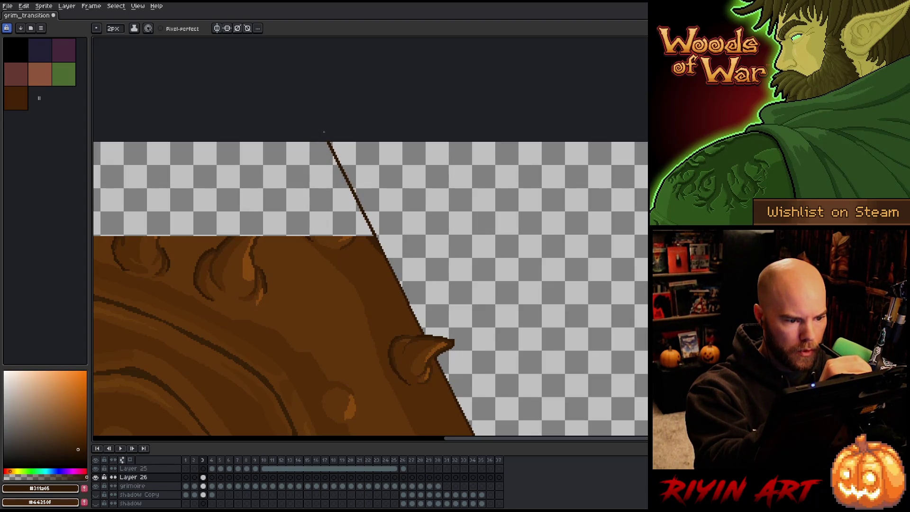
left_click_drag(470, 295, 567, 262)
Step: Try a lighter brown fill of the blank area, then undo it
left_click(503, 254, "alt")
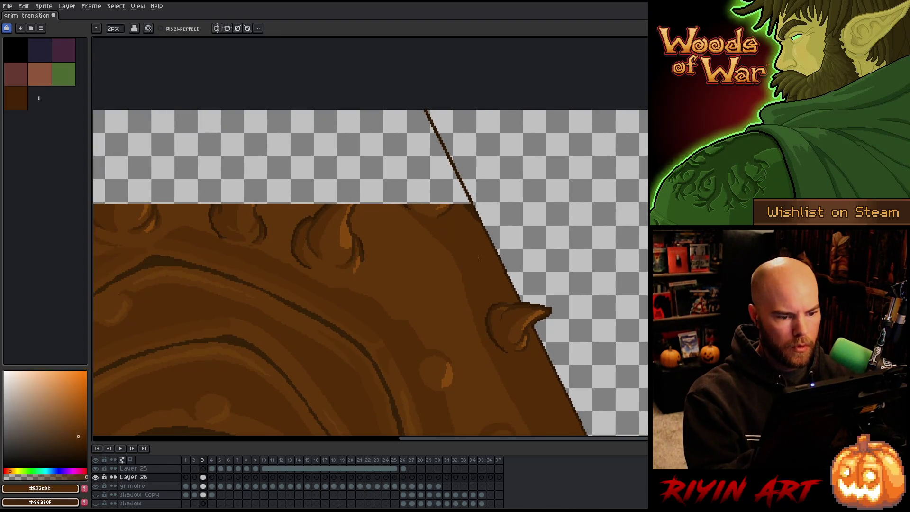
scroll(503, 255, "down", 4)
scroll(461, 157, "up", 1)
key("g")
left_click(461, 156)
key("ctrl+z")
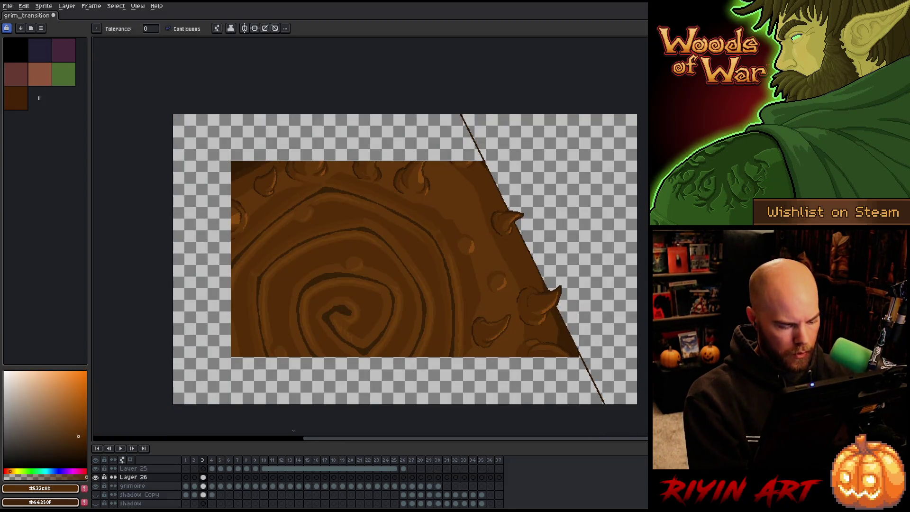
Step: Fill the empty area around frame 3's cover art with dark brown
key("v")
key("ctrl+e")
key("g")
left_click(332, 379)
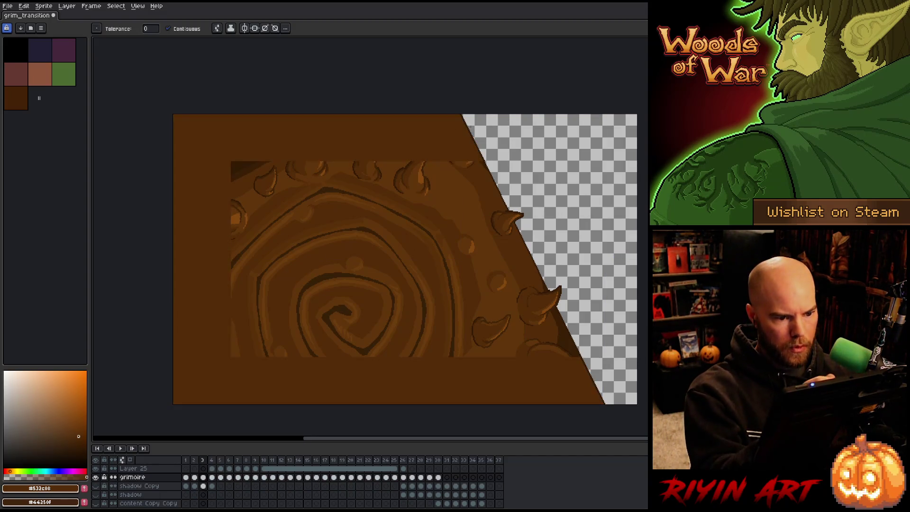
key("i")
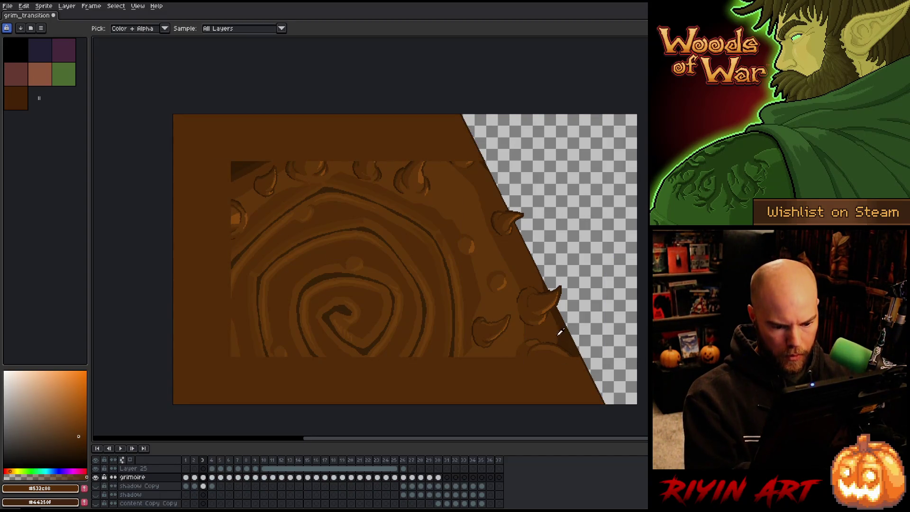
left_click(570, 340)
key("b")
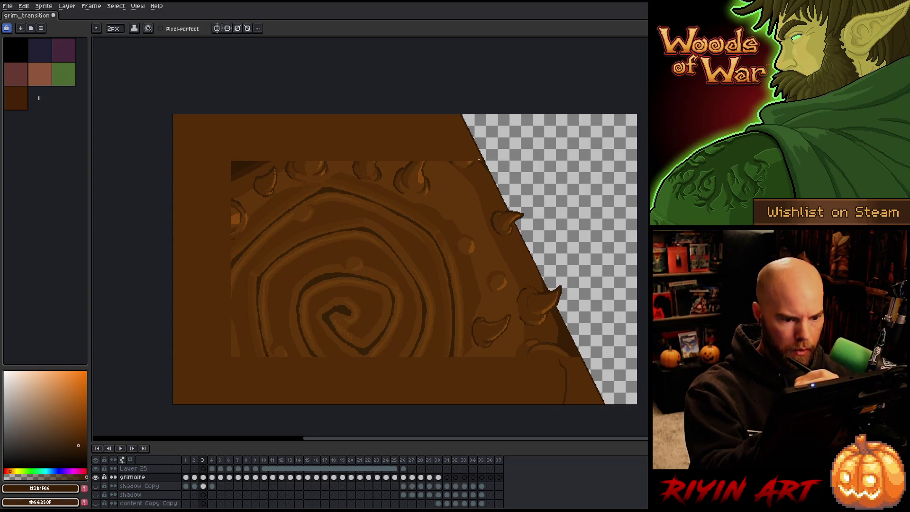
Step: Darken the small lower-right area after undoing a too-dark background fill
key("g")
left_click(571, 401)
key("ctrl+z")
key("b")
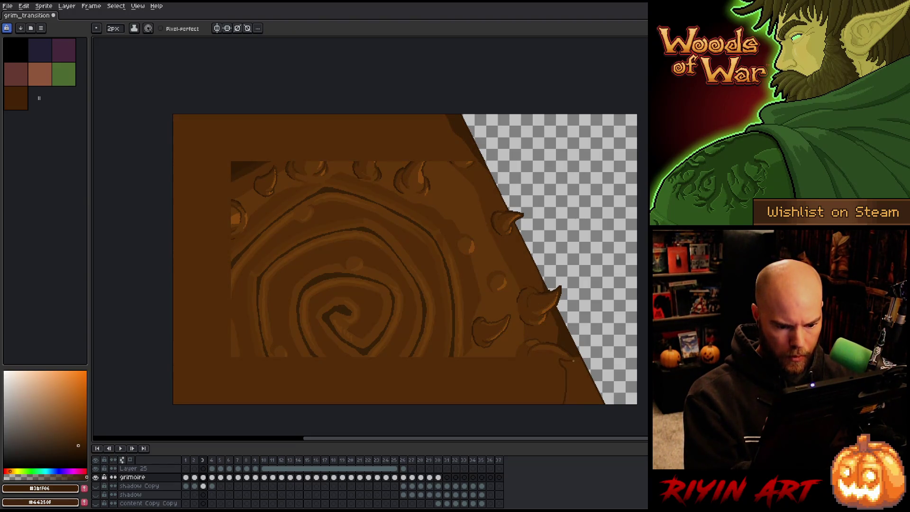
key("g")
left_click(578, 385)
key("b")
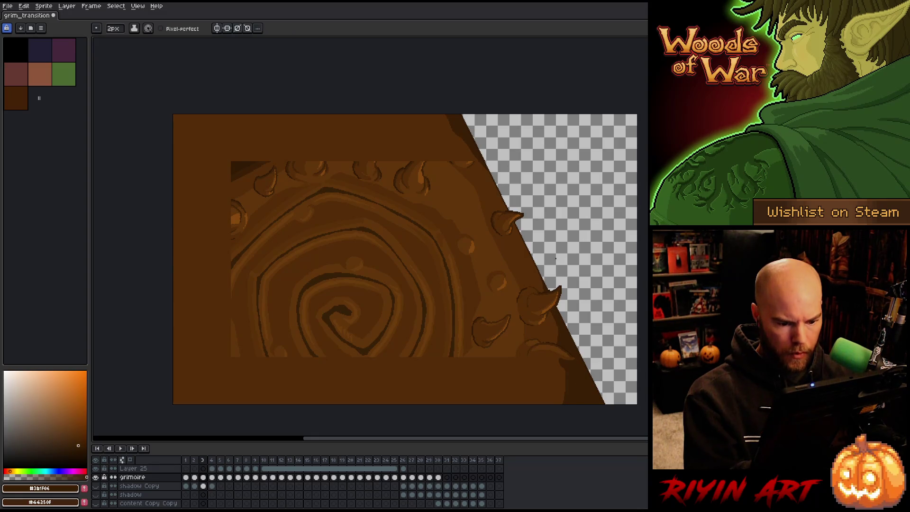
Step: Test a lighter brown fill on the large area, undo it, and toggle grimoire to compare
key("g")
left_click(525, 332, "alt")
key("b")
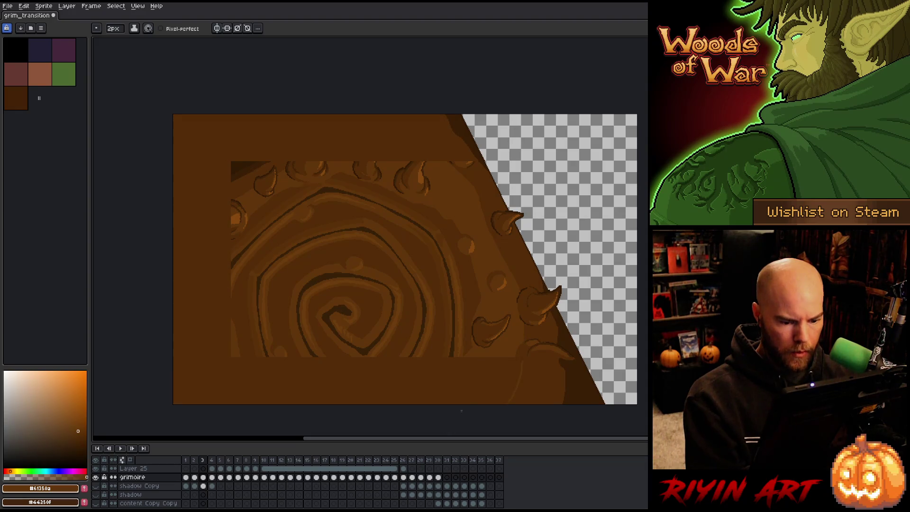
key("g")
left_click(495, 368)
key("ctrl+z")
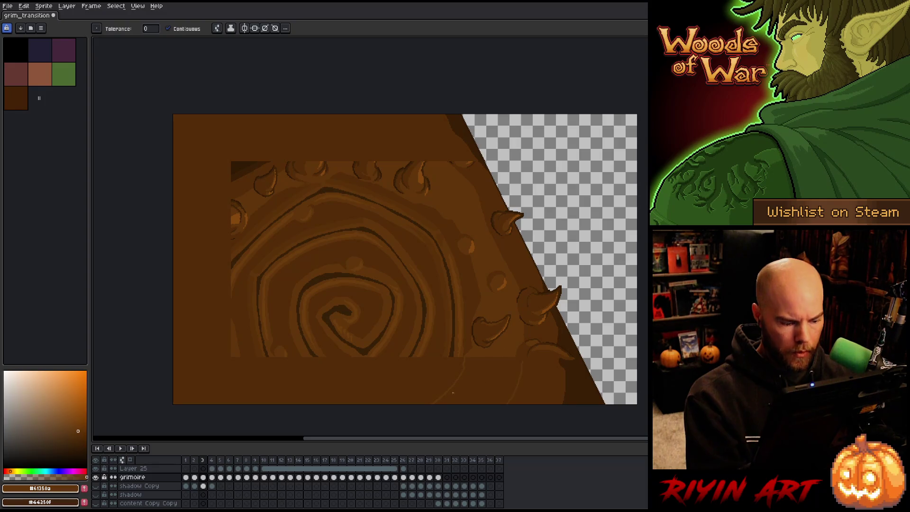
left_click(95, 477)
left_click(95, 477)
Step: Fill the dark lower region with mid brown, then advance to frame 4
key("b")
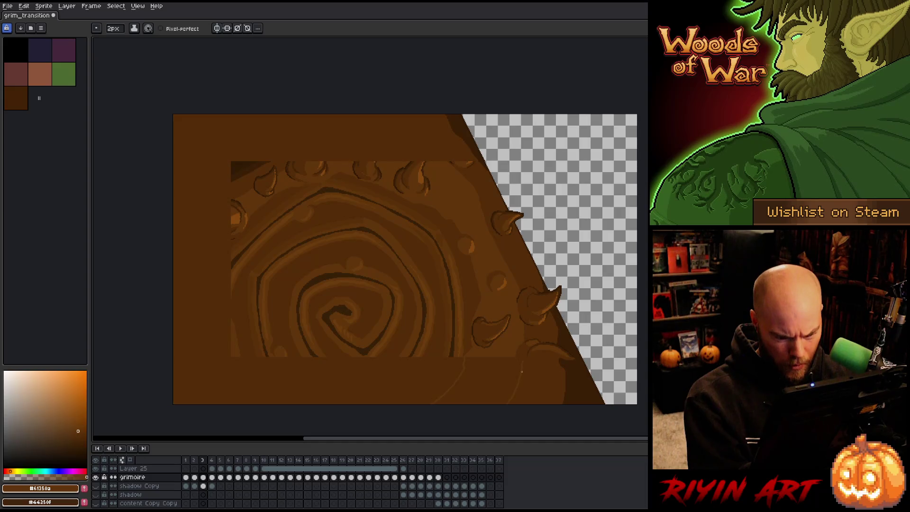
left_click(522, 361, "alt")
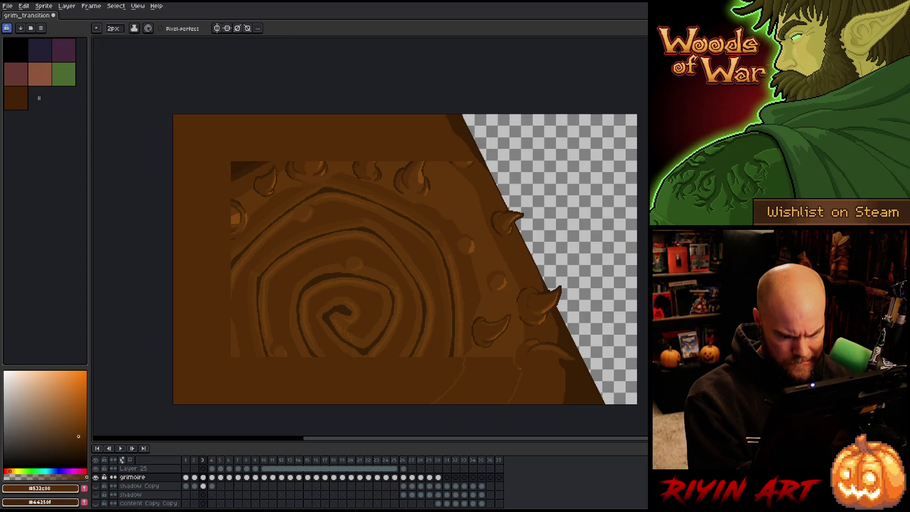
left_click(517, 369, "alt")
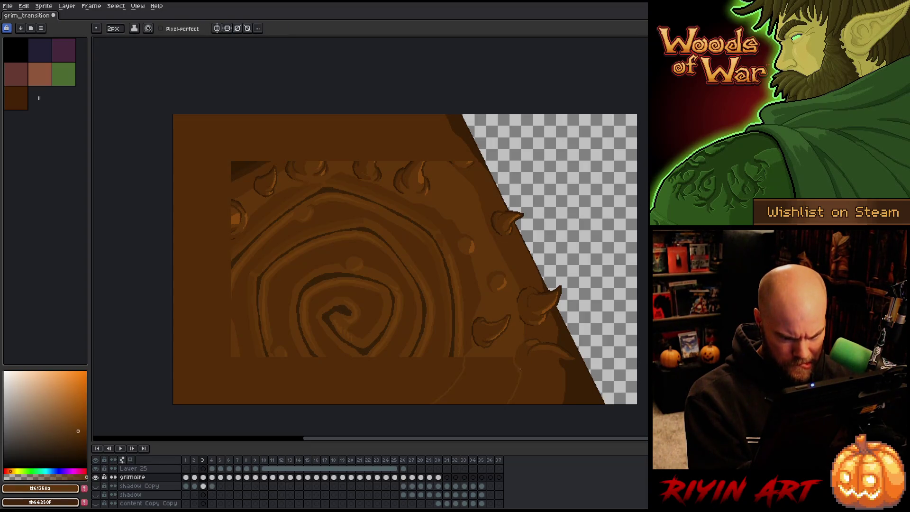
key("g")
left_click(516, 376)
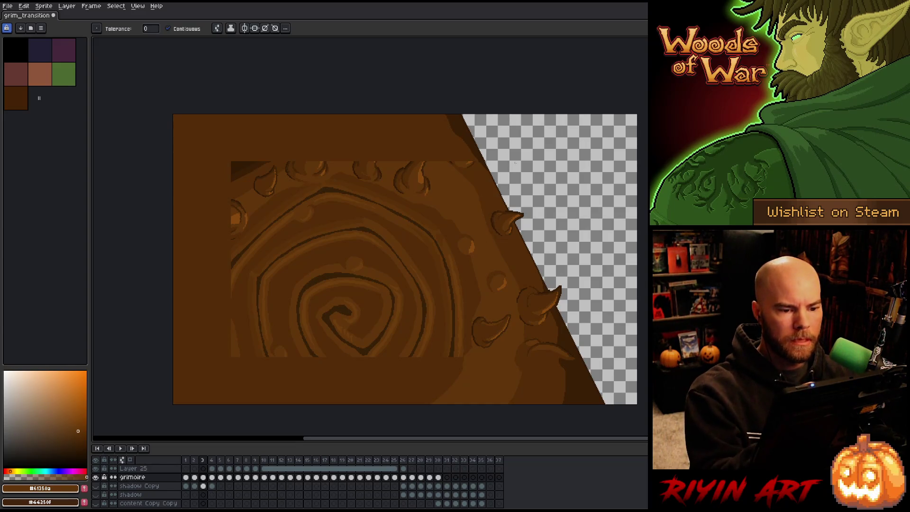
key("Right")
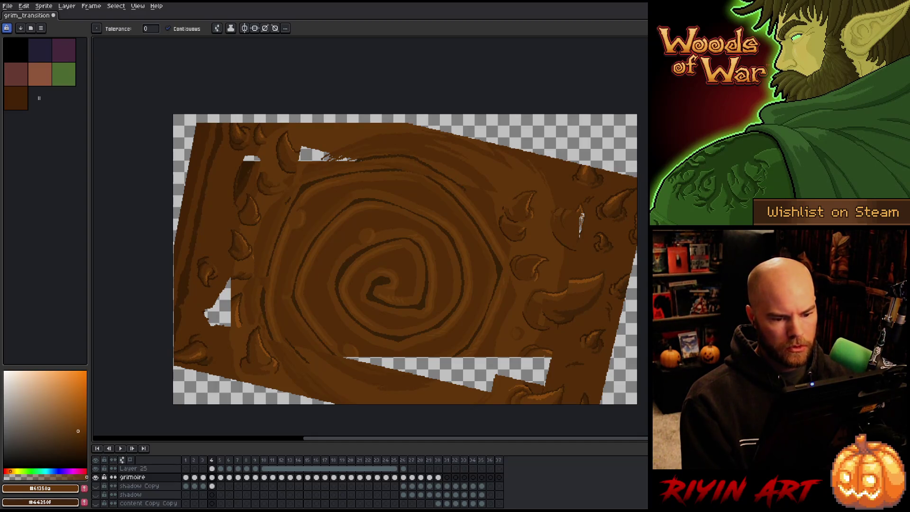
Step: Lasso-select the stray horn near the upper right of frame 4's cover on Layer 25 and delete it
key("q")
mouse_move(531, 237)
left_mouse_down()
mouse_move(537, 192)
mouse_move(507, 244)
left_mouse_up()
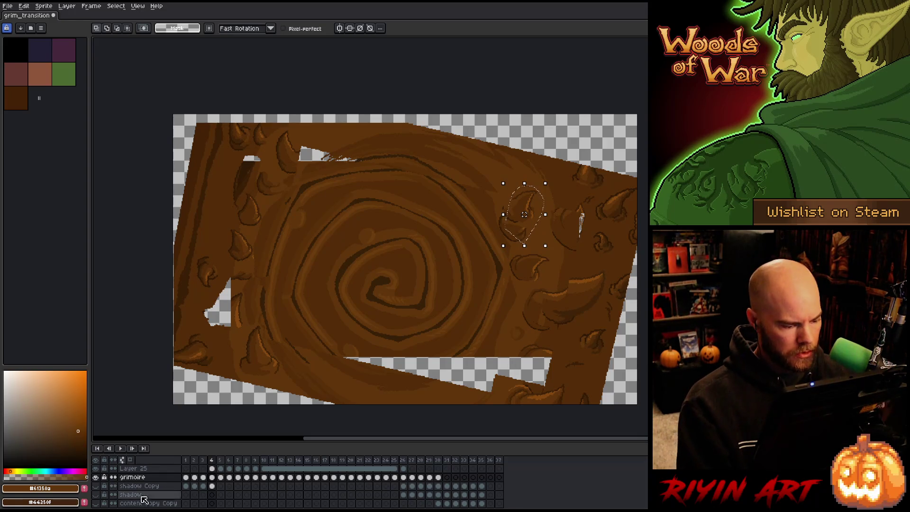
left_click(214, 468)
left_click(604, 238)
left_click_drag(521, 246, 508, 229)
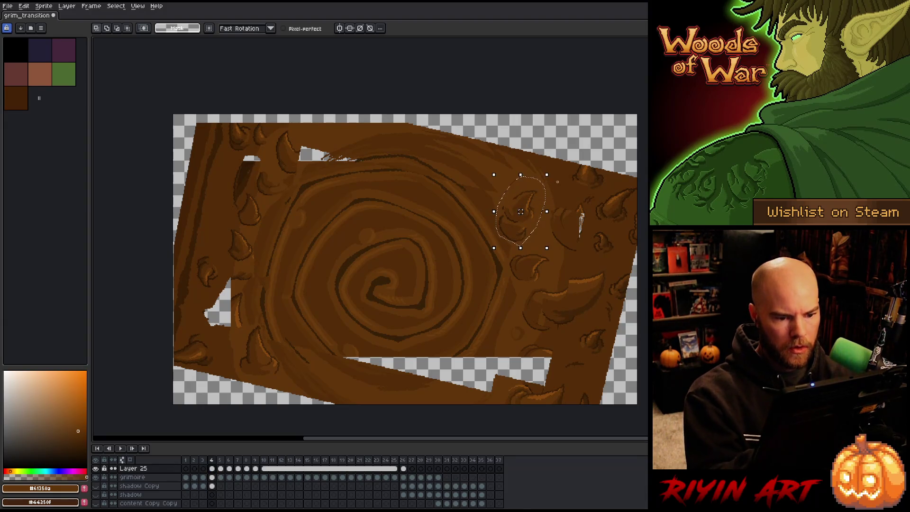
left_click(568, 184)
mouse_move(546, 209)
left_mouse_down()
mouse_move(531, 143)
mouse_move(562, 181)
left_mouse_up()
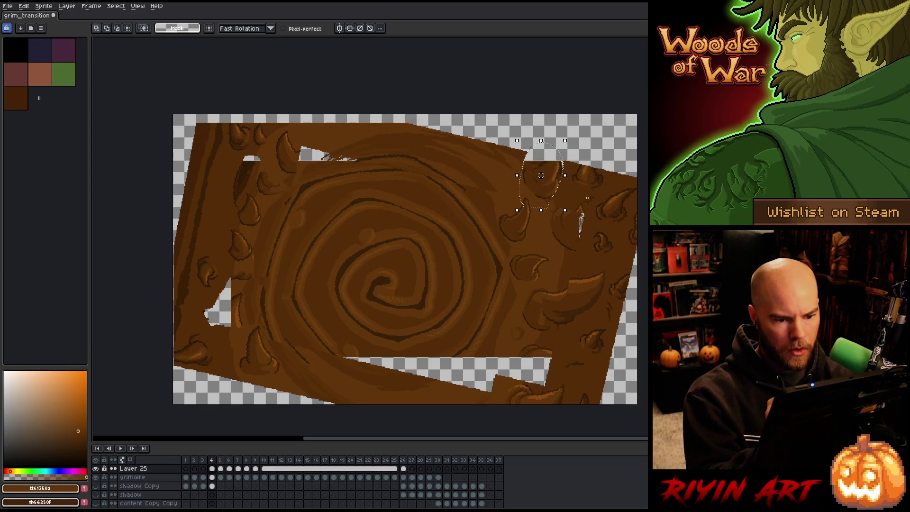
key("Delete")
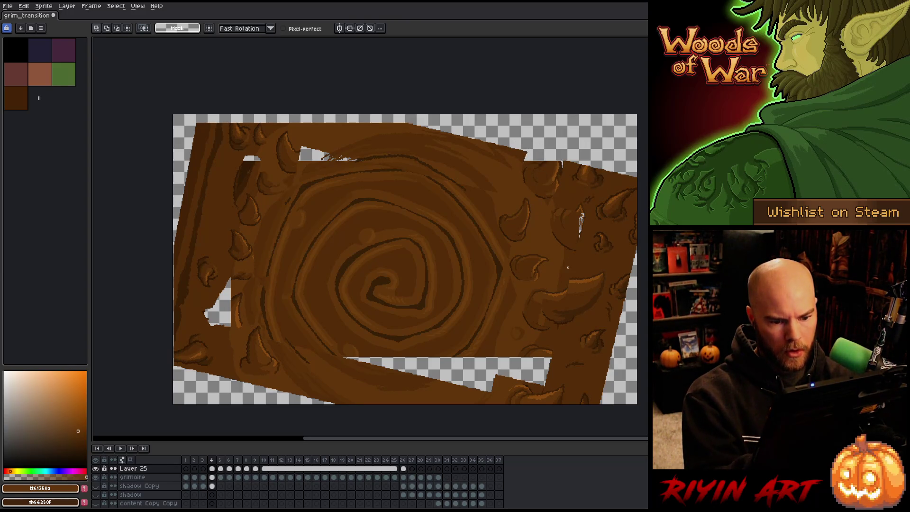
Step: Clear further stray pixels along the cover's right edge and lower right corner
left_click_drag(568, 267, 571, 268)
key("Delete")
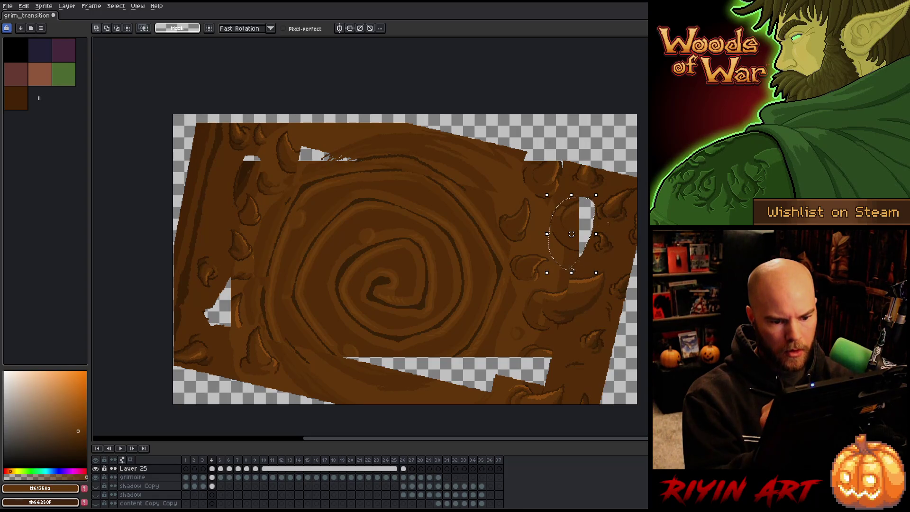
key("ctrl+d")
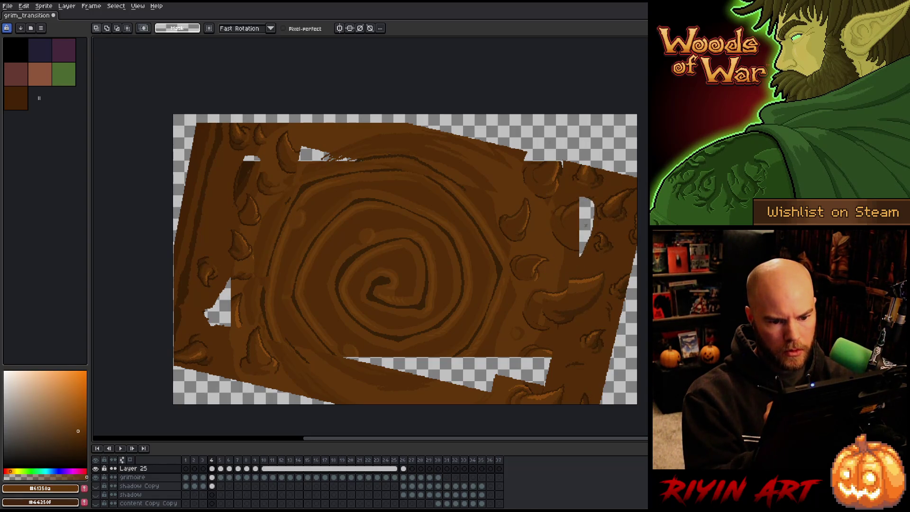
left_click_drag(586, 228, 585, 209)
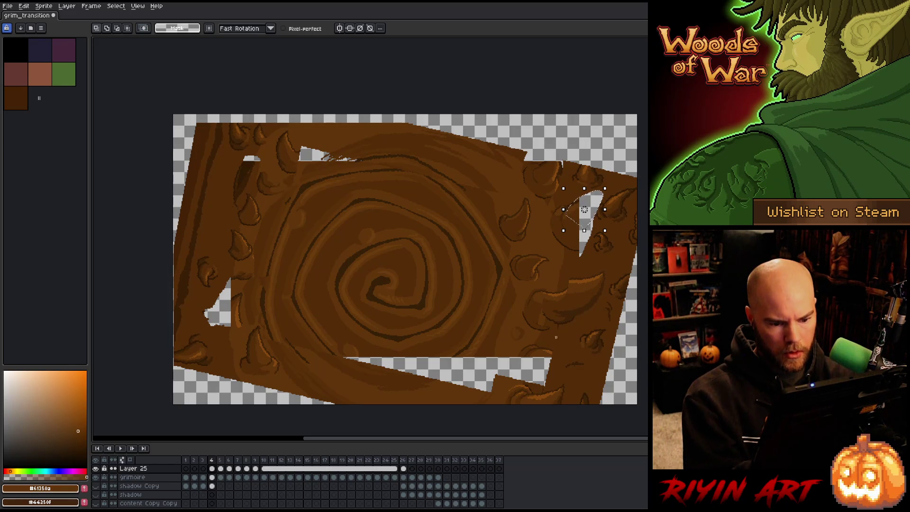
mouse_move(582, 335)
left_mouse_down()
mouse_move(611, 284)
mouse_move(592, 267)
mouse_move(528, 292)
mouse_move(584, 322)
left_mouse_up()
key("ctrl+d")
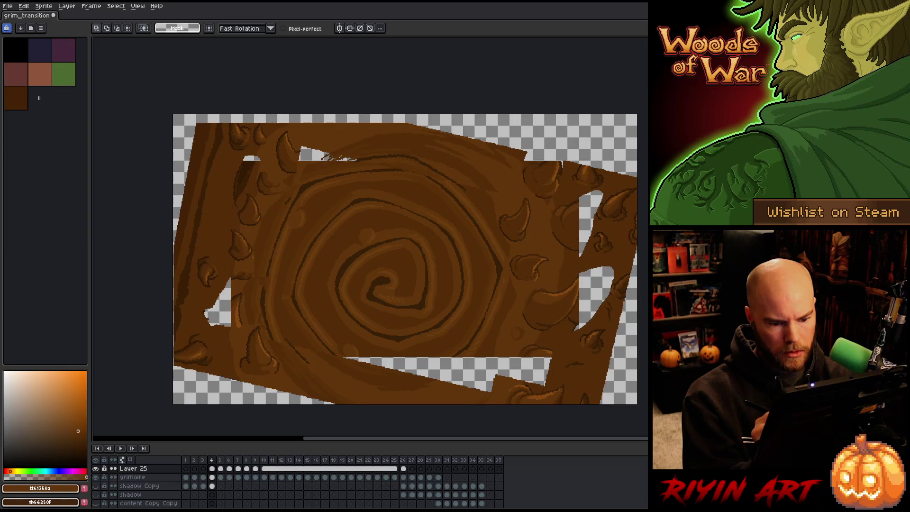
mouse_move(571, 368)
left_mouse_down()
mouse_move(515, 354)
mouse_move(526, 367)
mouse_move(516, 355)
left_mouse_up()
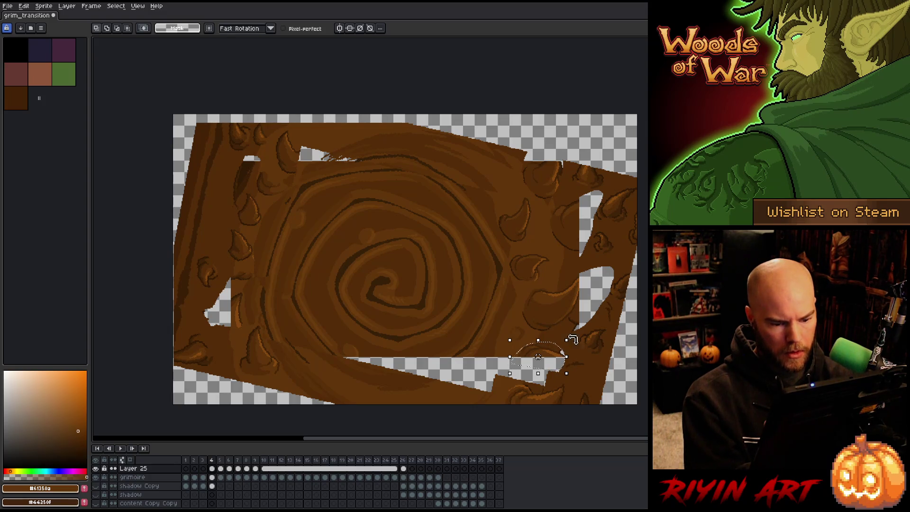
left_click(212, 477)
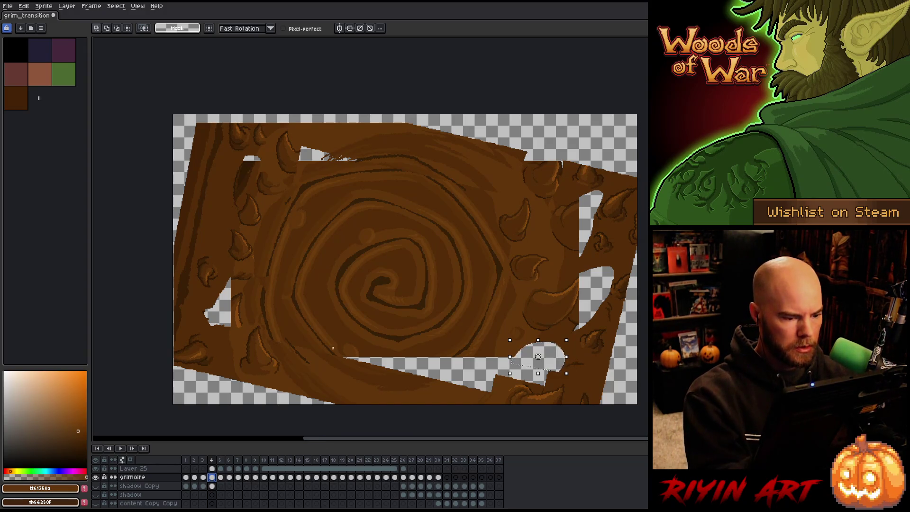
key("Delete")
Step: Lasso the lower-left region of the cover on Layer 25 and delete it
mouse_move(408, 378)
left_mouse_down()
mouse_move(341, 364)
mouse_move(283, 329)
left_mouse_up()
mouse_move(301, 371)
left_mouse_down()
mouse_move(355, 392)
mouse_move(443, 384)
left_mouse_up()
left_click(357, 329)
mouse_move(281, 329)
left_mouse_down()
mouse_move(363, 392)
mouse_move(339, 364)
left_mouse_up()
left_click_drag(286, 345, 356, 388)
left_click_drag(429, 352, 372, 361)
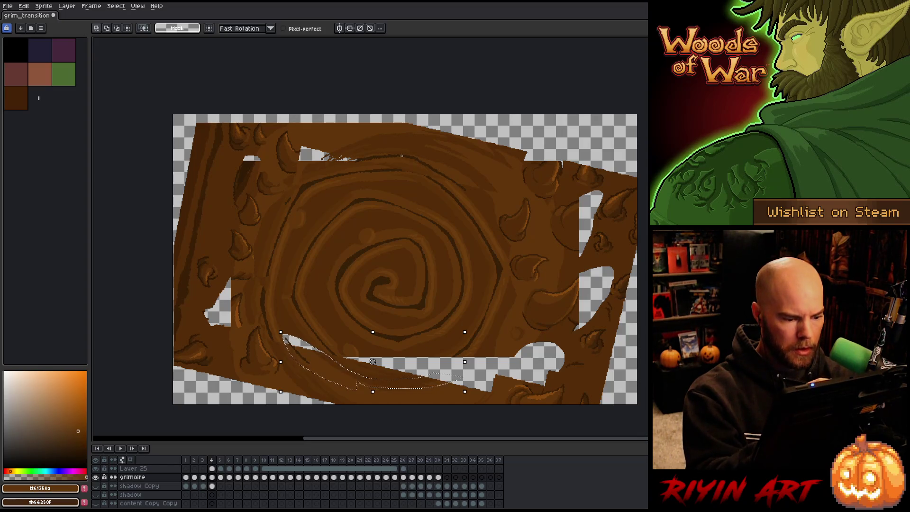
left_click(212, 468)
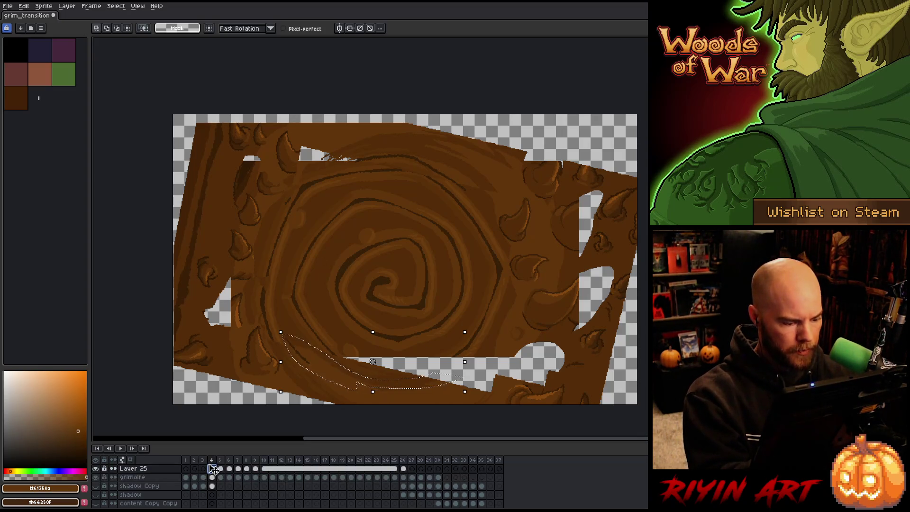
key("Delete")
left_click(475, 189)
Step: Select and delete the stray pieces along the cover's left side and lower-left edge
mouse_move(474, 191)
left_mouse_down()
mouse_move(396, 166)
mouse_move(334, 160)
mouse_move(440, 162)
mouse_move(481, 199)
left_mouse_up()
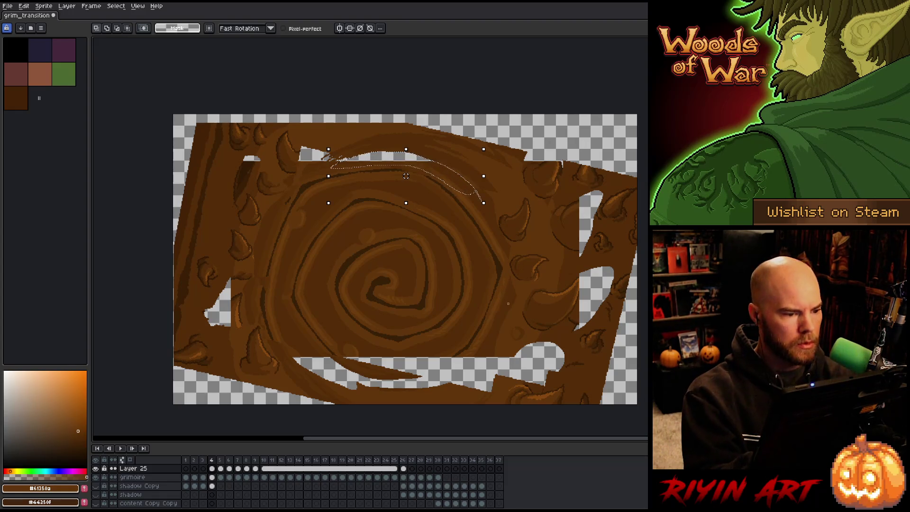
mouse_move(309, 116)
left_mouse_down()
mouse_move(306, 157)
mouse_move(292, 182)
mouse_move(284, 124)
mouse_move(310, 121)
mouse_move(280, 192)
mouse_move(253, 149)
mouse_move(289, 138)
left_mouse_up()
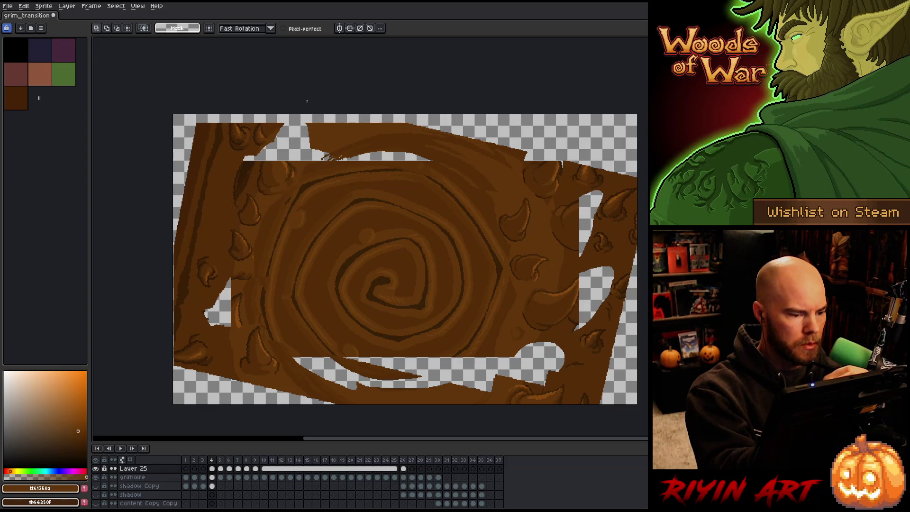
left_click_drag(260, 262, 226, 223)
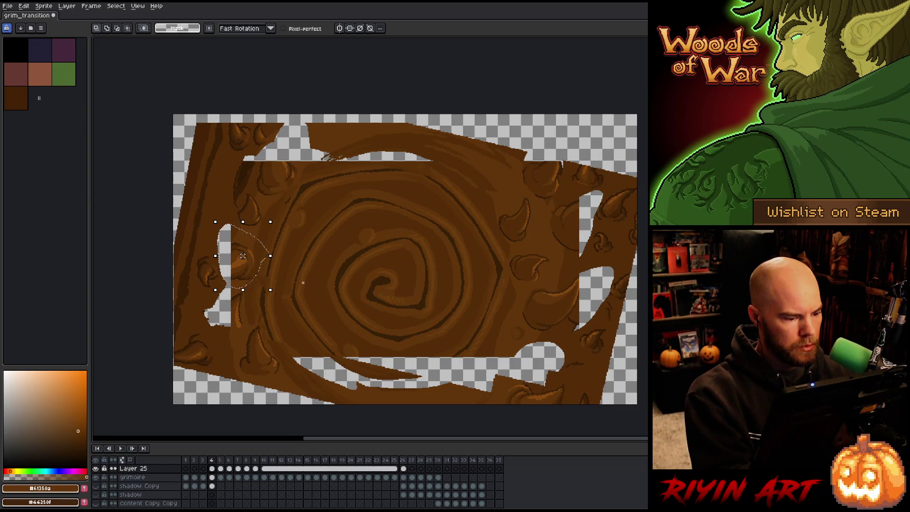
mouse_move(250, 299)
left_mouse_down()
mouse_move(248, 331)
mouse_move(219, 315)
mouse_move(237, 291)
mouse_move(250, 299)
left_mouse_up()
key("Delete")
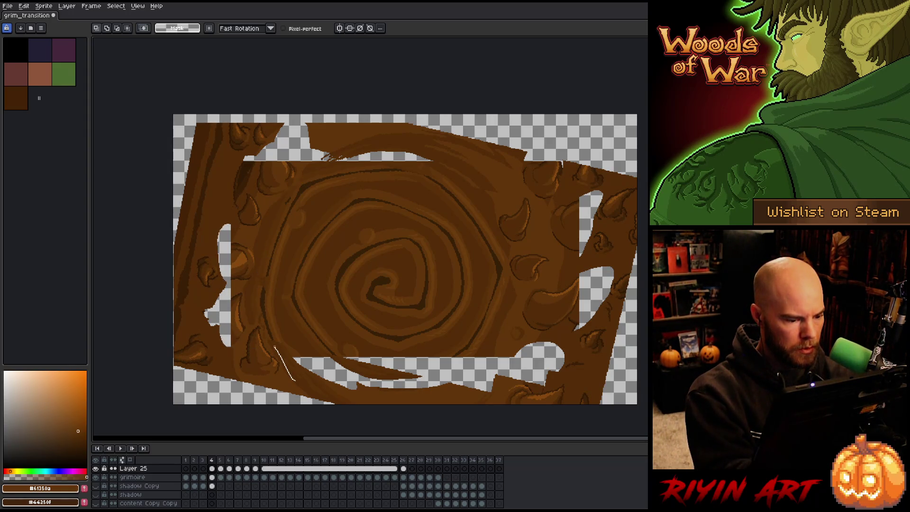
left_click_drag(295, 379, 294, 402)
key("Delete")
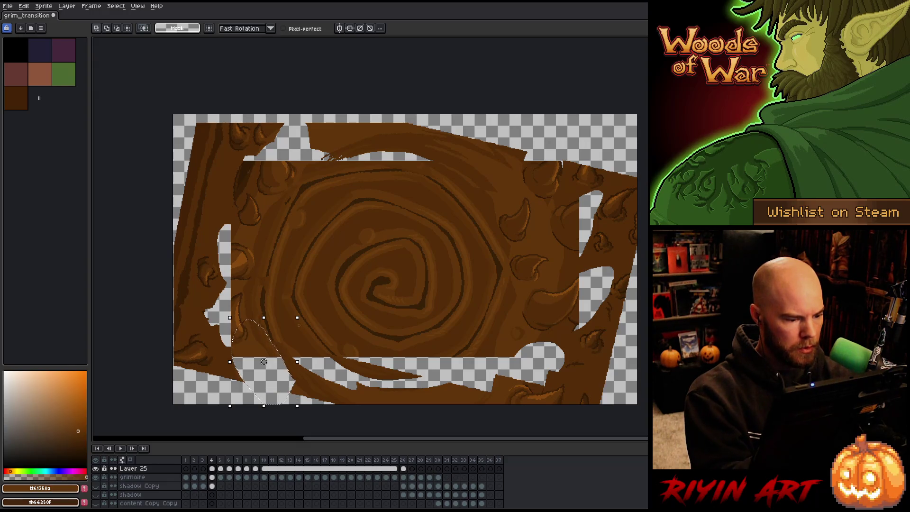
left_click_drag(241, 380, 233, 330)
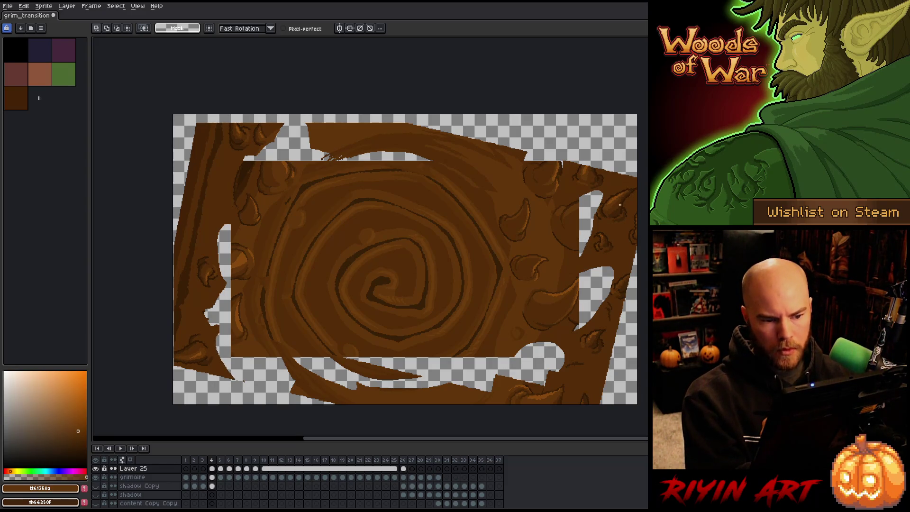
Step: Sample the darker brown from the canvas, then add Layer 26 and undo it away
key("b")
left_click(619, 231, "alt")
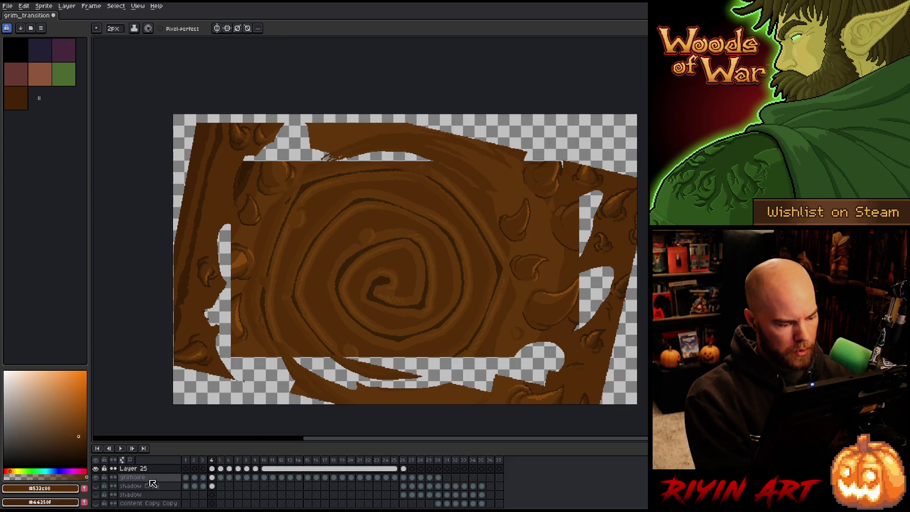
key("shift+n")
left_click(212, 468)
left_click(212, 476)
key("ctrl+z")
Step: Bucket-fill the outer transparent area with brown, then sample browns #442305, #3b1f06 and #532c08
key("g")
key("g")
key("g")
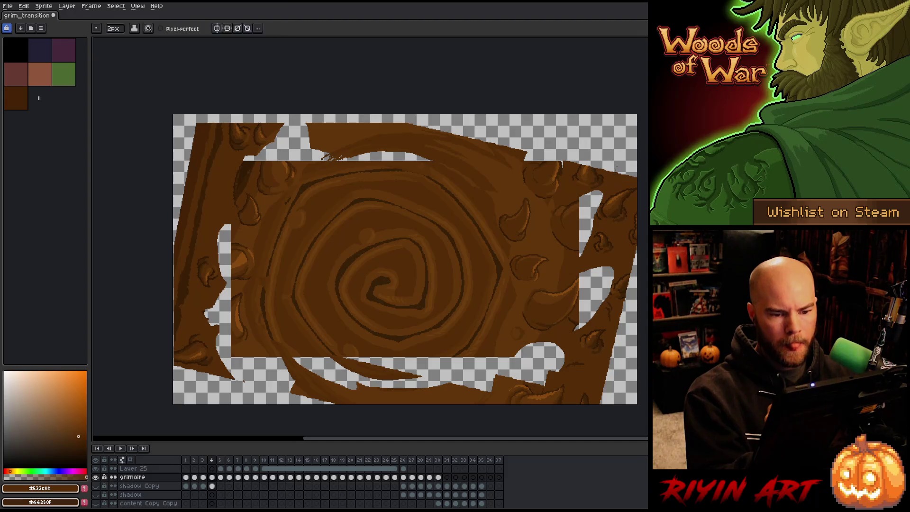
left_click(614, 154)
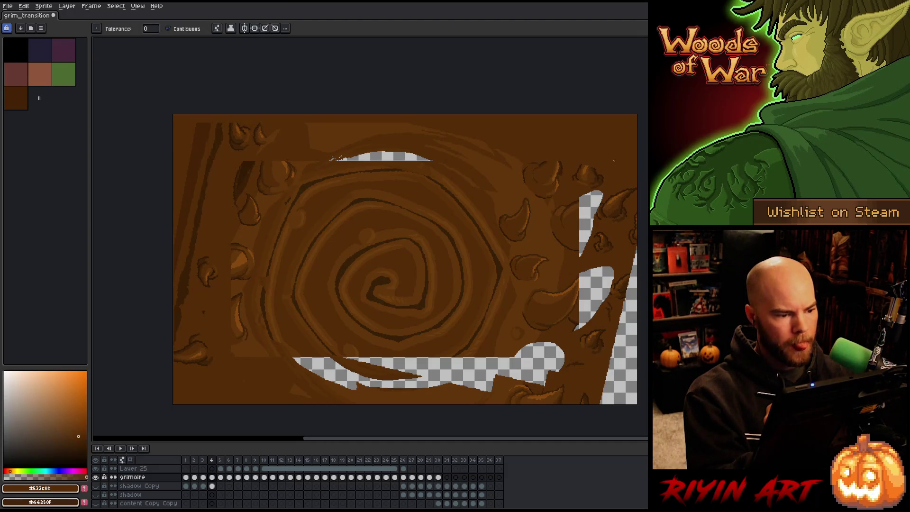
key("b")
left_click(221, 126, "alt")
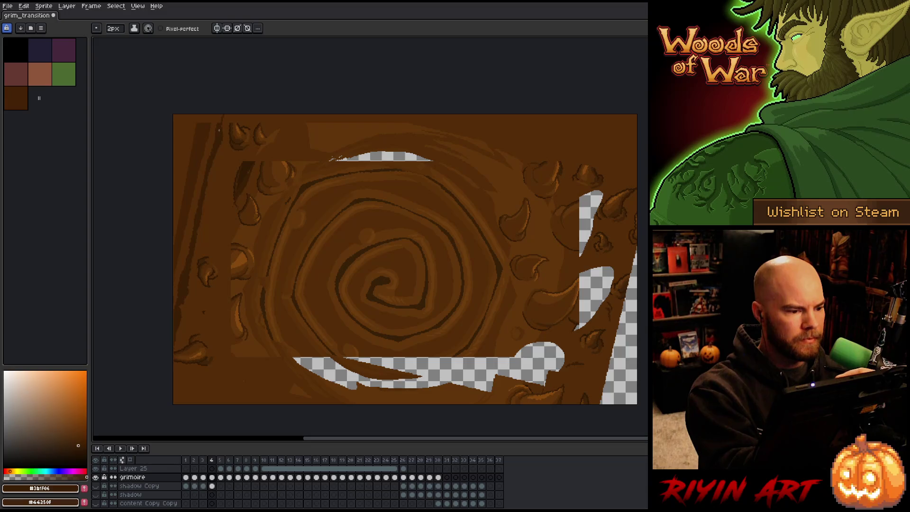
left_click(208, 120, "alt")
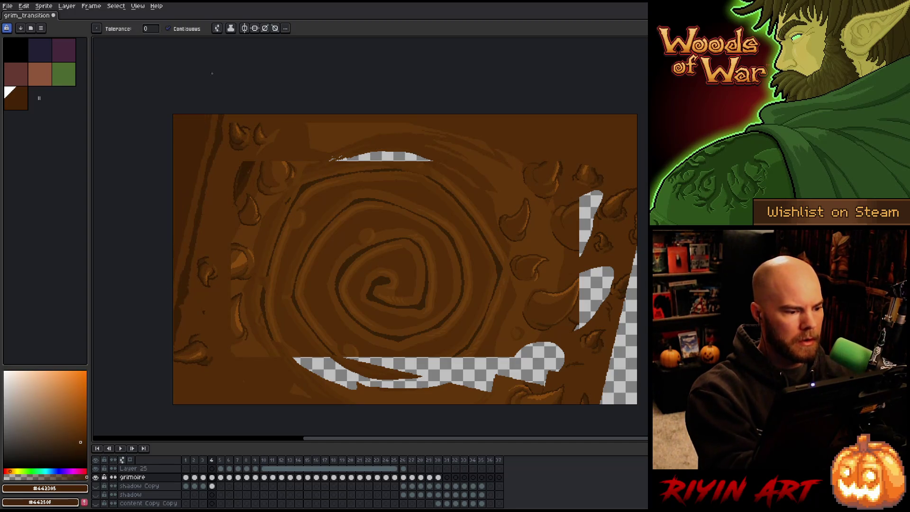
left_click(220, 120, "alt")
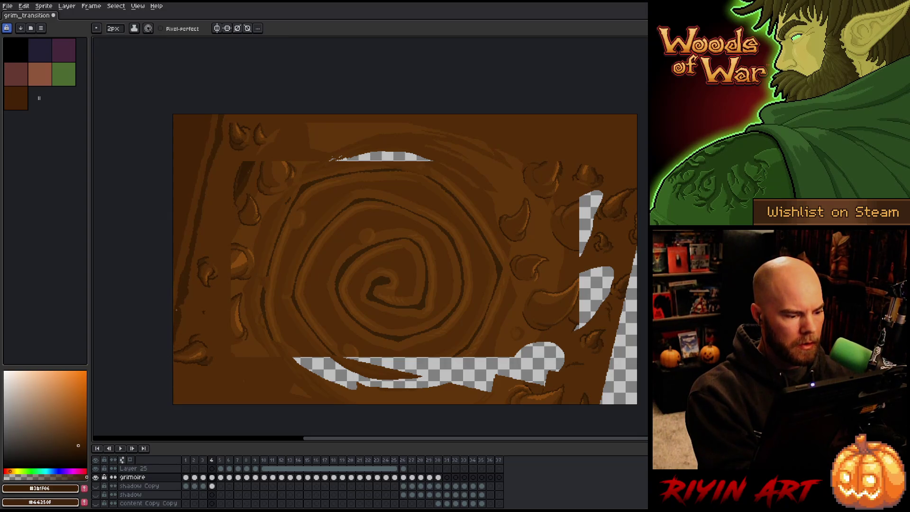
left_click(264, 153, "alt")
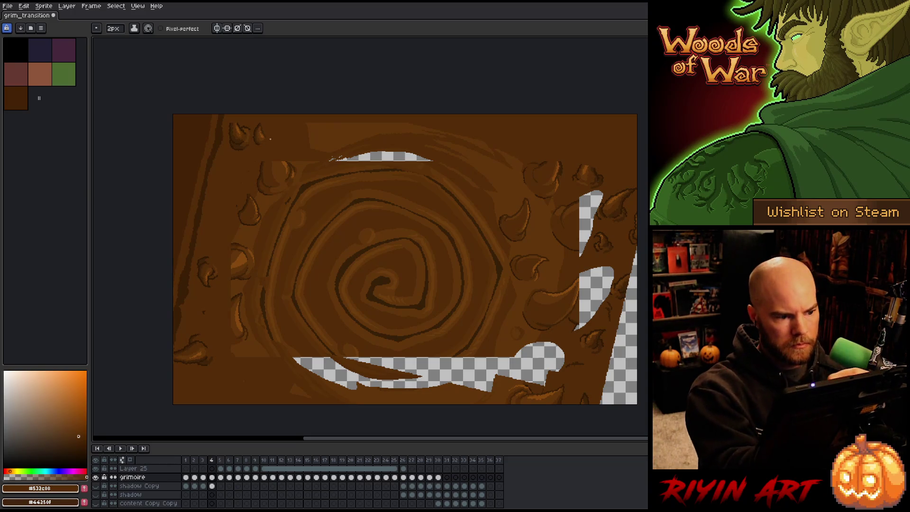
Step: Sample the cover's mid brown and fill the transparent gaps at the top, bottom and right edge
key("alt")
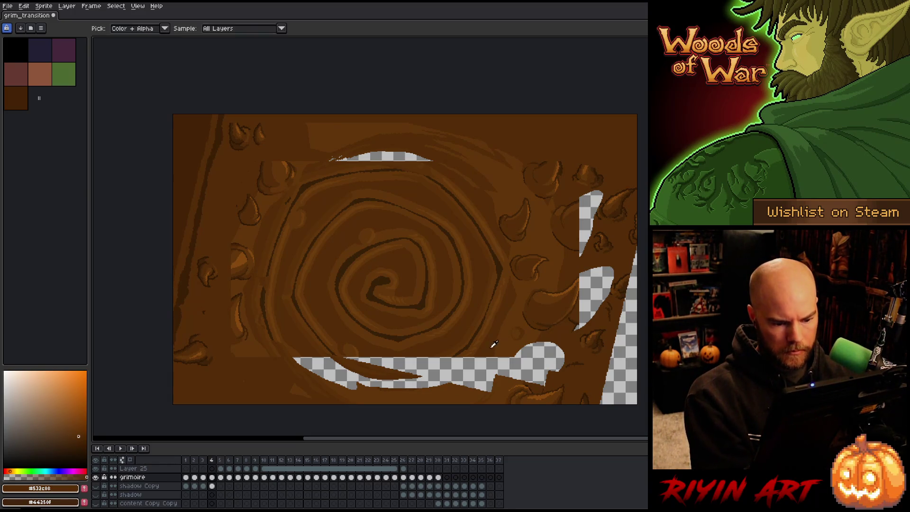
key("g")
left_click(495, 362)
left_click(382, 157)
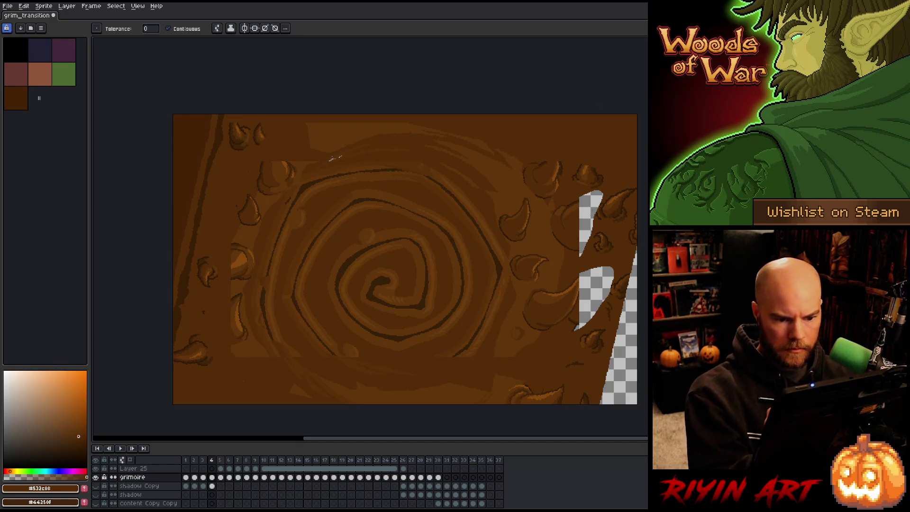
left_click(590, 223)
left_click(595, 294)
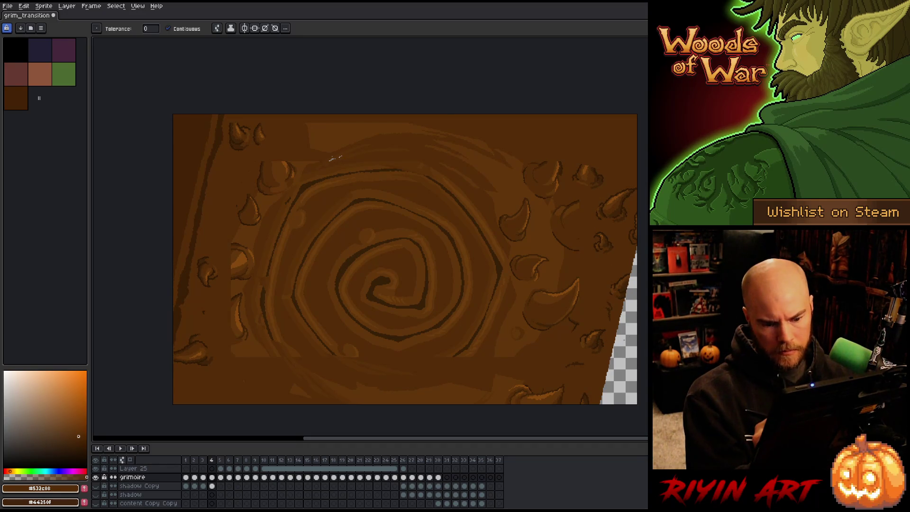
left_click(624, 339)
key("Right")
key("Left")
key("Right")
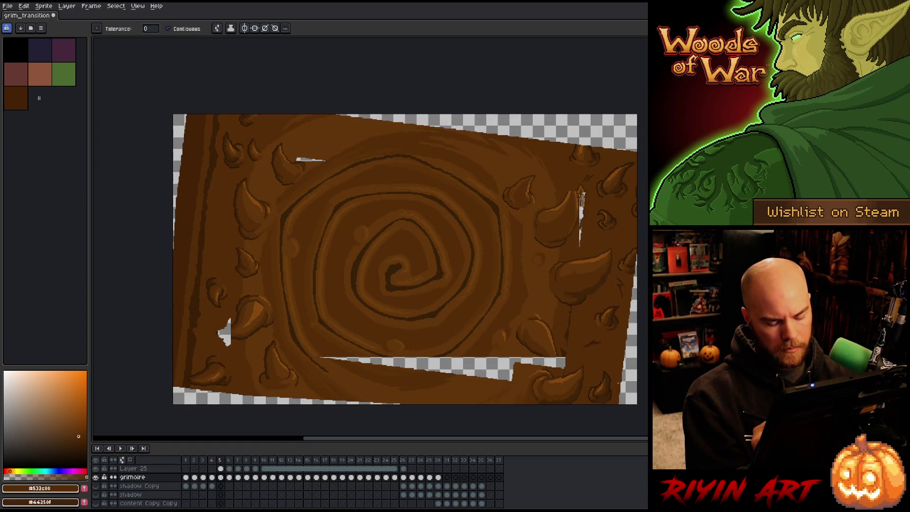
key("Left")
key("Right")
key("Right")
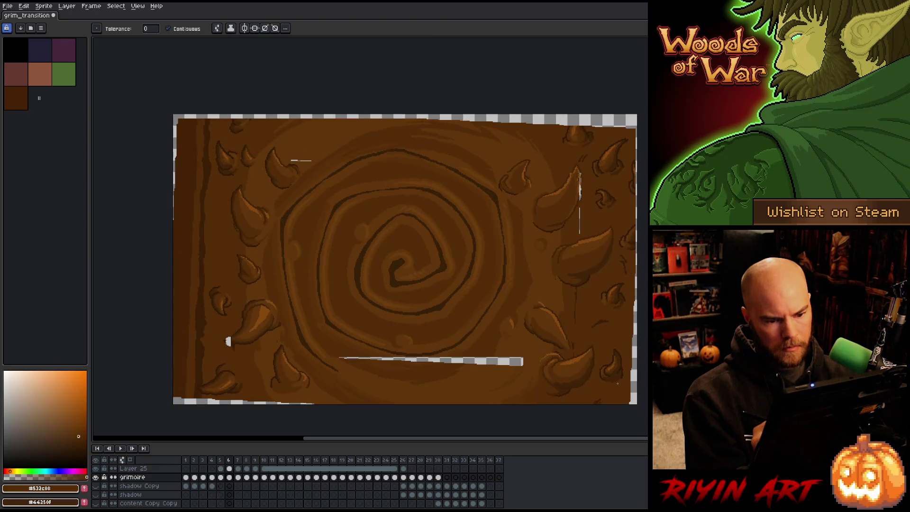
key("Left")
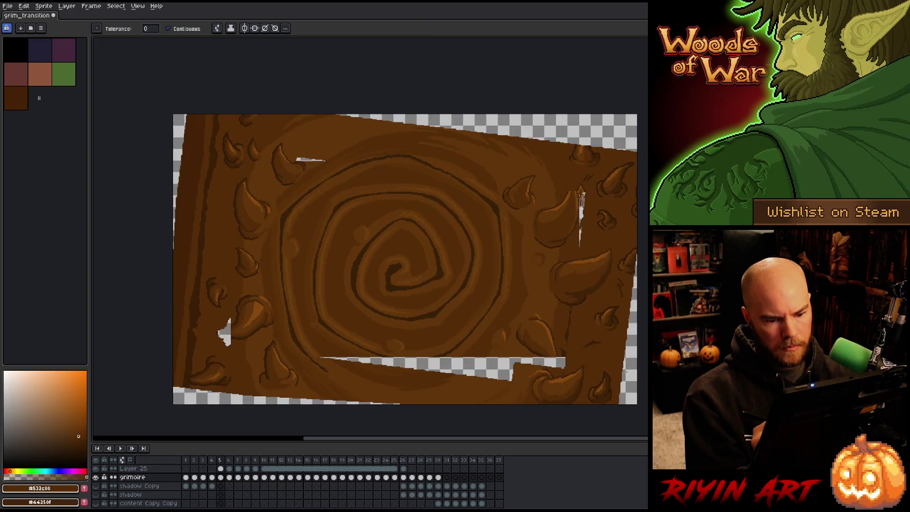
key("ctrl+z")
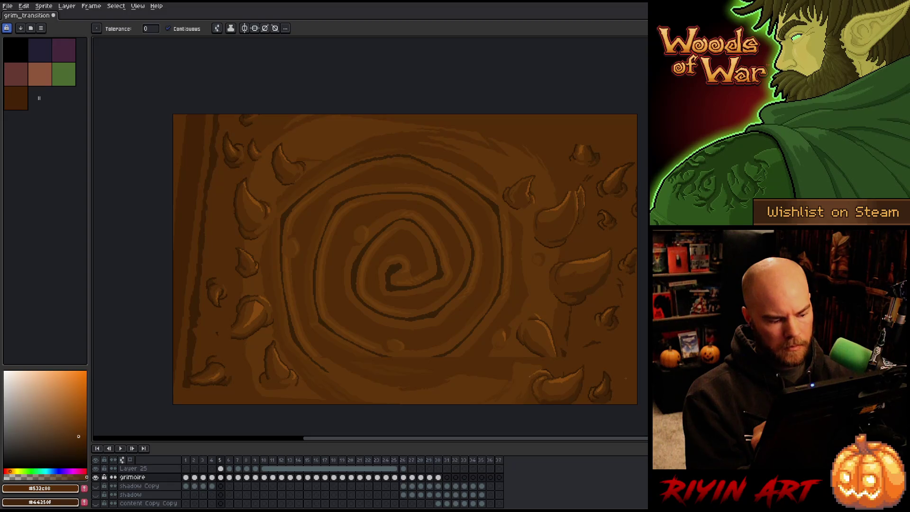
key("Right")
key("Right")
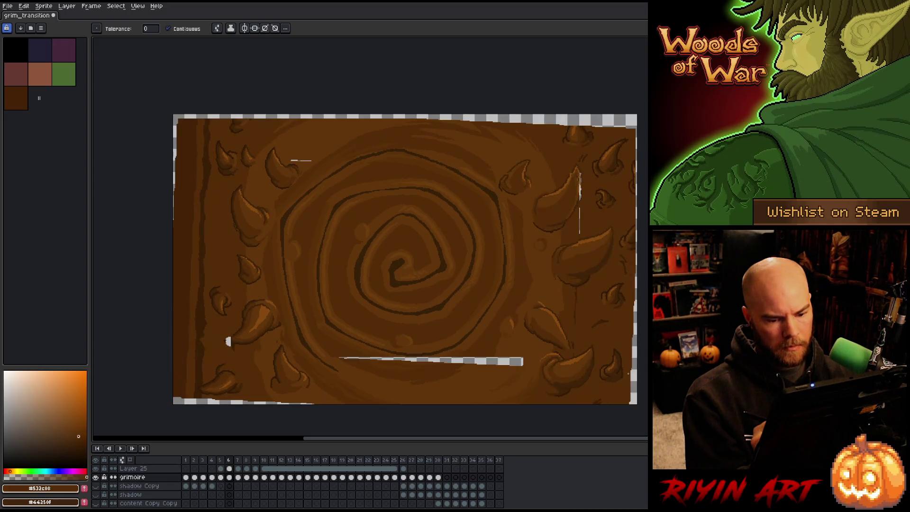
key("Left")
key("Left")
key("Left")
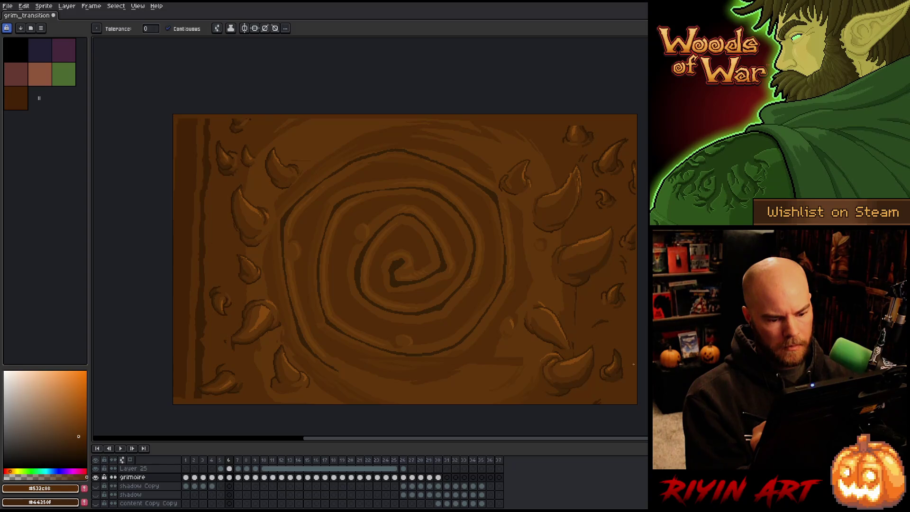
key("Left")
key("Left")
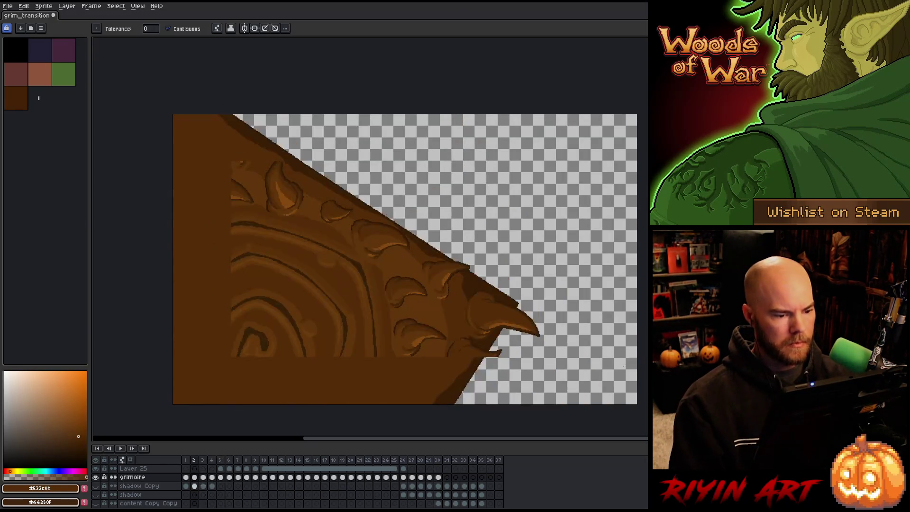
key("Right")
key("Right")
key("Right")
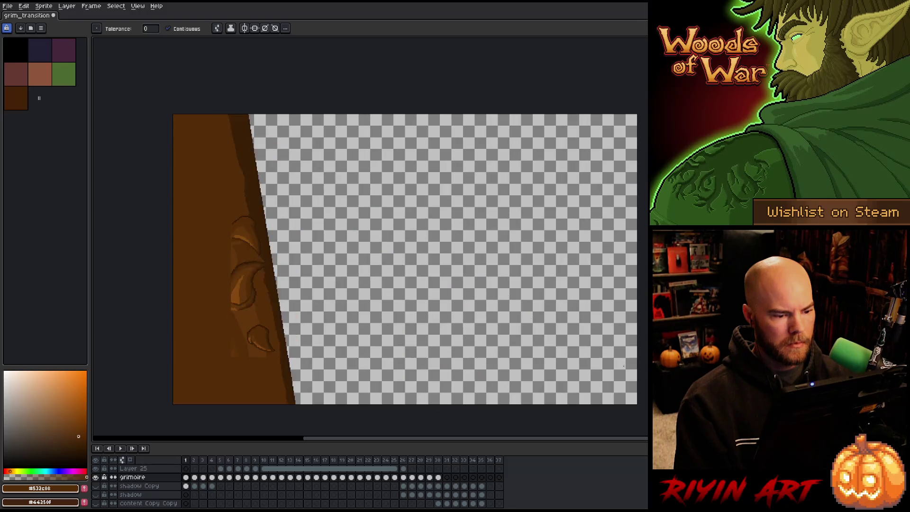
key("b")
left_click(336, 157, "alt")
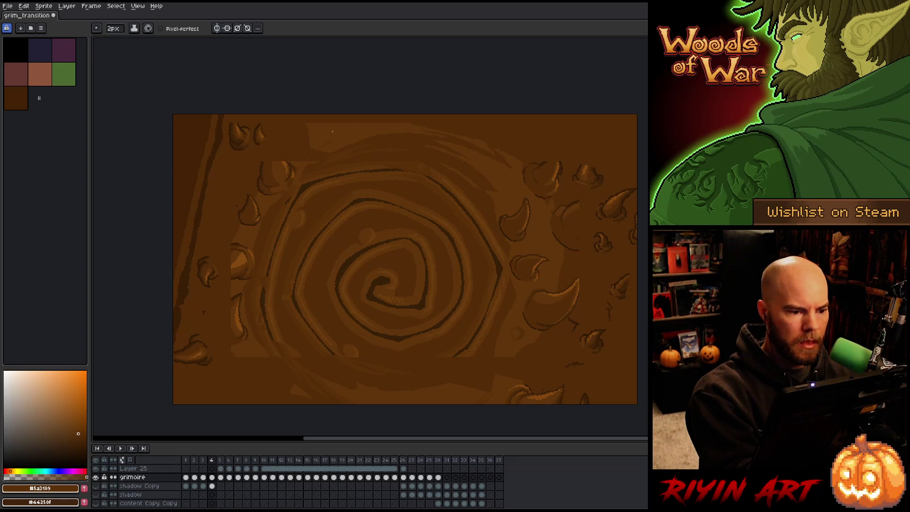
left_click(308, 159, "alt")
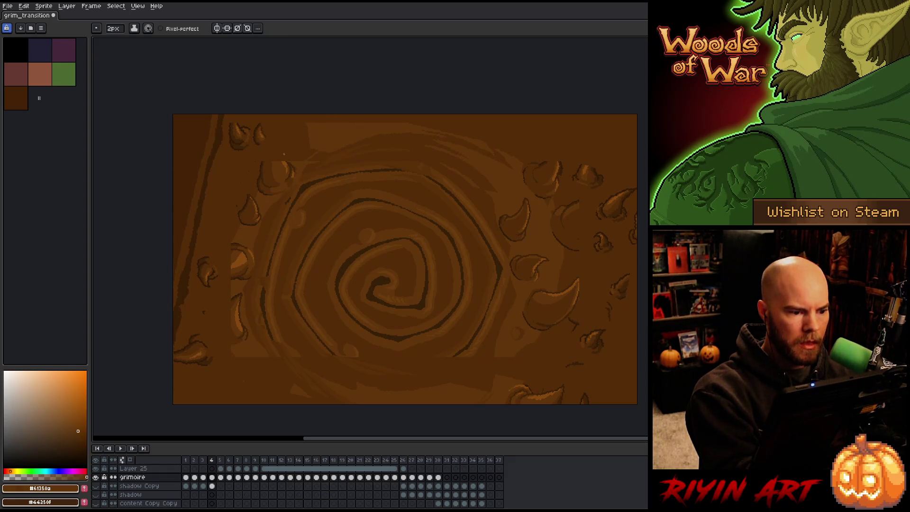
key("g")
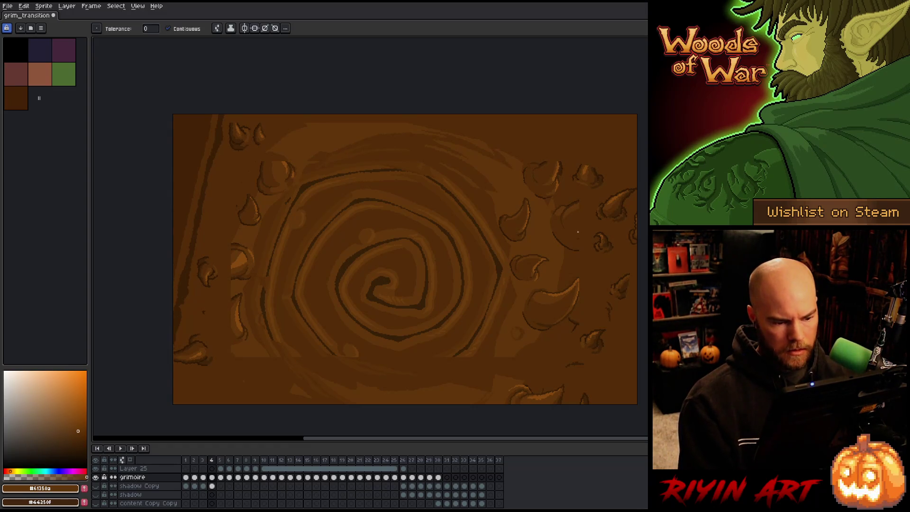
Step: Play the page-turn animation twice from the start, stop on frame 7, and step back to frame 5
left_click(185, 460)
key("Return")
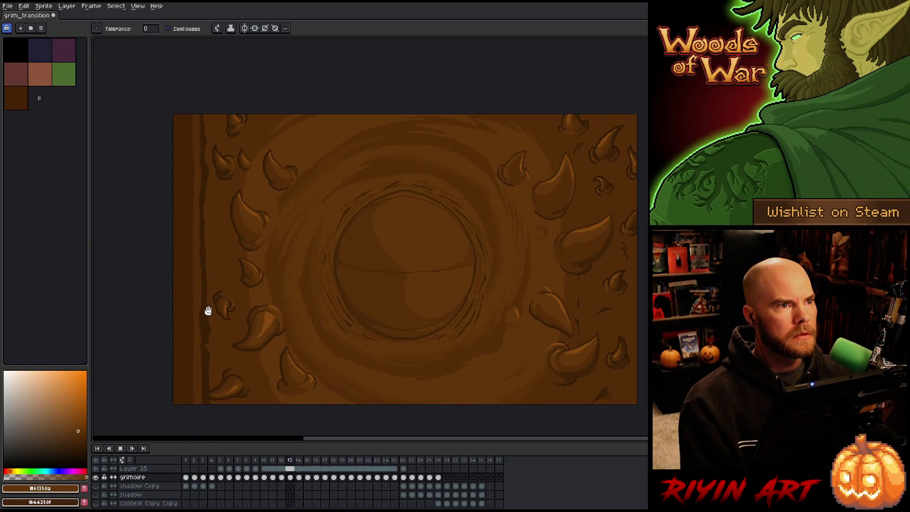
left_click_drag(307, 298, 276, 275)
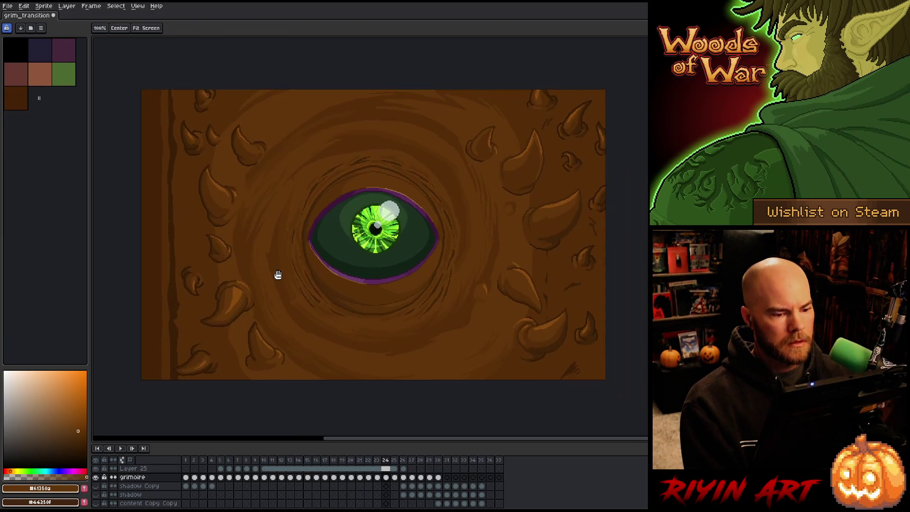
left_click(189, 460)
key("Return")
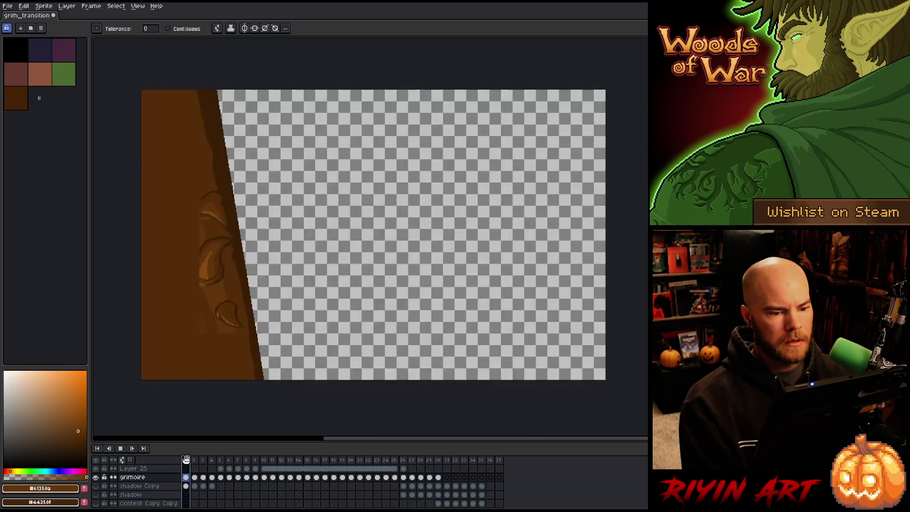
key("Return")
key("Left")
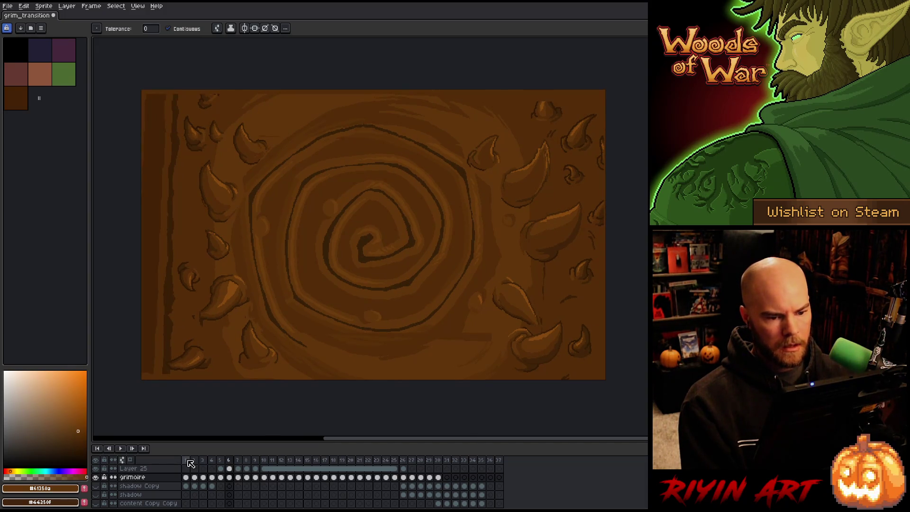
key("Left")
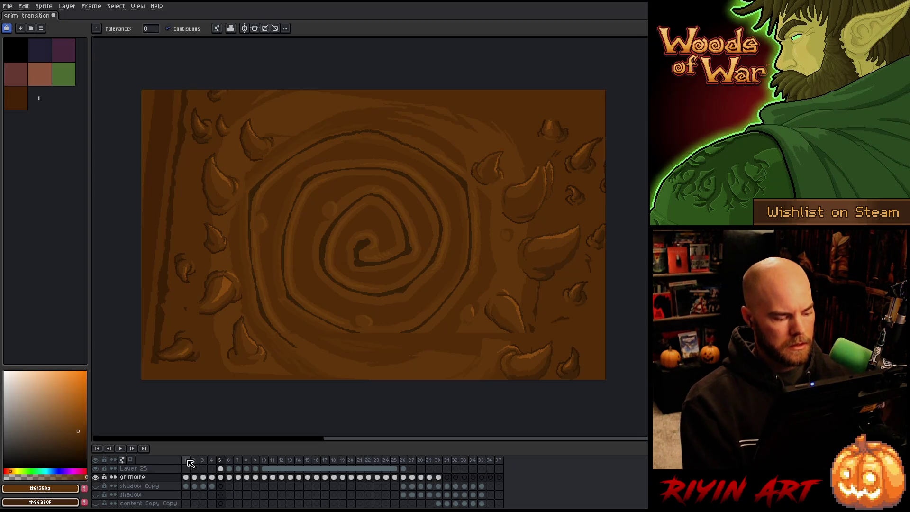
key("Up")
Step: Draw a short dark brown stroke on the lower left border, then sample brown #442305
key("b")
left_click(549, 200, "alt")
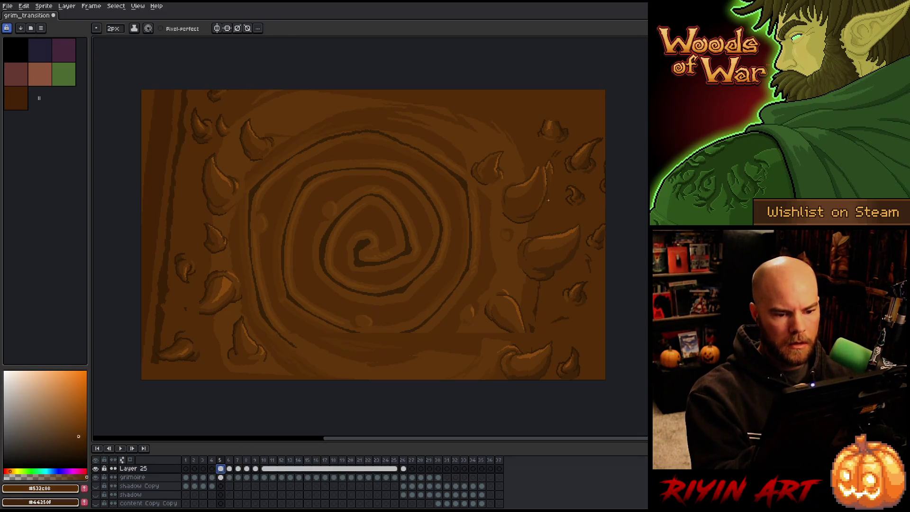
left_click(548, 174)
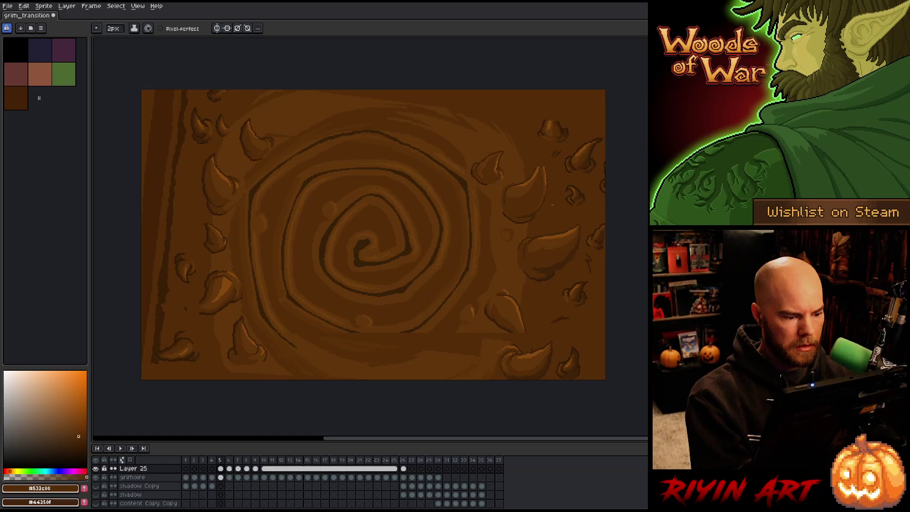
left_click(152, 362, "alt")
left_click_drag(155, 364, 155, 379)
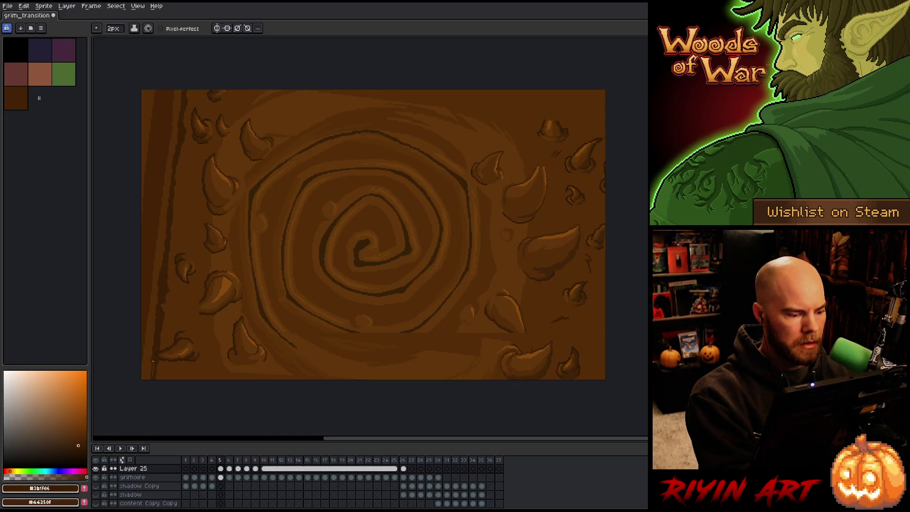
left_click(147, 374, "alt")
Step: Sample lighter brown #61350a, test a bucket fill on the spiral and undo it, then add a layer
key("g")
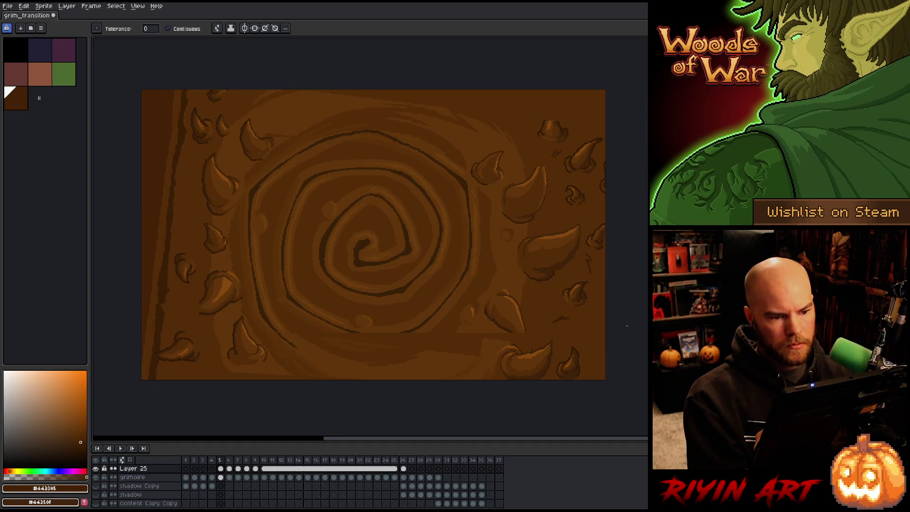
key("b")
left_click(440, 106, "alt")
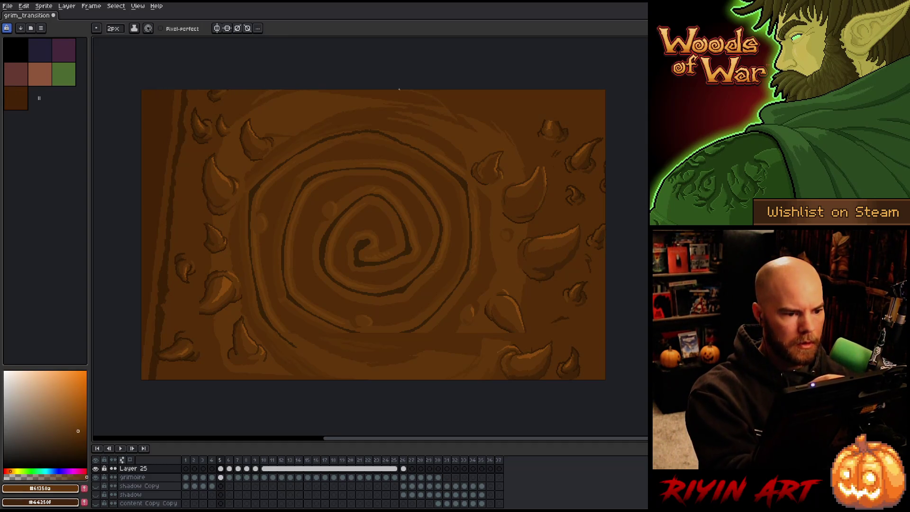
key("g")
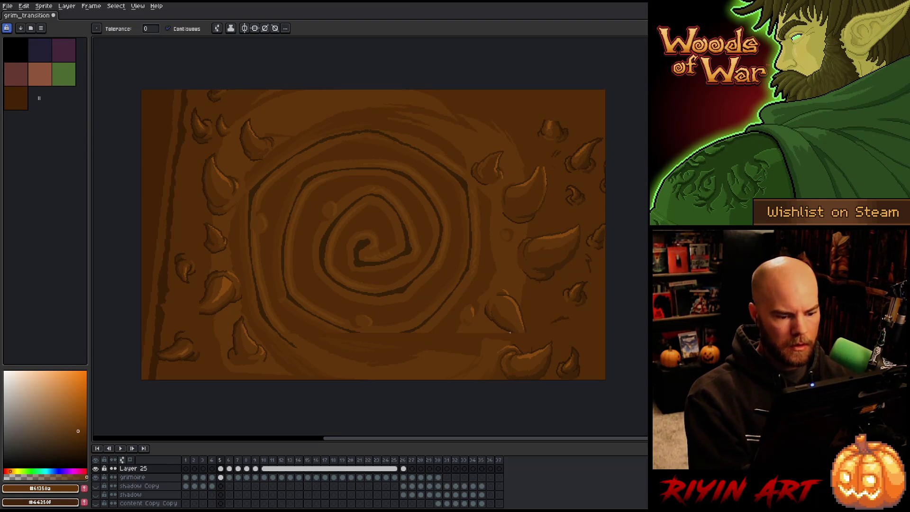
key("b")
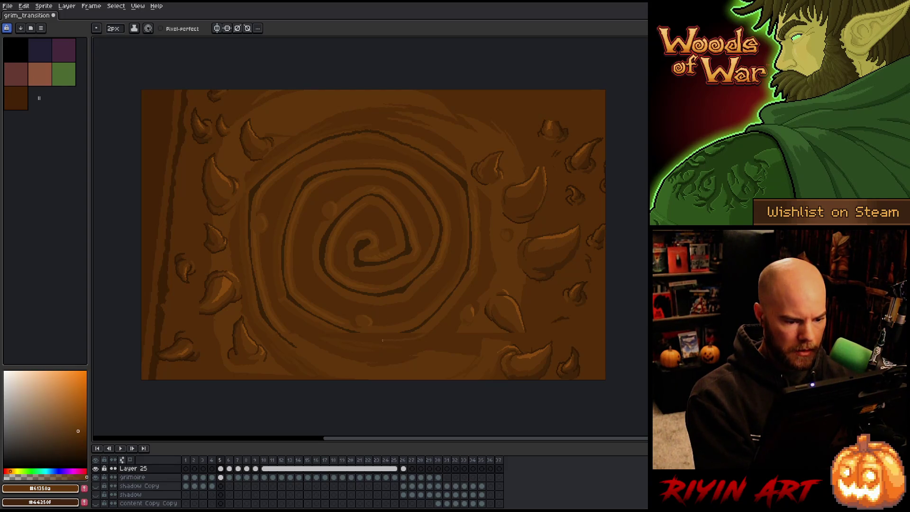
key("g")
left_click(382, 315)
key("ctrl+z")
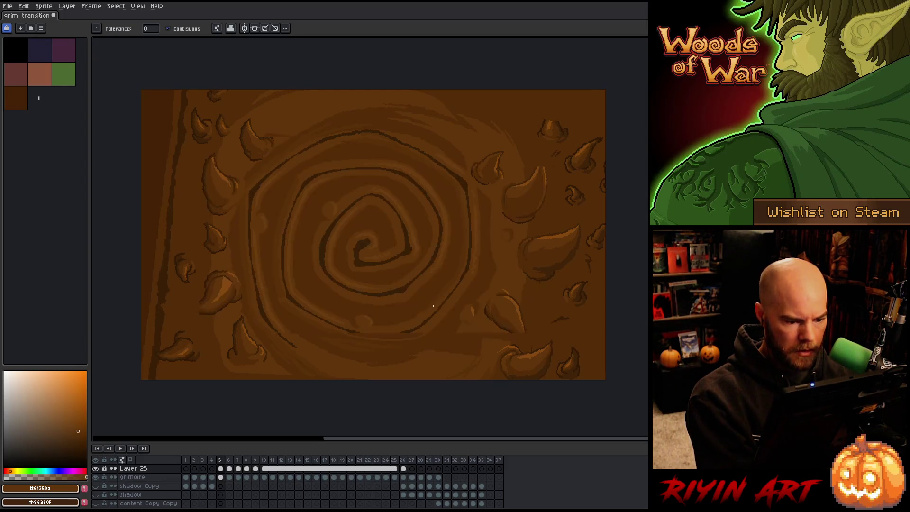
key("shift+n")
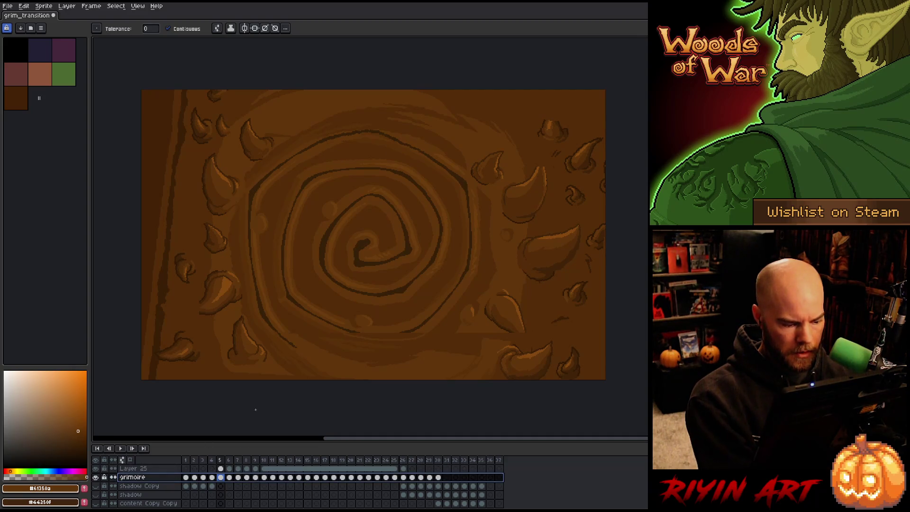
Step: Move the frame 5 cel onto the new layer and merge it down into grimoire
left_click_drag(223, 469, 221, 476)
left_click(159, 469)
key("Down")
key("v")
key("ctrl+e")
key("w")
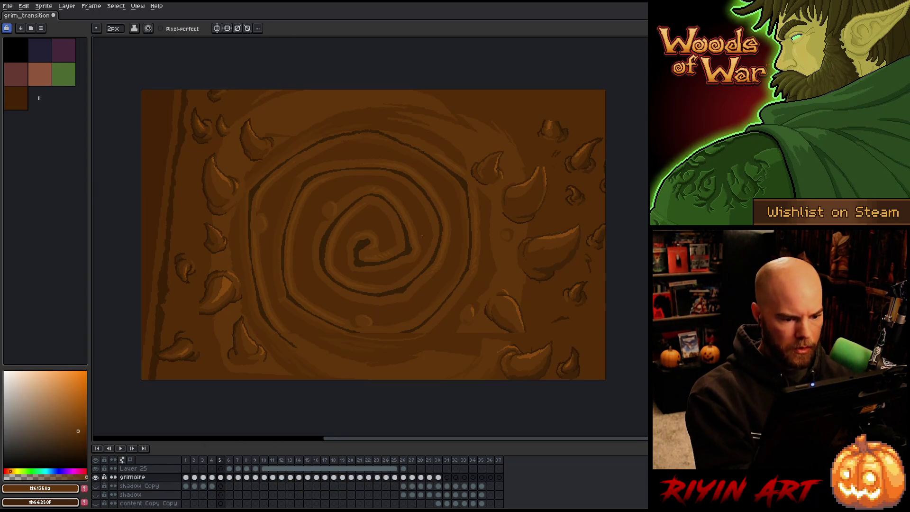
key("b")
Step: Draw a dark brown outline along the spiral's bottom edge
left_click(331, 332, "alt")
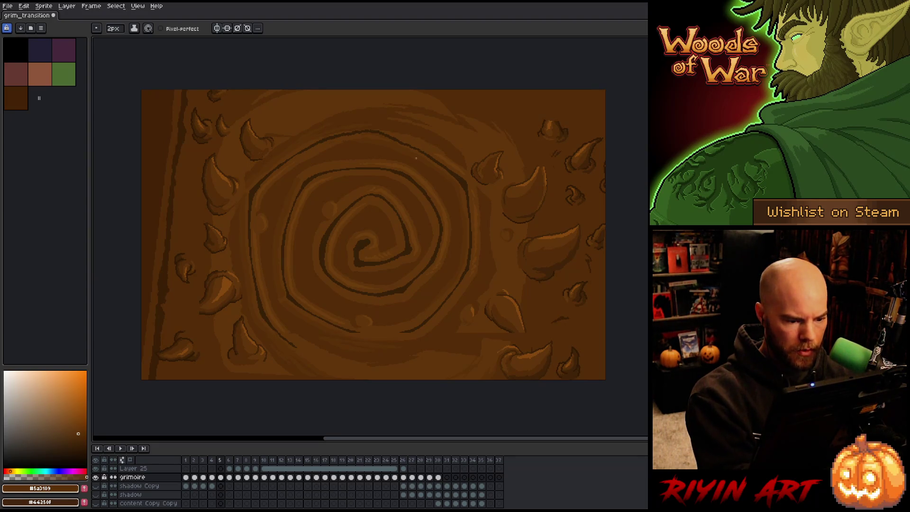
key("alt")
left_click(413, 329, "alt")
left_click_drag(396, 334, 371, 336)
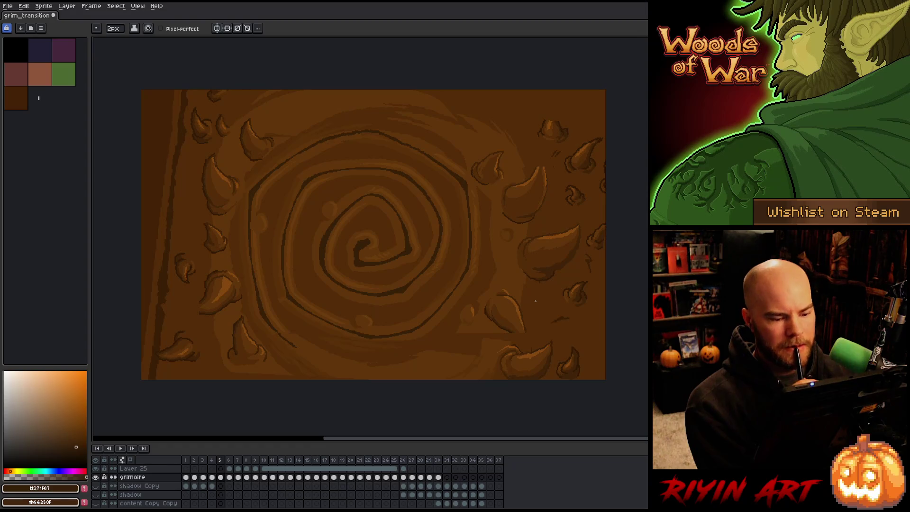
left_click(468, 326, "alt")
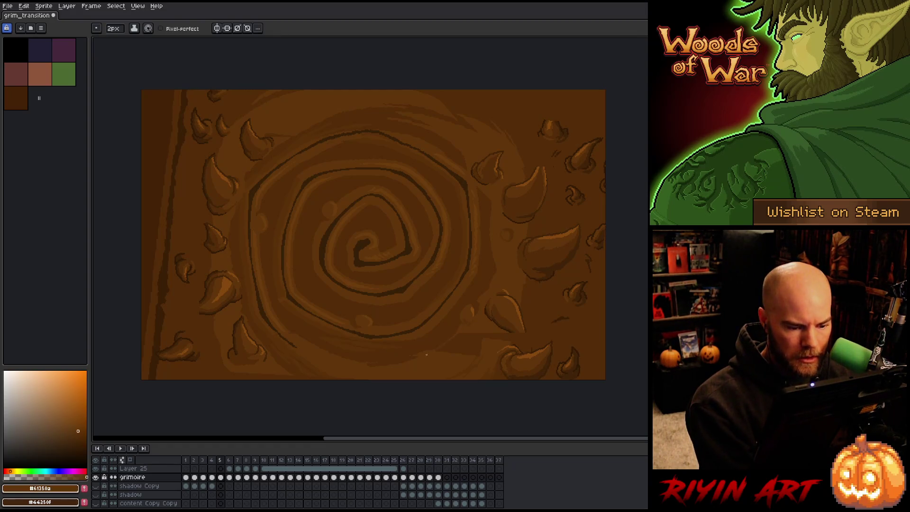
key("g")
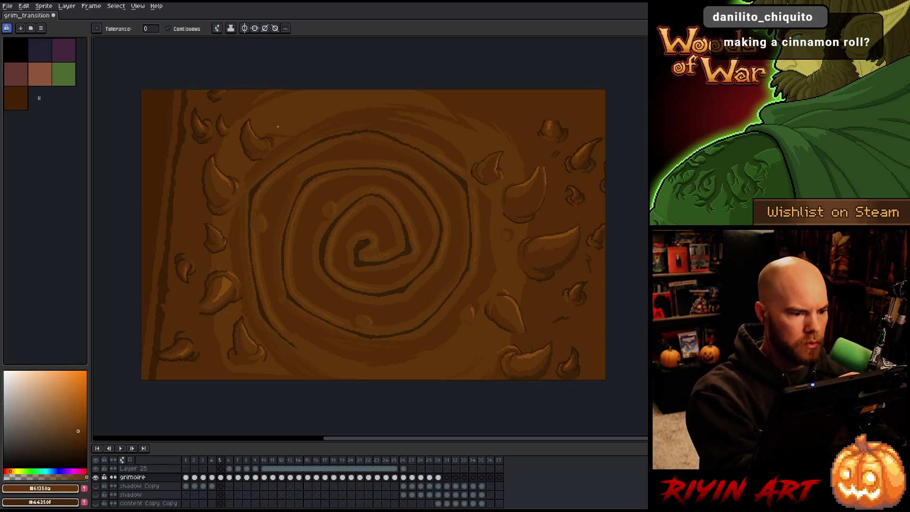
key("b")
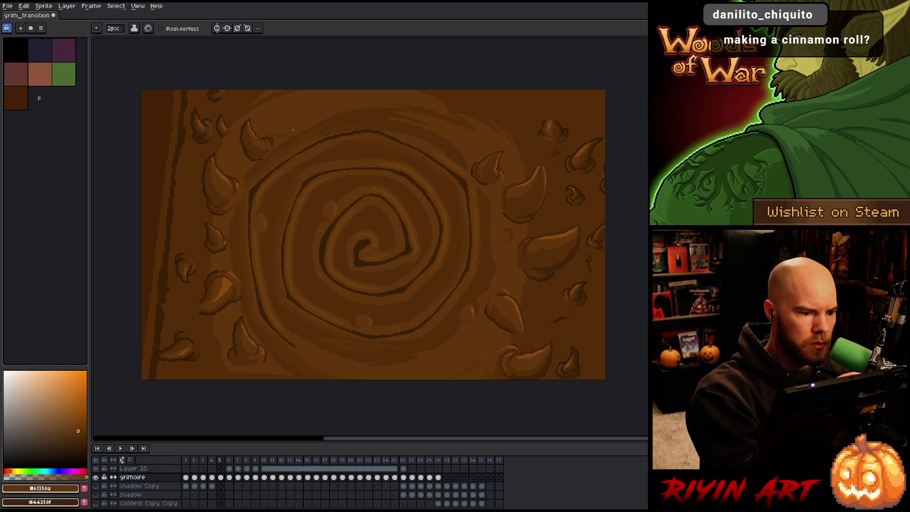
key("g")
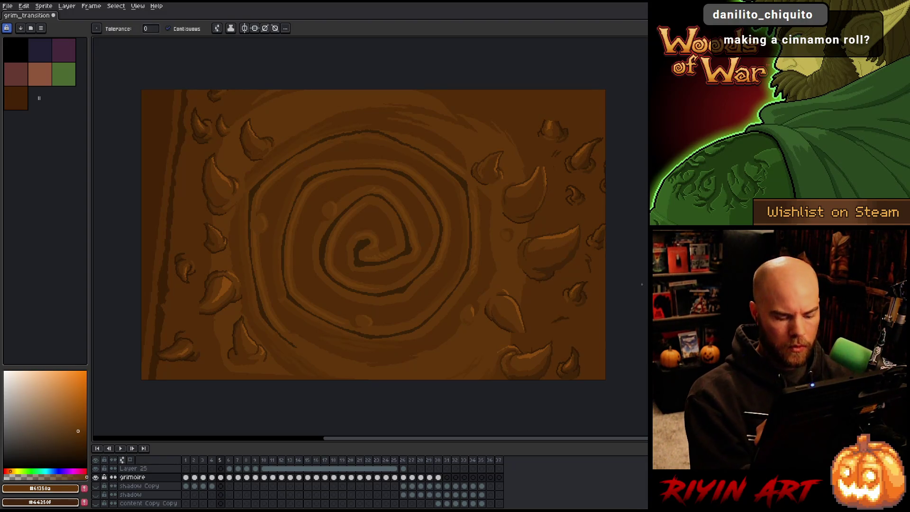
Step: Step back and forth through frames 1 to 5 to compare the page turn
key("Left")
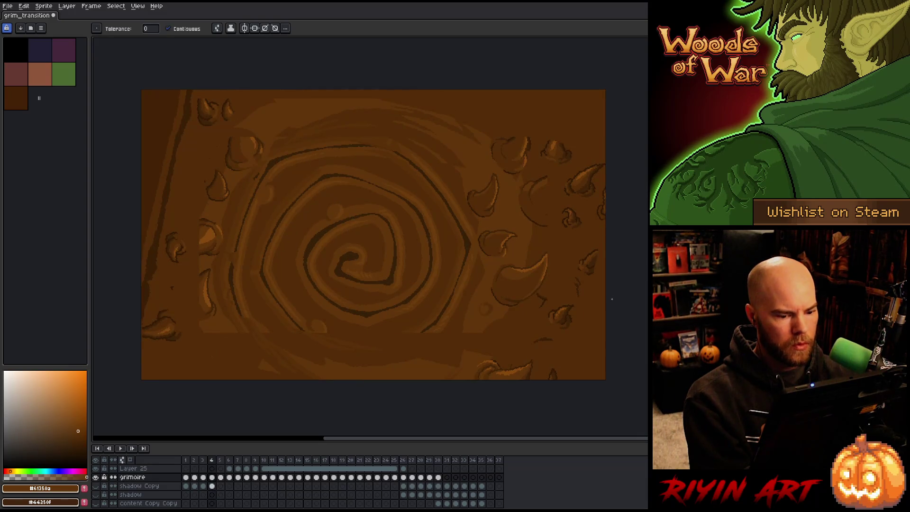
key("Left")
key("Left")
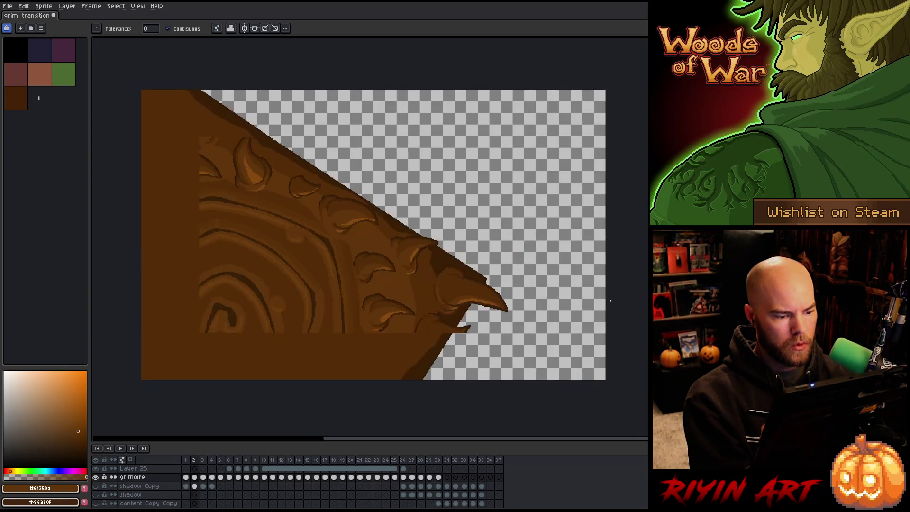
key("Right")
key("Right")
key("Left")
key("Left")
key("Left")
key("Right")
key("Right")
key("Right")
key("Left")
key("Left")
key("Left")
key("Right")
key("Right")
key("Right")
key("Left")
key("Right")
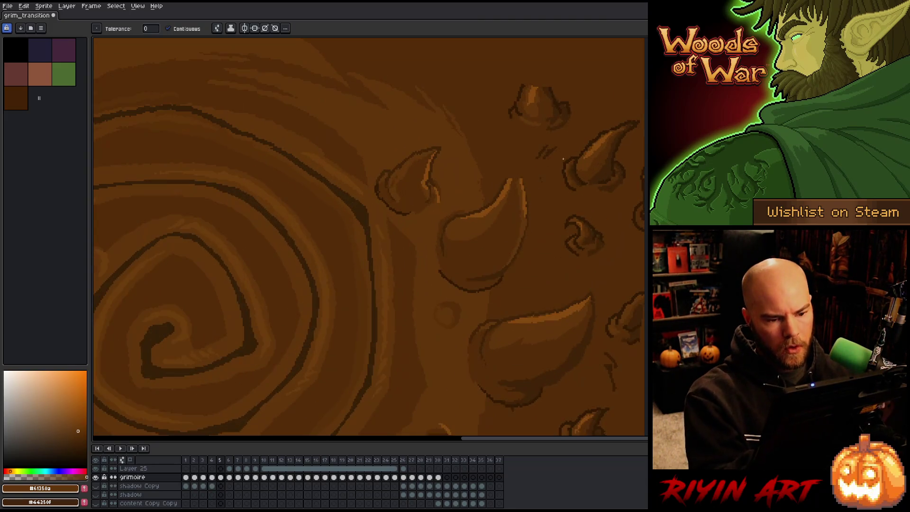
Step: Draw a new pointed tip on the top-right horn using sampled horn browns
scroll(574, 155, "up", 2)
left_click(503, 185, "alt")
key("b")
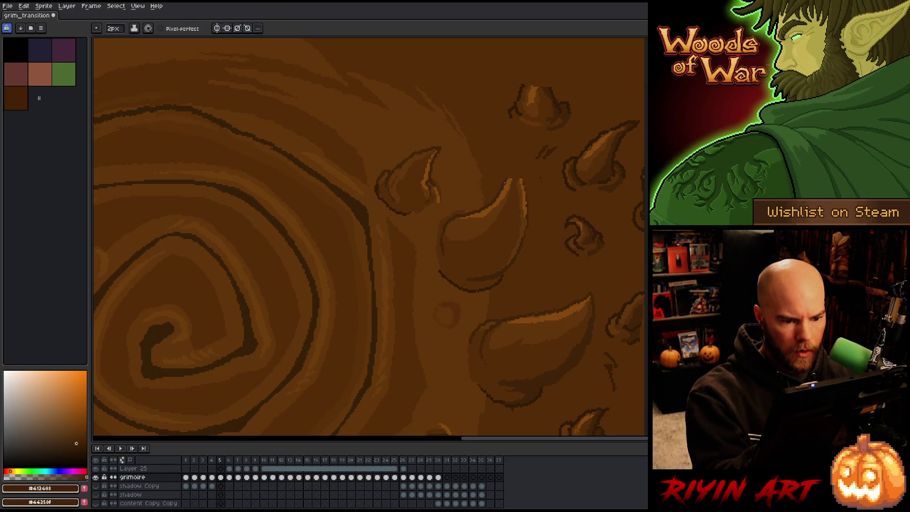
left_click(515, 179, "alt")
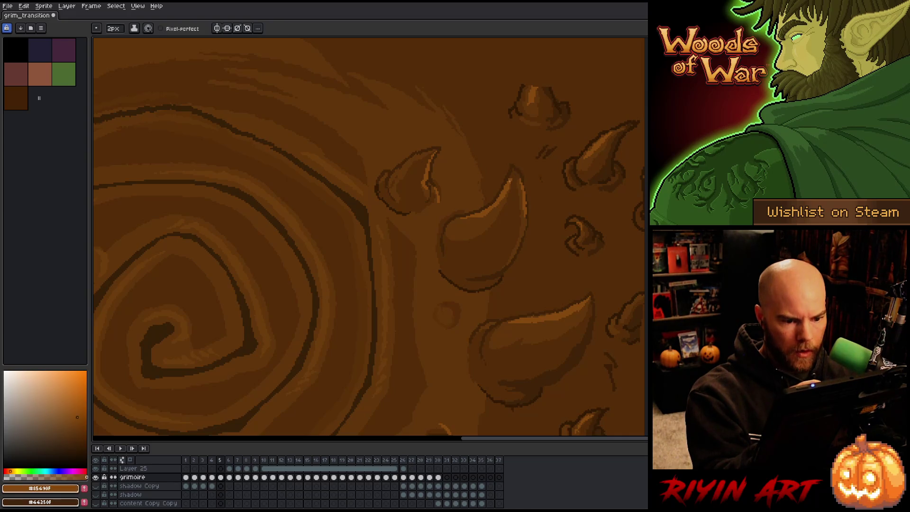
left_click(503, 199, "alt")
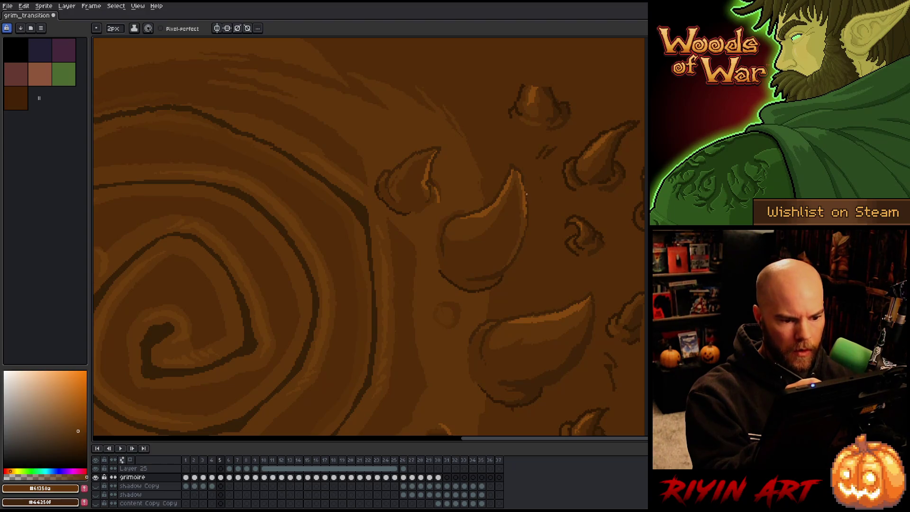
left_click(533, 93, "alt")
mouse_move(532, 62)
left_mouse_down()
mouse_move(506, 167)
mouse_move(524, 192)
left_mouse_up()
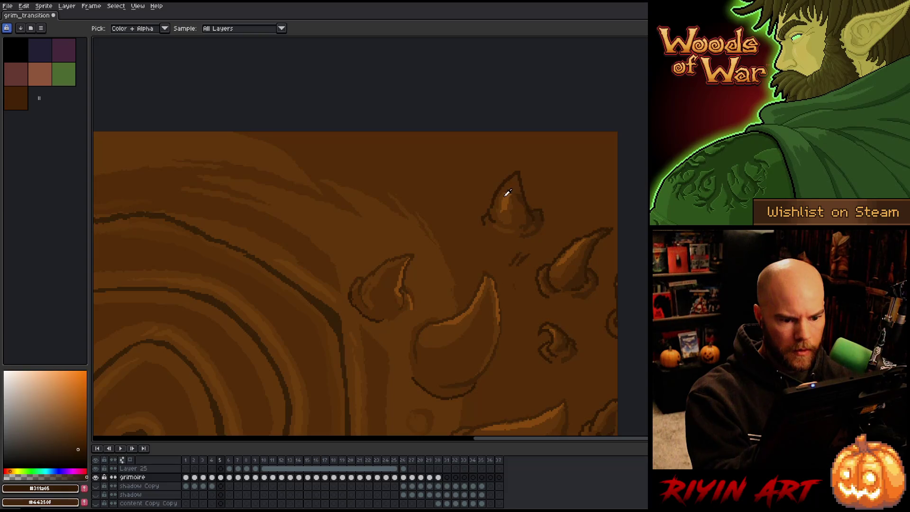
left_click(506, 190, "alt")
left_click(512, 193, "alt")
mouse_move(512, 194)
left_mouse_down()
mouse_move(505, 183)
mouse_move(518, 188)
left_mouse_up()
left_click(521, 192, "alt")
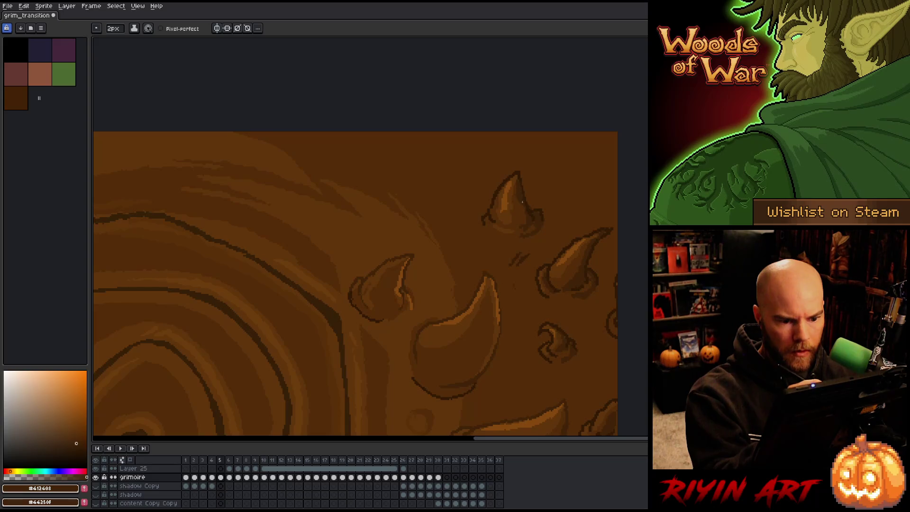
Step: Outline the horn's lower edge in dark brown and save grim_transition
left_click_drag(579, 311, 637, 133)
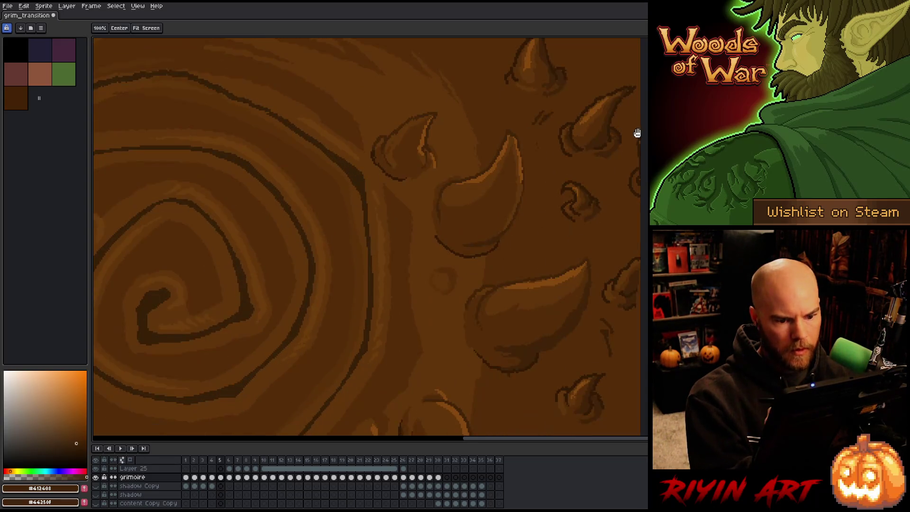
scroll(597, 250, "up", 1)
left_click(498, 323, "alt")
left_click(497, 322, "alt")
left_click_drag(495, 327, 532, 335)
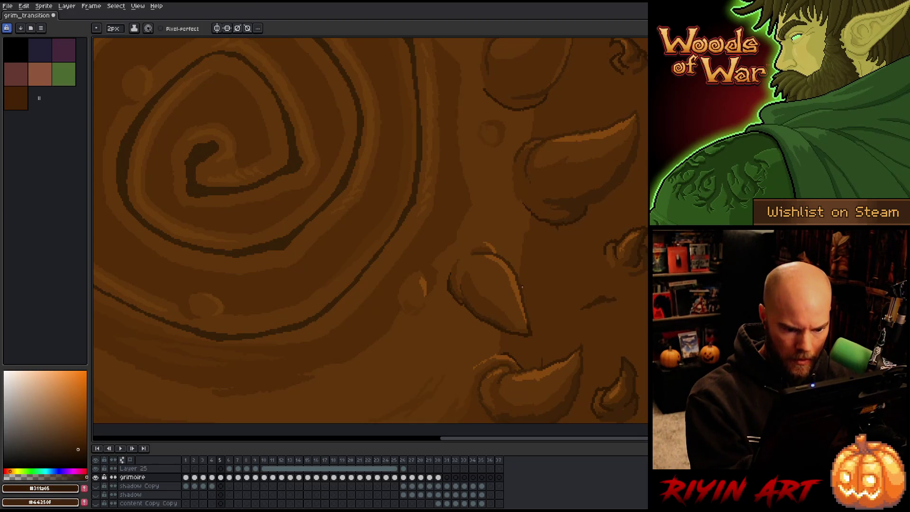
left_click(506, 326, "alt")
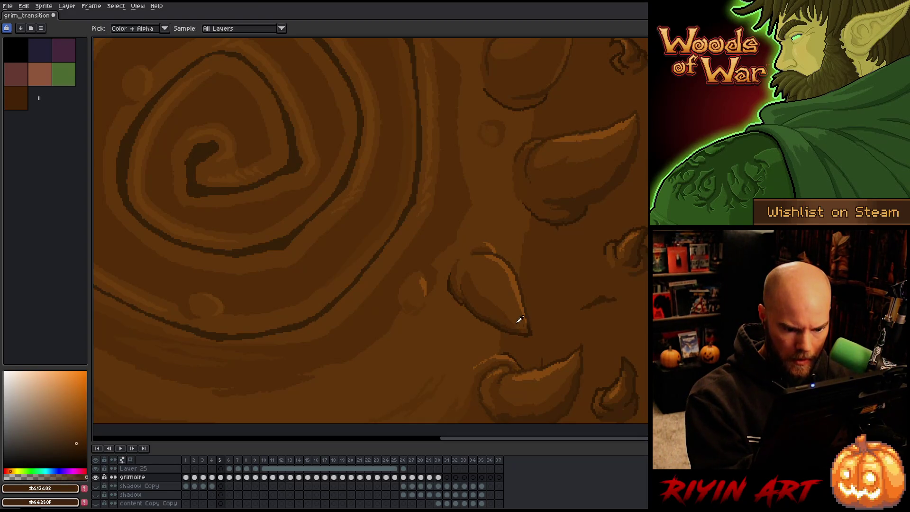
scroll(601, 355, "down", 2)
left_click(556, 297, "alt")
key("ctrl+s")
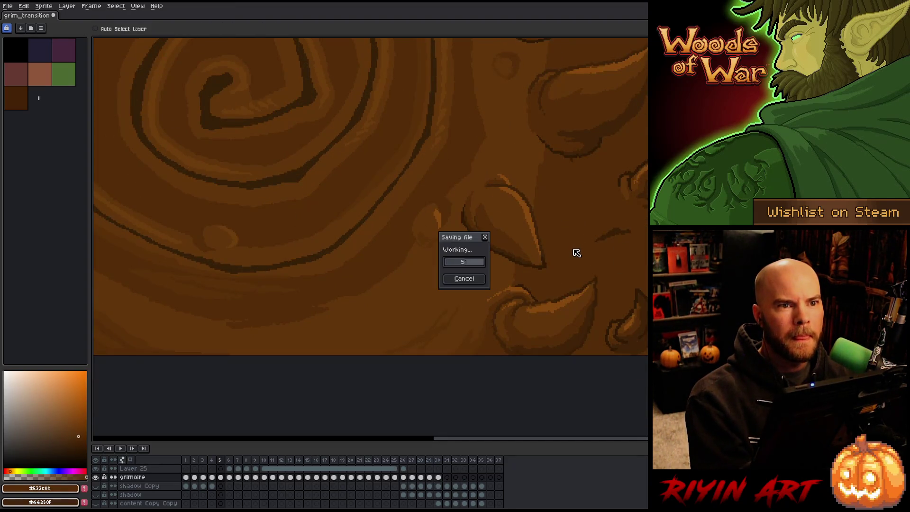
Step: Save grim_transition and bring the whole spiral cover into view
key("Return")
key("b")
scroll(570, 249, "down", 2)
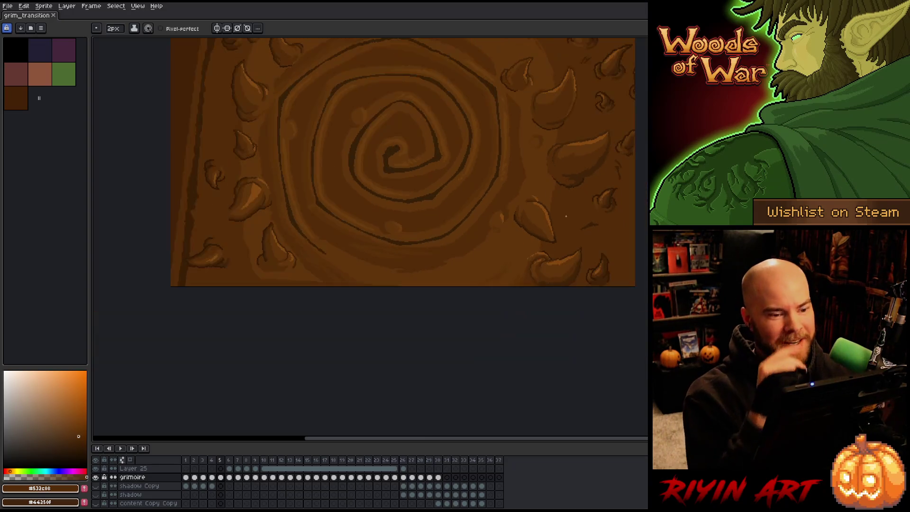
mouse_move(552, 227)
left_mouse_down()
mouse_move(529, 245)
mouse_move(528, 278)
left_mouse_up()
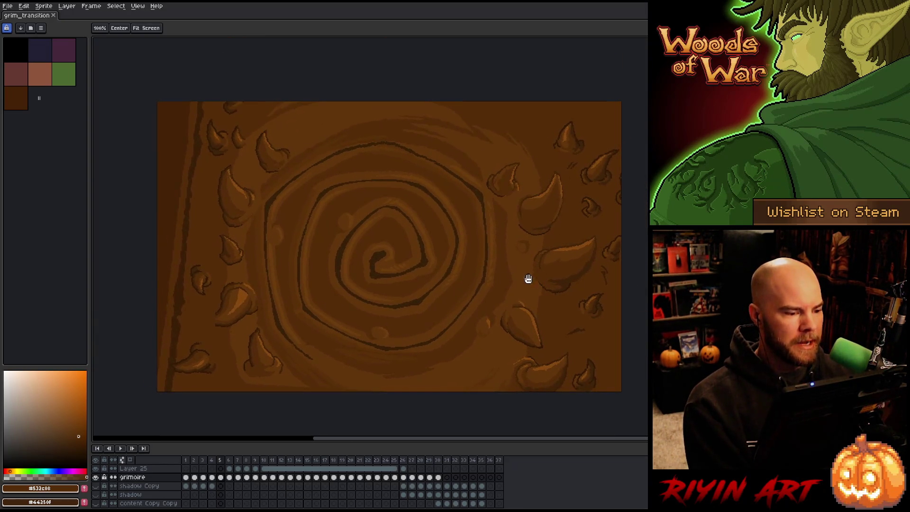
scroll(241, 331, "up", 3)
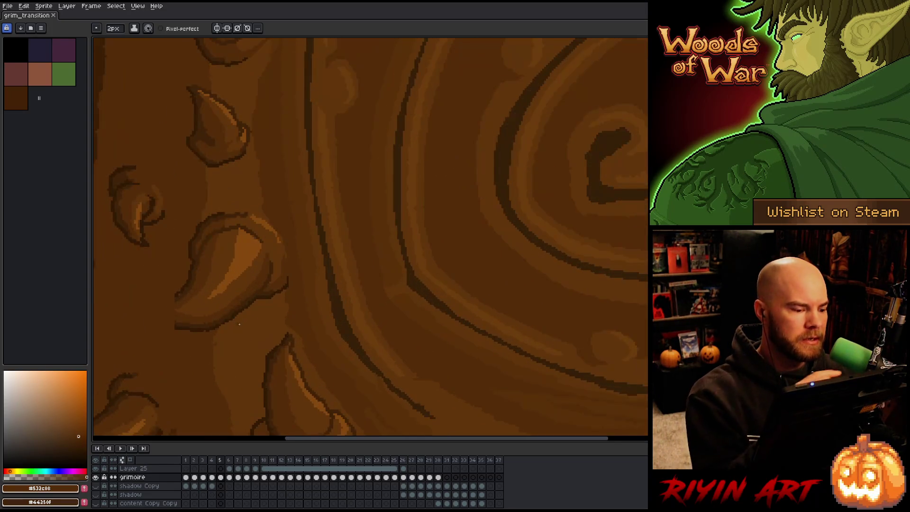
Step: Outline and darken the left horn's lower edge in the darkest brown
left_click(180, 324, "alt")
mouse_move(178, 326)
left_mouse_down()
mouse_move(158, 304)
mouse_move(176, 293)
left_mouse_up()
left_click(181, 297, "alt")
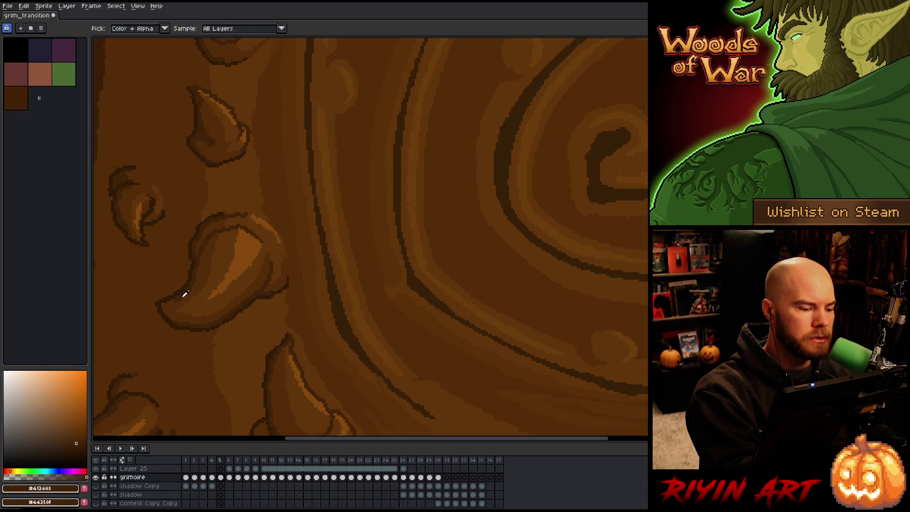
left_click_drag(173, 314, 182, 325)
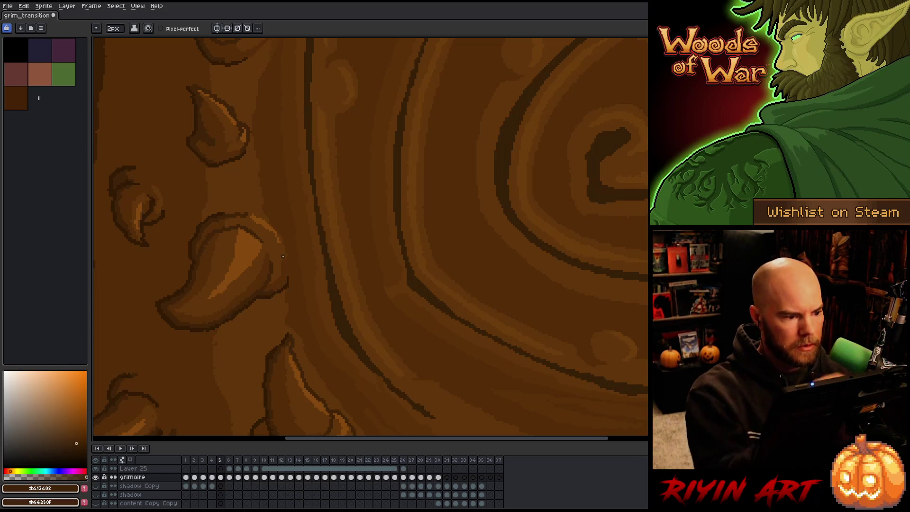
Step: Sample mid, darker and lighter wood browns, save, and return to frame 4
scroll(232, 109, "down", 5)
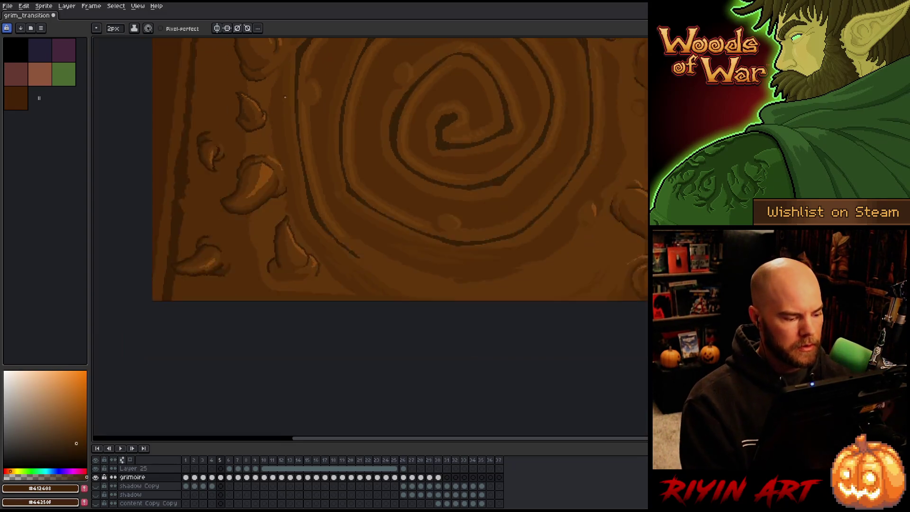
mouse_move(352, 85)
left_mouse_down()
mouse_move(316, 298)
mouse_move(331, 207)
mouse_move(336, 218)
left_mouse_up()
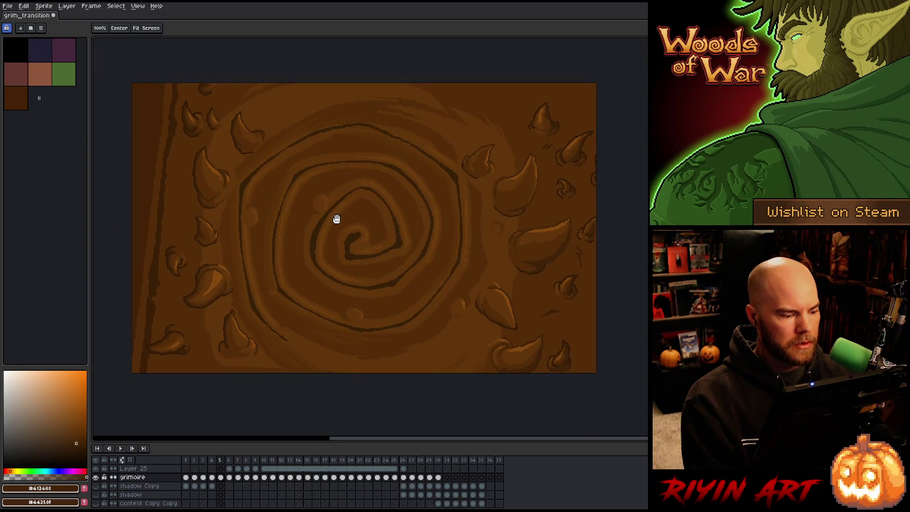
left_click(232, 368, "alt")
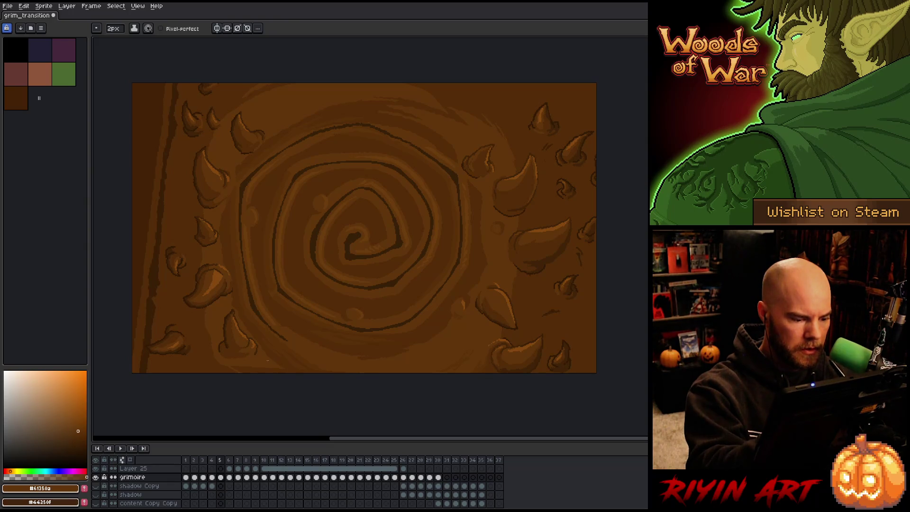
key("g")
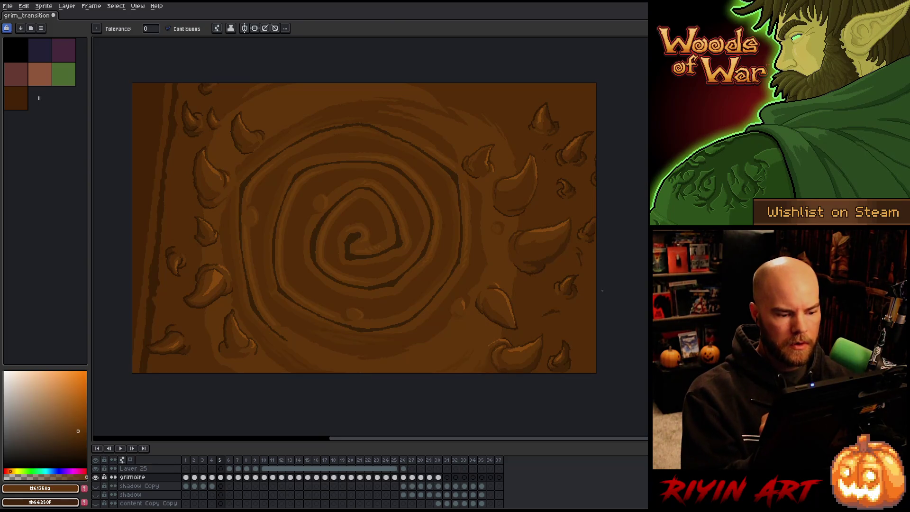
key("b")
left_click(322, 334, "alt")
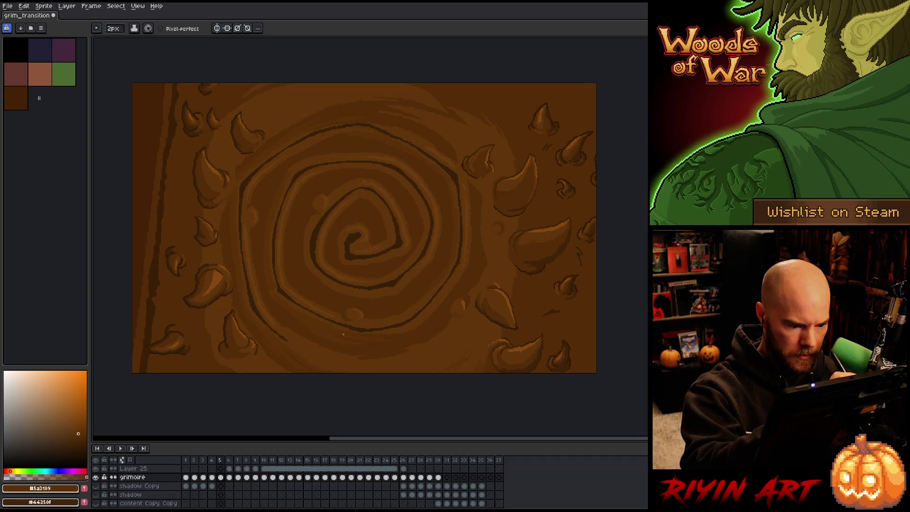
left_click(274, 314, "alt")
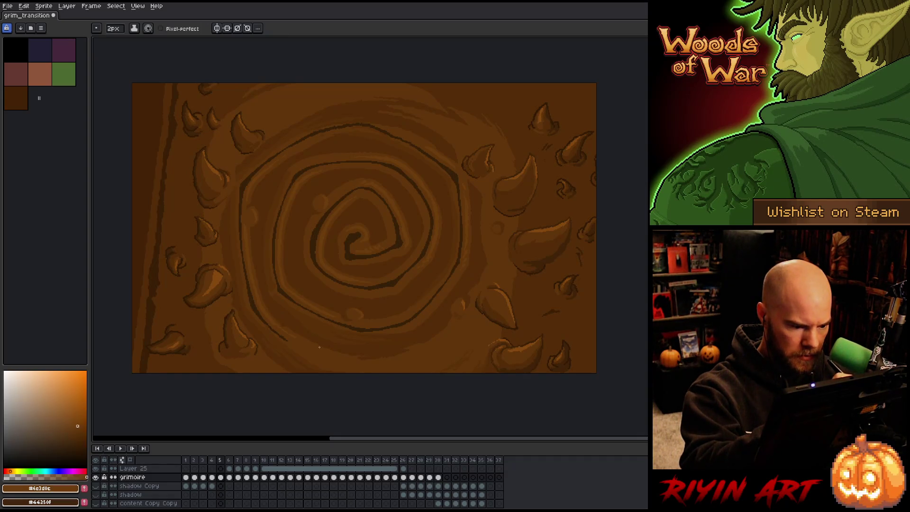
left_click(283, 327, "alt")
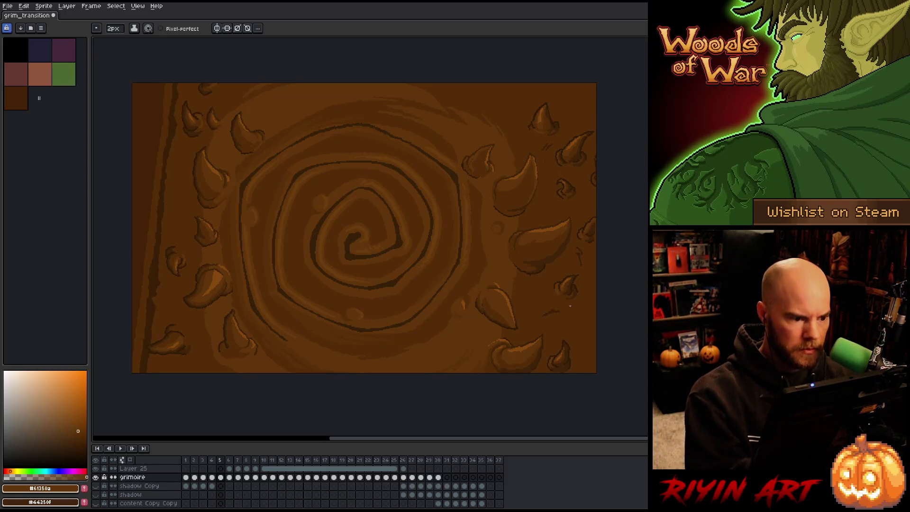
key("ctrl+s")
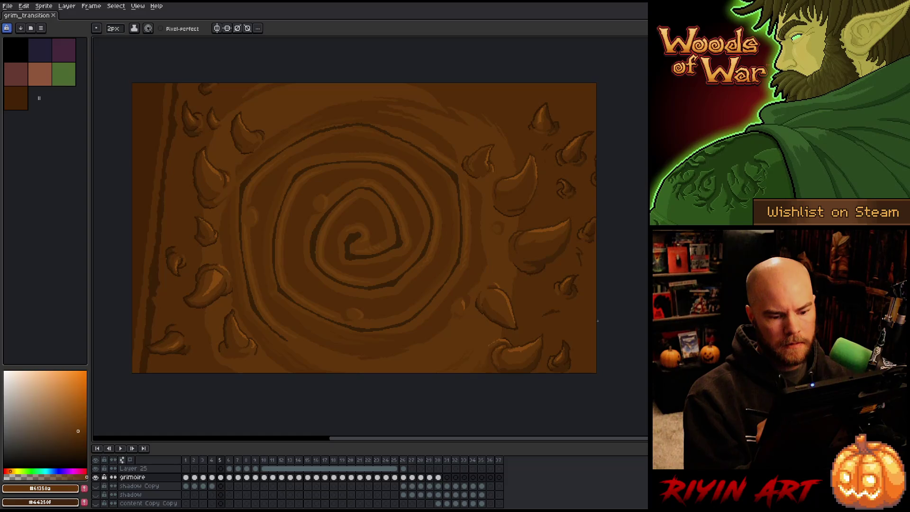
key("Left")
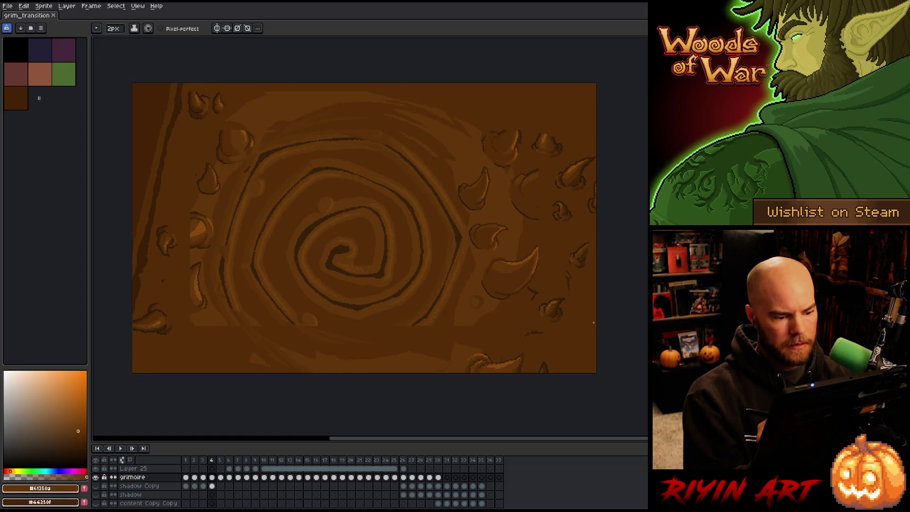
Step: Compare frame 6 with its neighbour and retouch a small spot on it
key("Right")
key("Right")
key("Left")
key("Right")
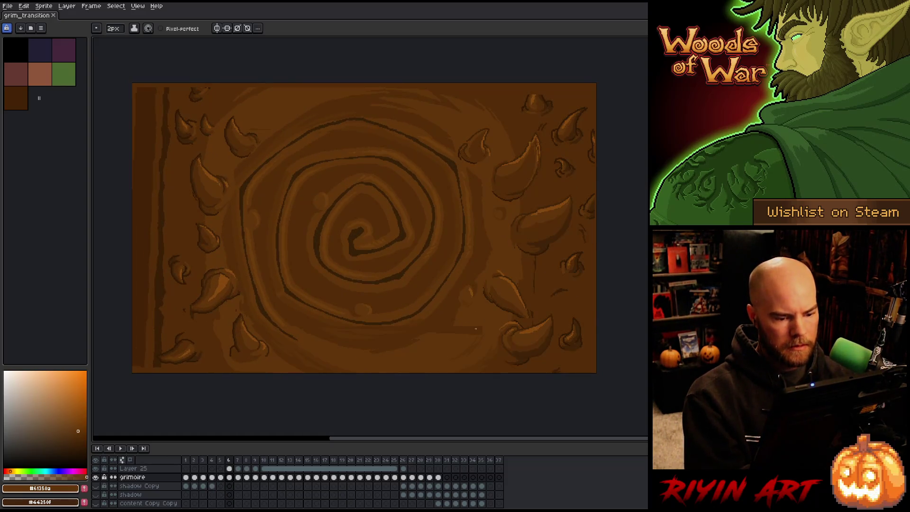
left_click_drag(452, 326, 468, 347)
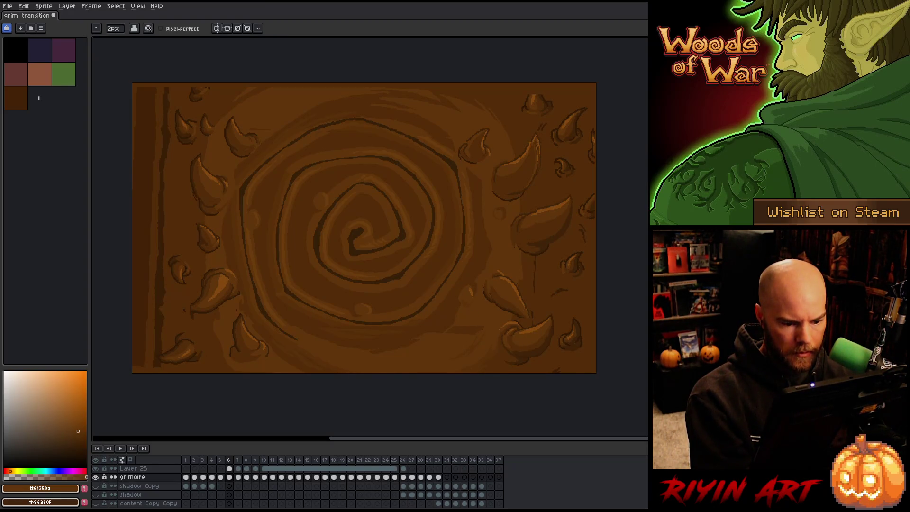
Step: Even out the lower-right horn patch with dark brown #532c08, then activate Layer 25's frame-6 cel
key("g")
key("i")
left_click(542, 279)
key("b")
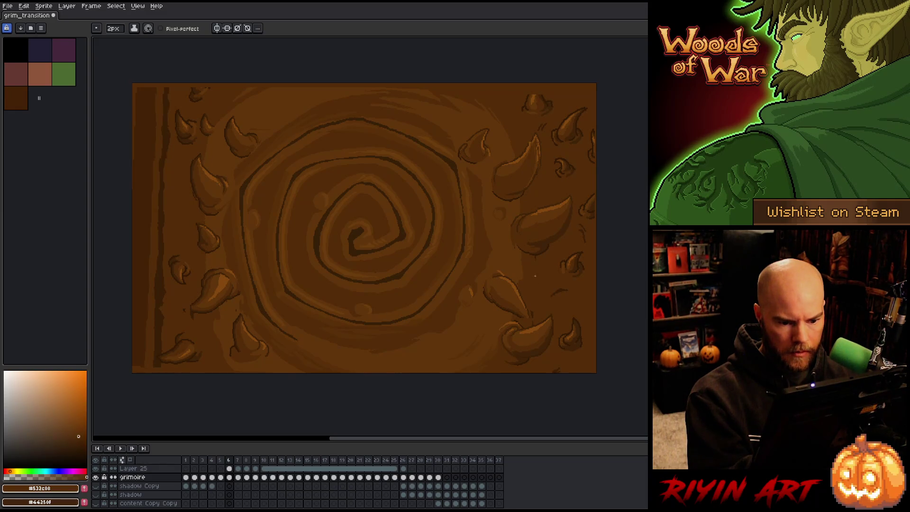
key("g")
left_click(529, 314)
key("b")
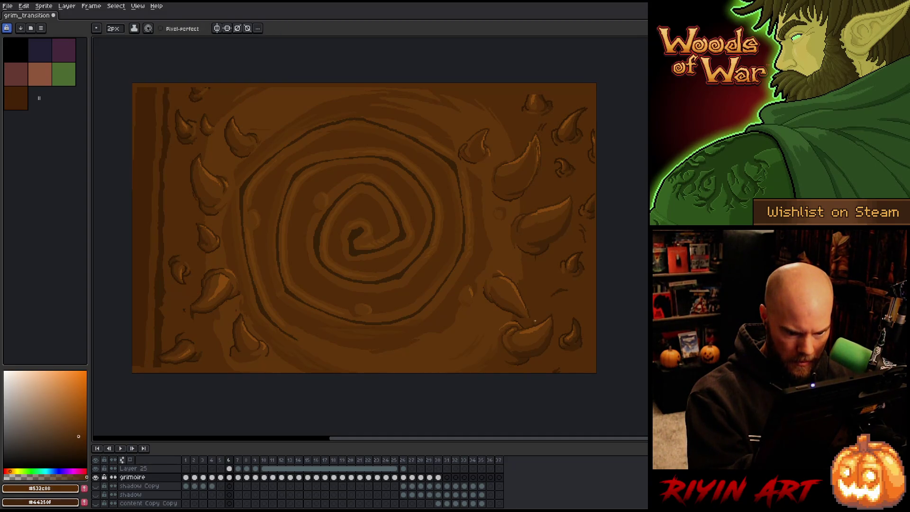
key("g")
key("b")
left_click(229, 468)
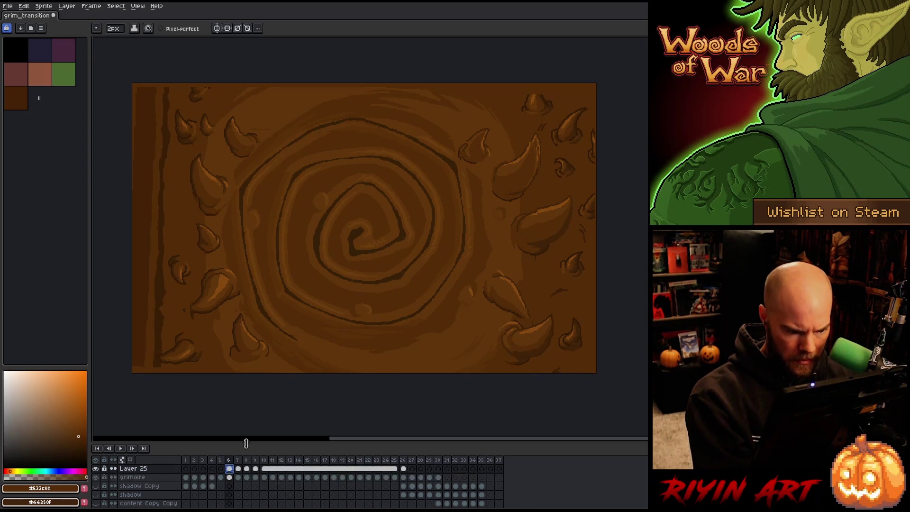
Step: Clear the cel selection and sample outline browns #311a05 and #532c08 near the lower horns
key("g")
key("b")
left_click(535, 321)
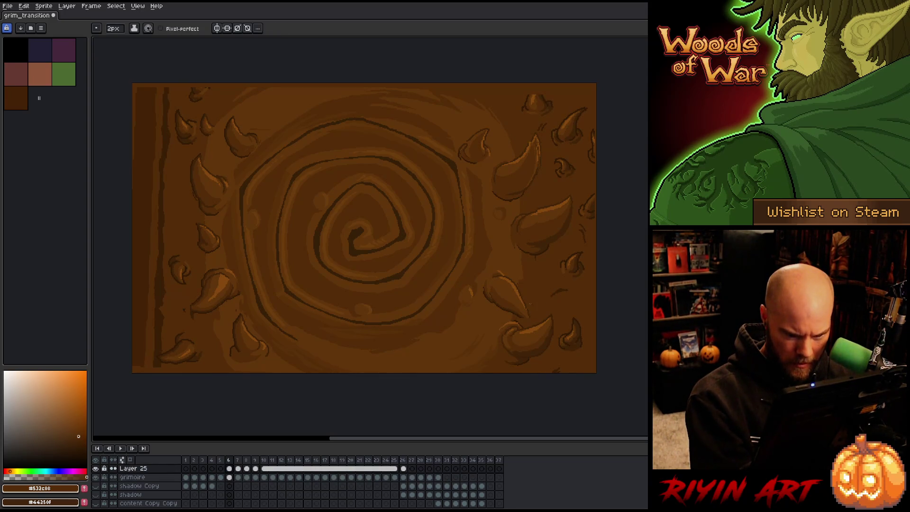
key("g")
left_click(520, 316, "alt")
key("b")
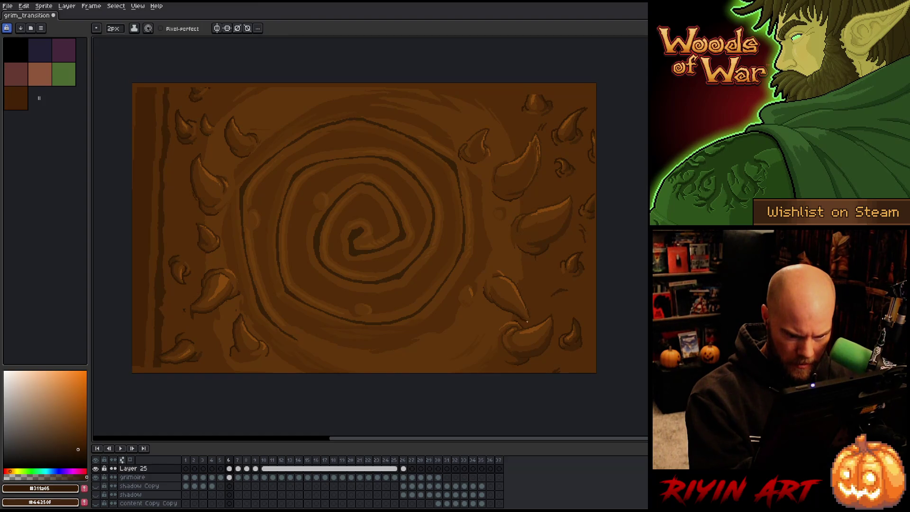
key("g")
key("b")
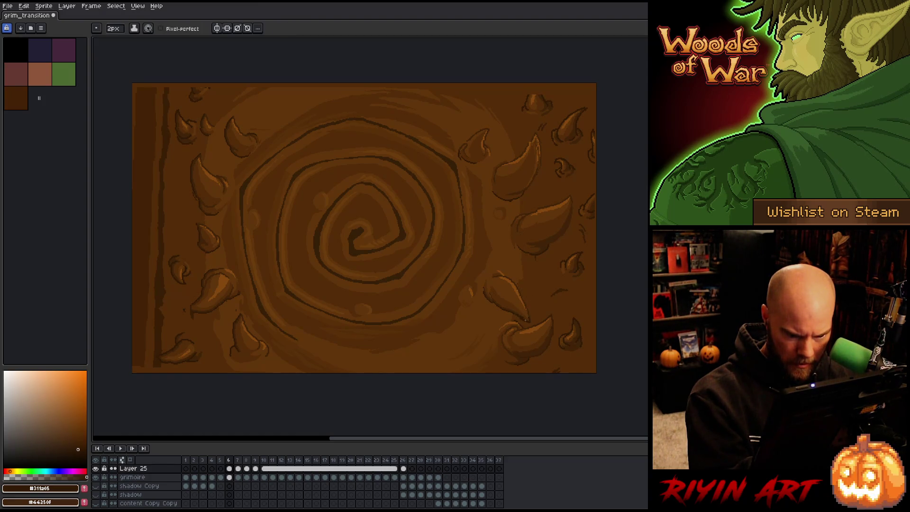
left_click(526, 319, "alt")
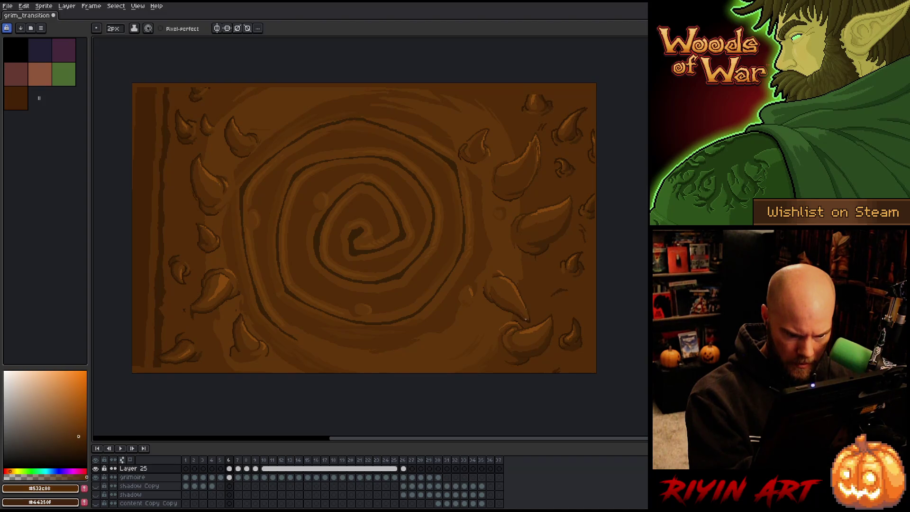
left_click(530, 321, "alt")
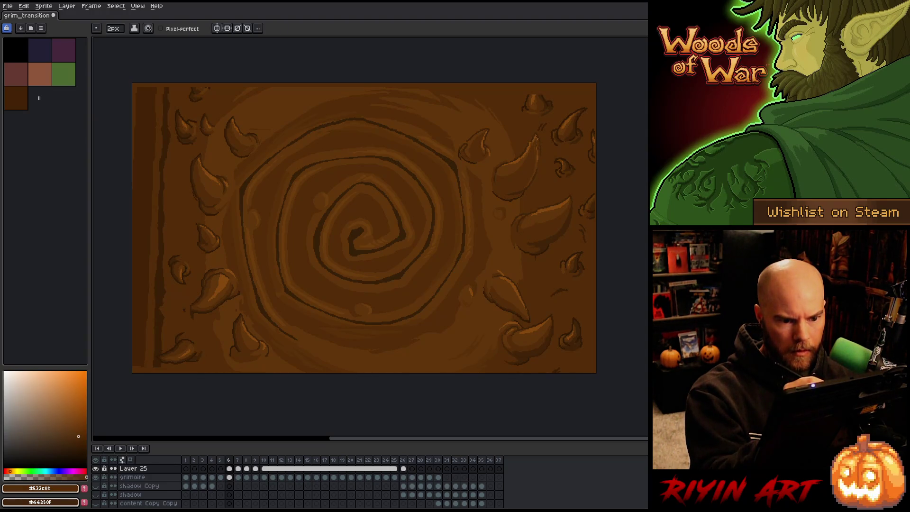
Step: Sample horn browns #412603, #61350a and #85490f and round off the top horn's tip
left_click(537, 171, "alt")
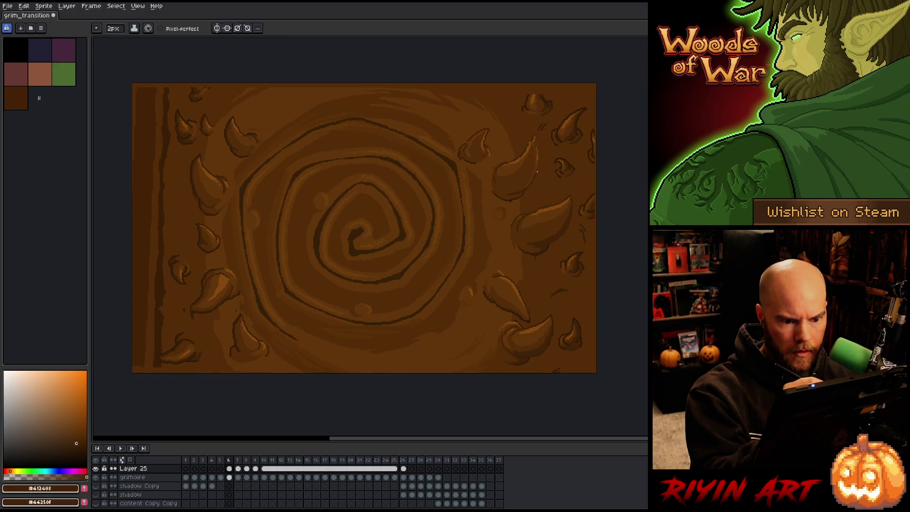
left_click(530, 137, "alt")
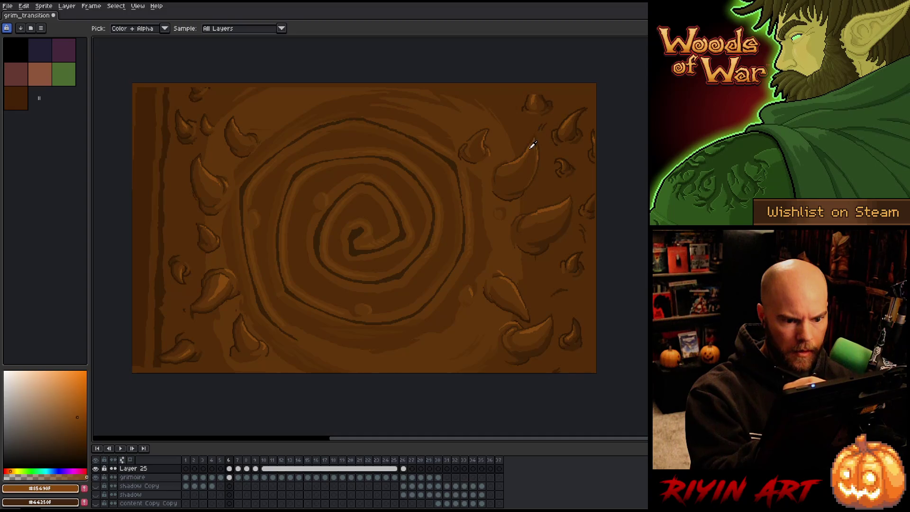
left_click(523, 157, "alt")
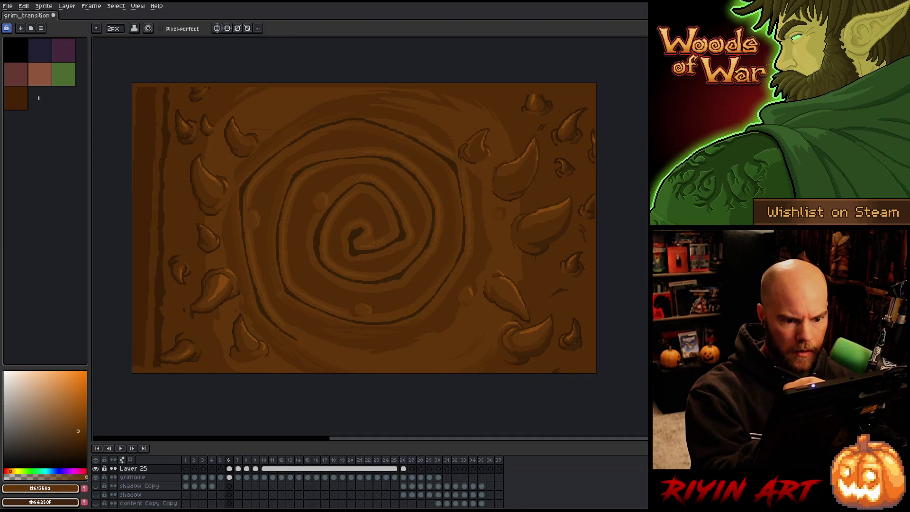
left_click(537, 150, "alt")
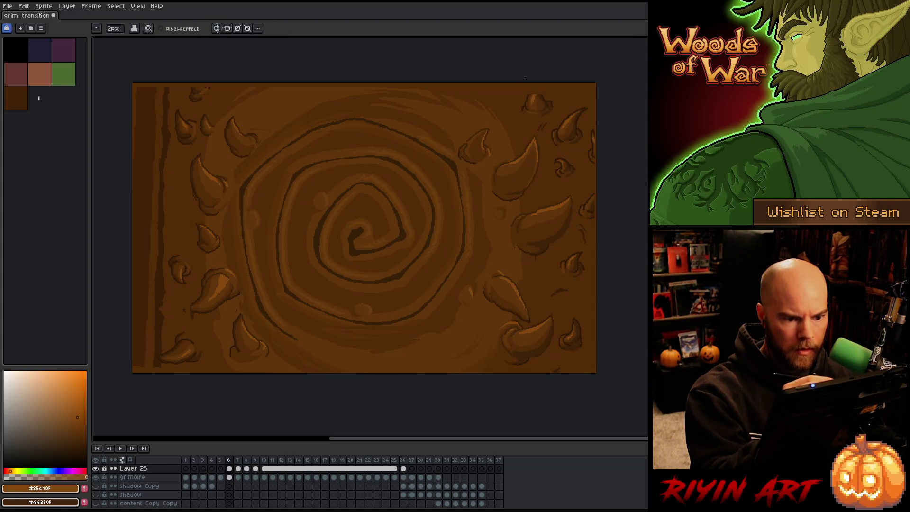
left_click(473, 138, "alt")
left_click(466, 141, "alt")
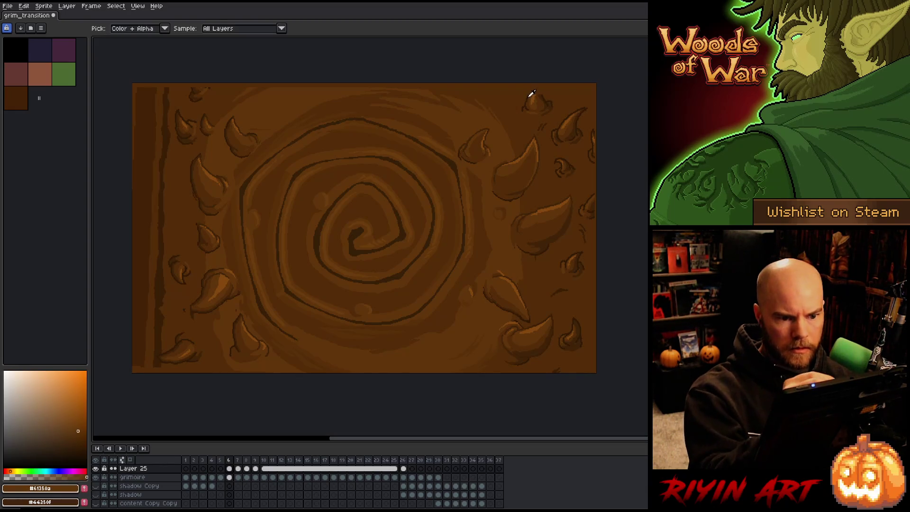
left_click(530, 90, "alt")
mouse_move(543, 95)
left_mouse_down()
mouse_move(529, 97)
mouse_move(543, 97)
left_mouse_up()
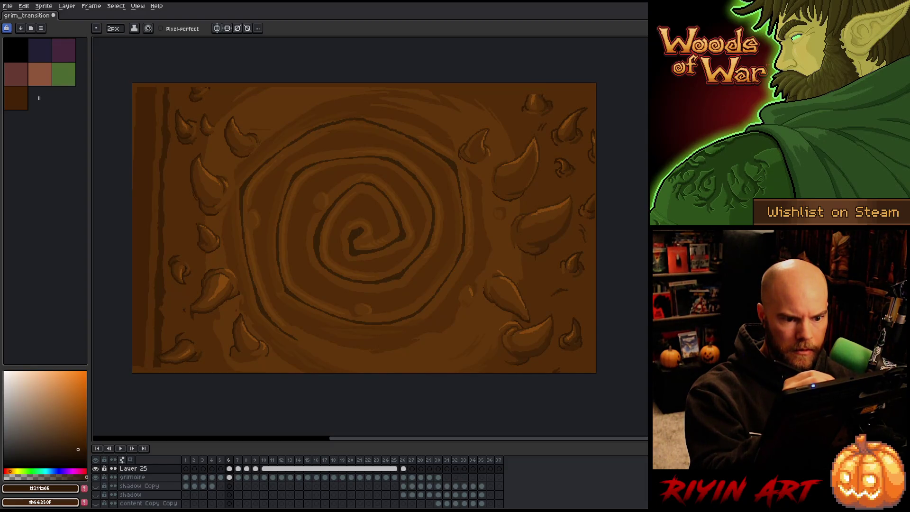
left_click(535, 94, "alt")
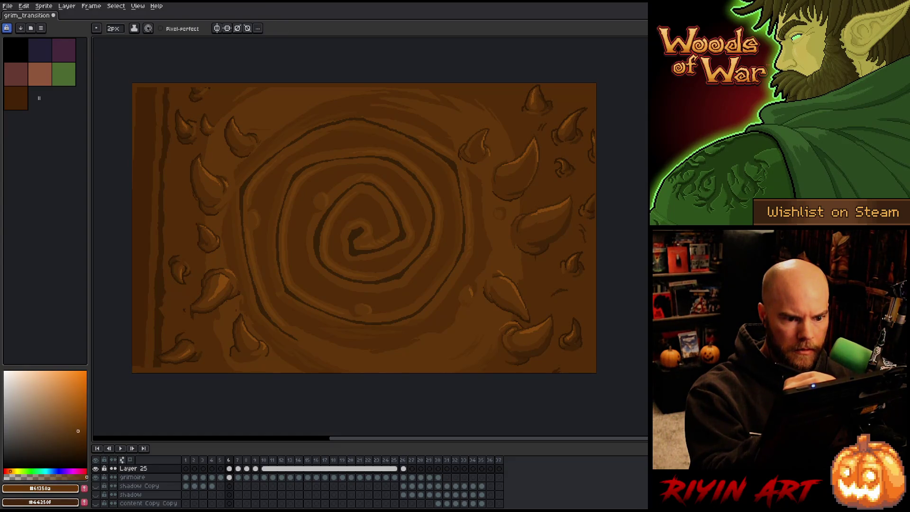
left_click(542, 92, "alt")
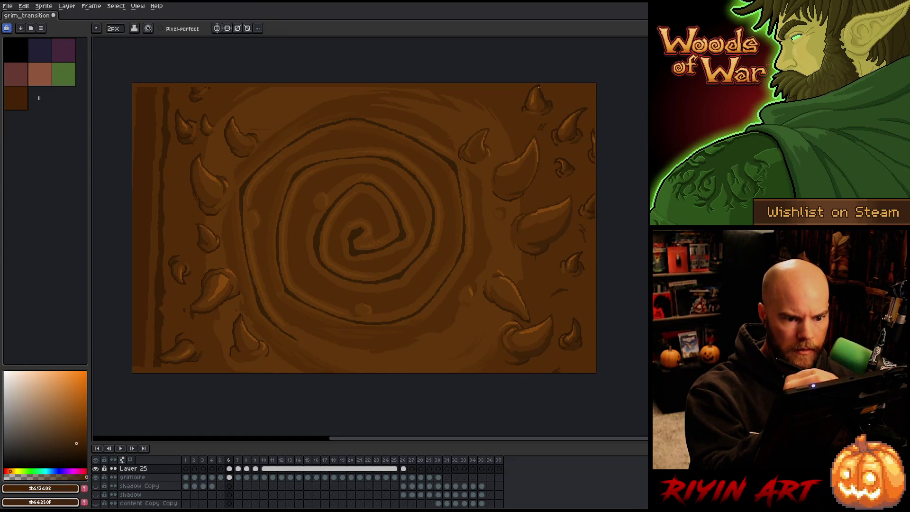
left_click(550, 95, "alt")
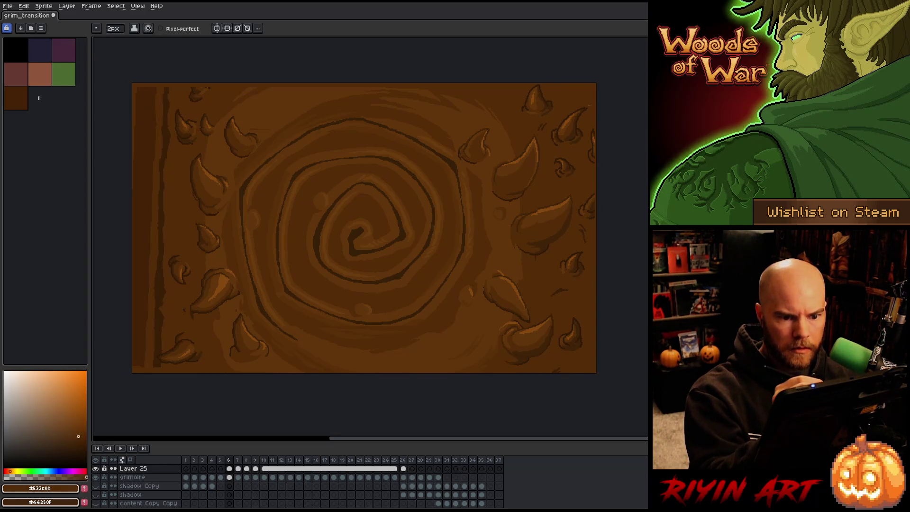
Step: Touch up the top-left and bottom-left edges with #442305 brown and save
left_click(191, 87, "alt")
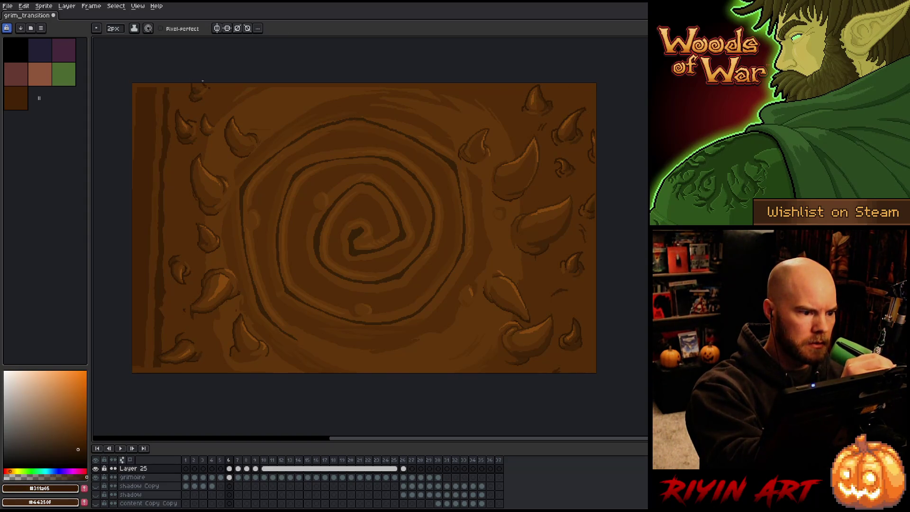
left_click(198, 87, "alt")
left_click(166, 87, "alt")
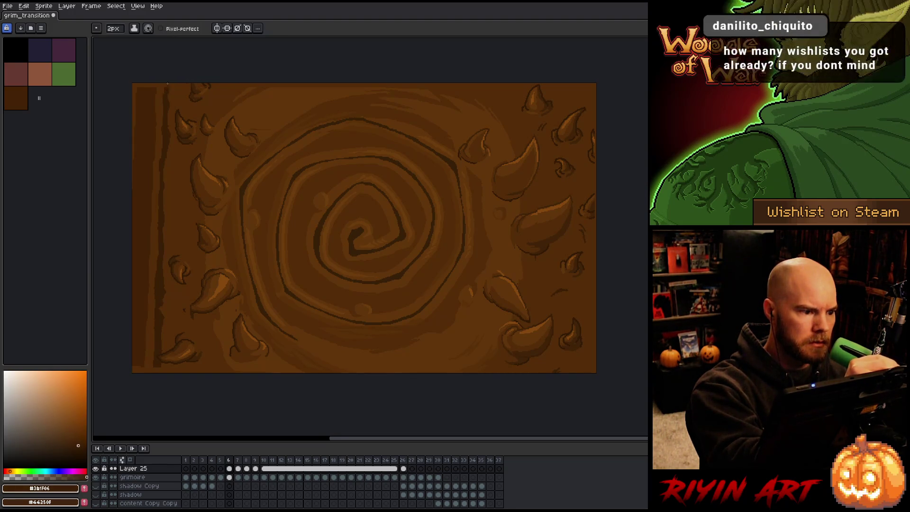
left_click(159, 89, "alt")
key("g")
key("b")
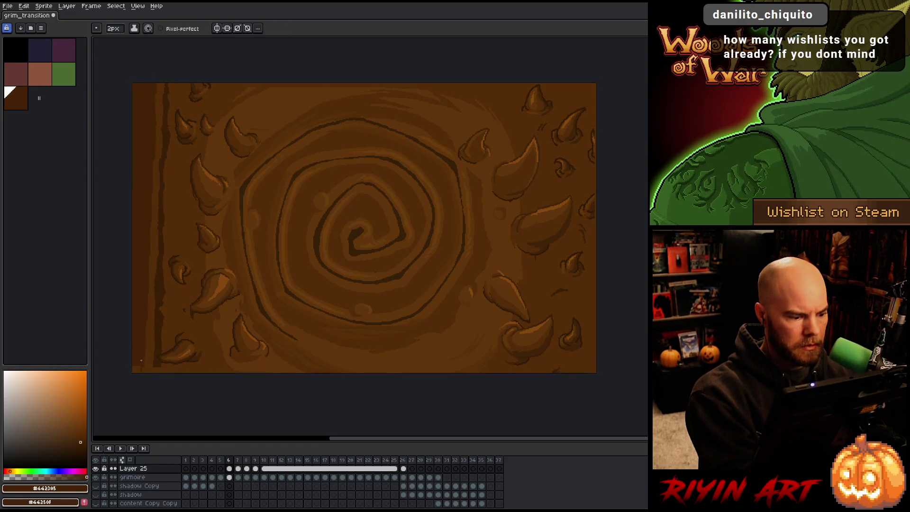
left_click(157, 366, "alt")
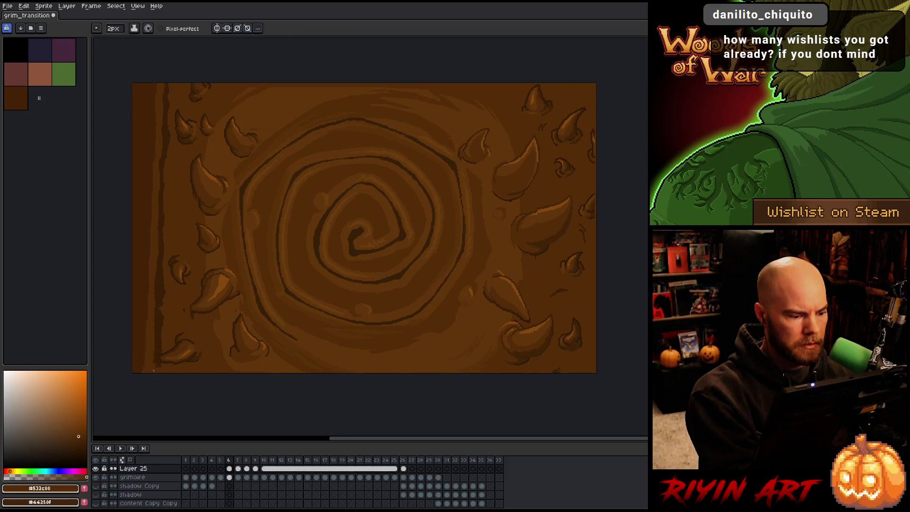
left_click(155, 369, "alt")
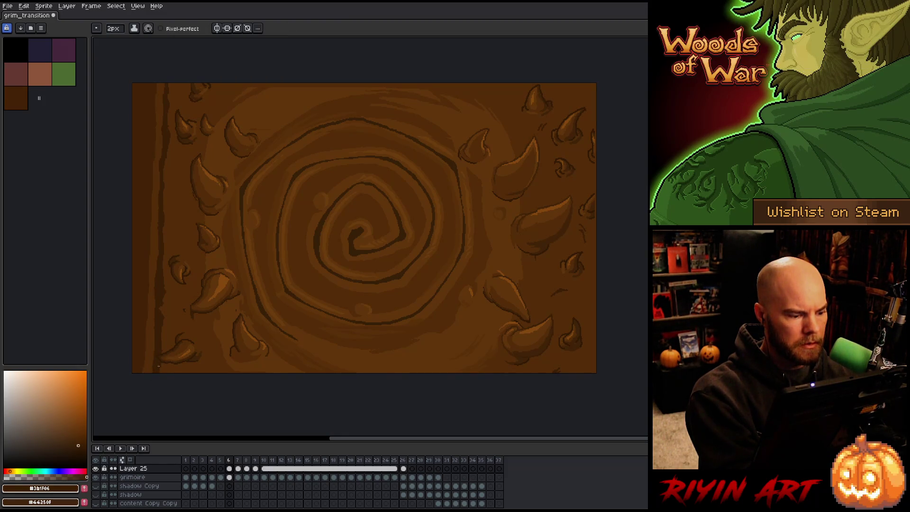
left_click(145, 349, "alt")
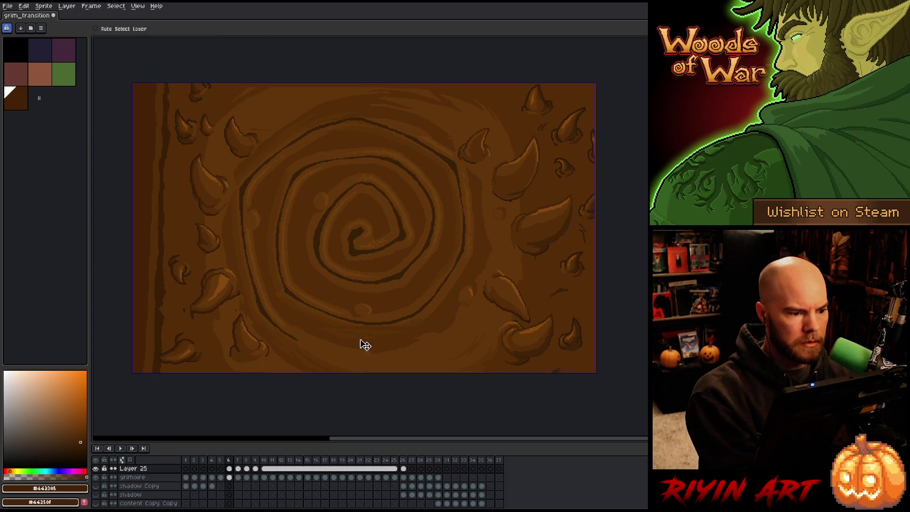
key("ctrl+s")
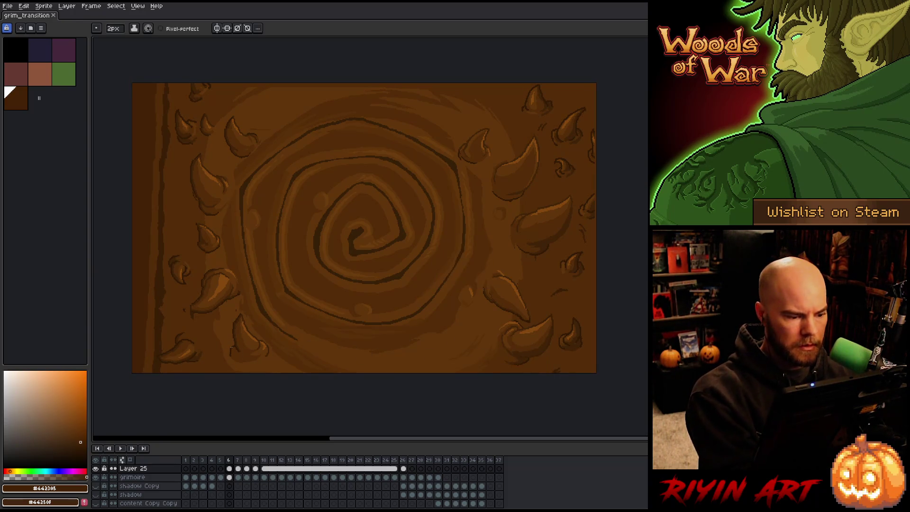
Step: Shade the left carving with #532c08, #311a05 and #412403 browns, saving along the way
left_click(186, 299, "alt")
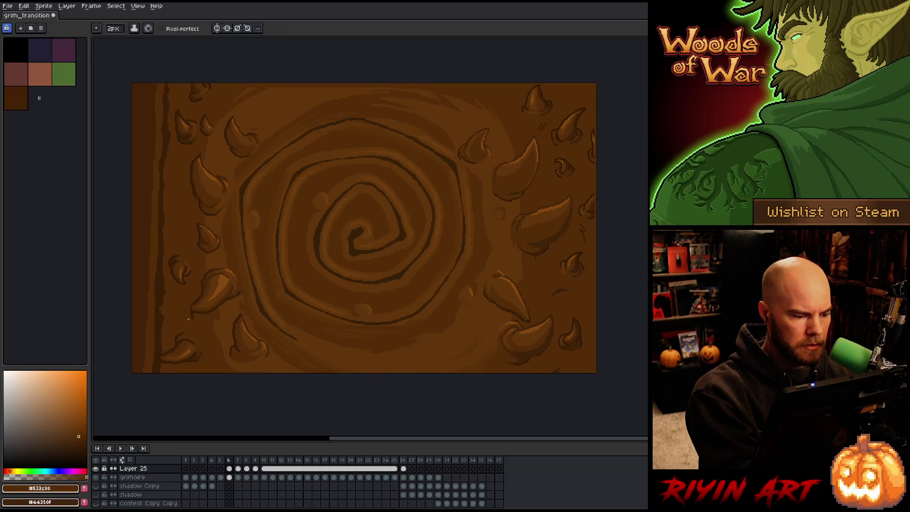
left_click(188, 311, "alt")
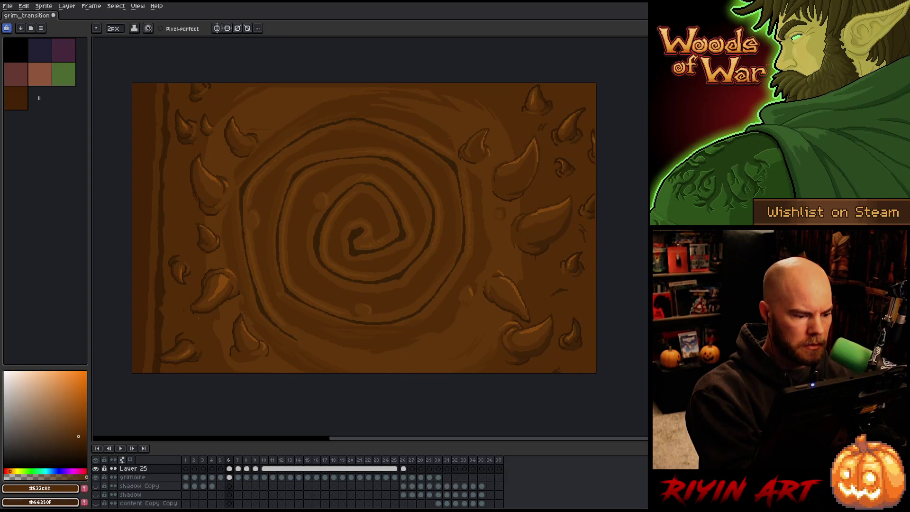
left_click(191, 311, "alt")
left_click(190, 307, "alt")
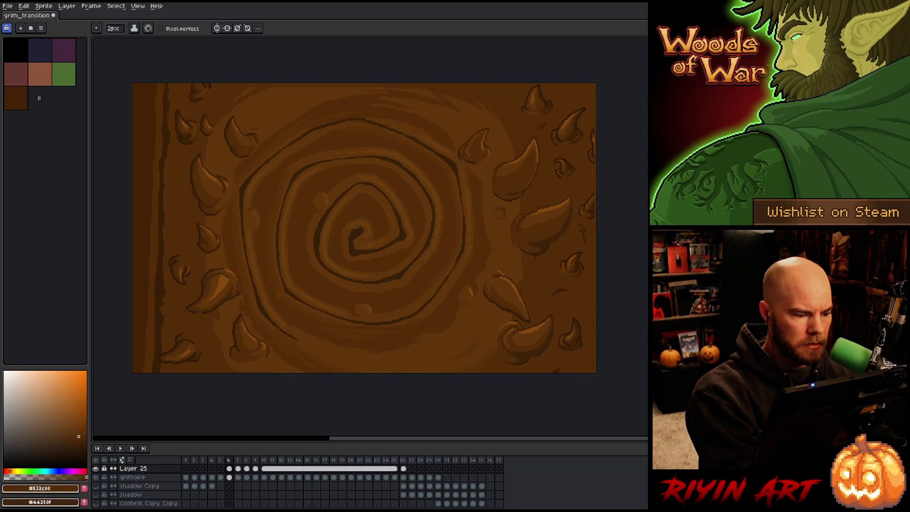
left_click(198, 306, "alt")
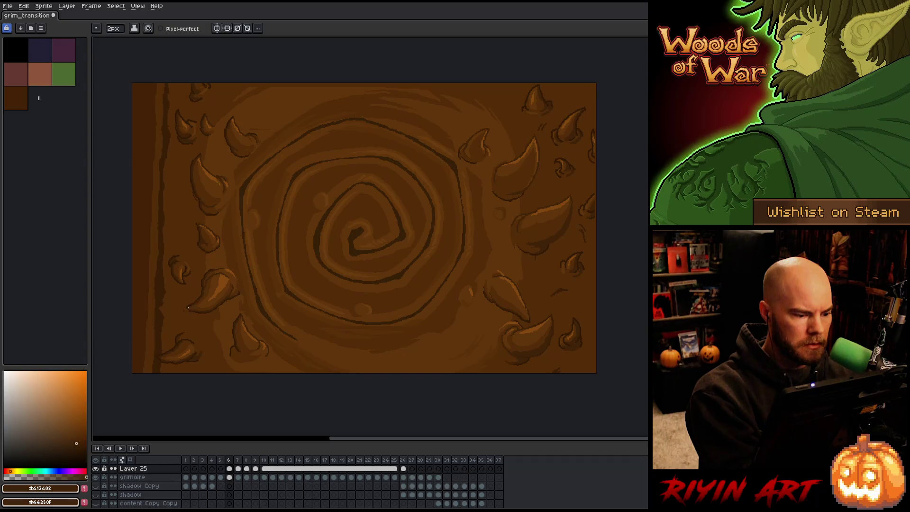
left_click(190, 311, "alt")
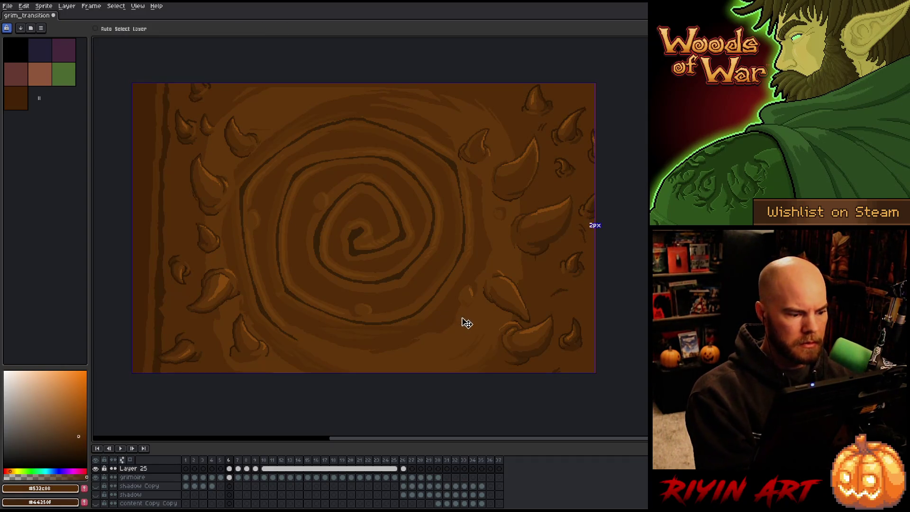
key("ctrl+s")
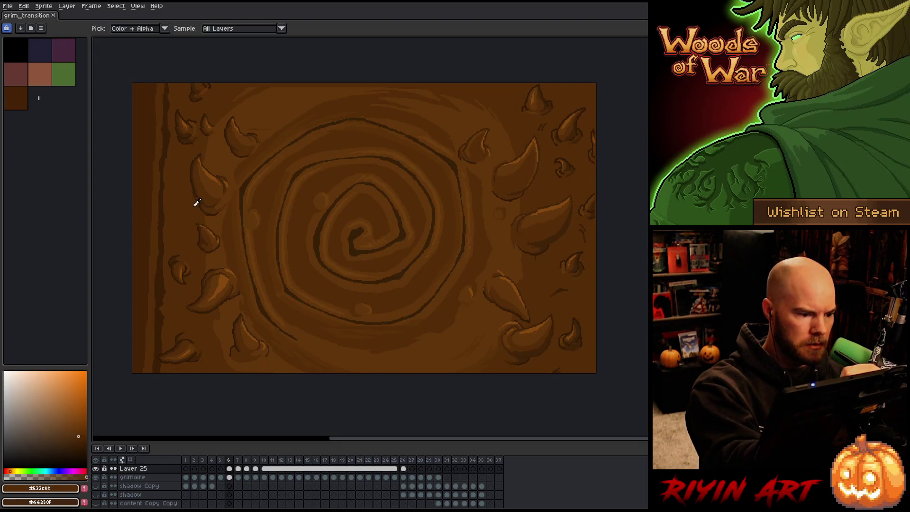
left_click(244, 95)
key("ctrl+s")
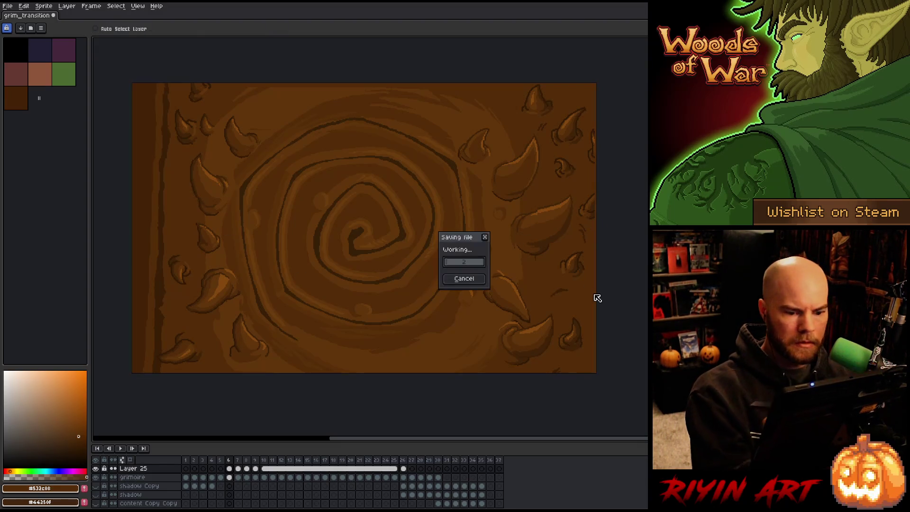
Step: Compare the edge horns across frames 6 and 7, then dab #61350a near the upper left
key("Right")
key("Left")
key("Right")
key("Left")
key("Right")
key("Left")
key("Right")
key("Left")
key("Right")
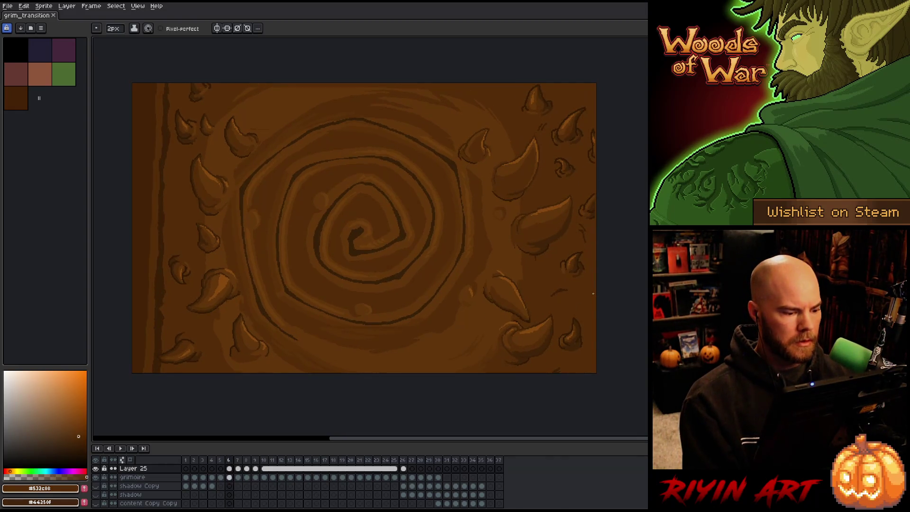
key("Left")
left_click(427, 91, "alt")
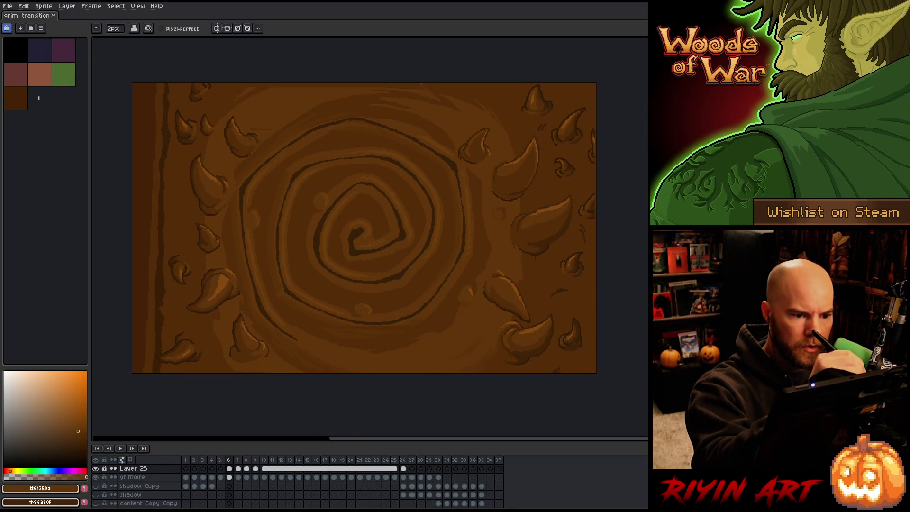
left_click(251, 89)
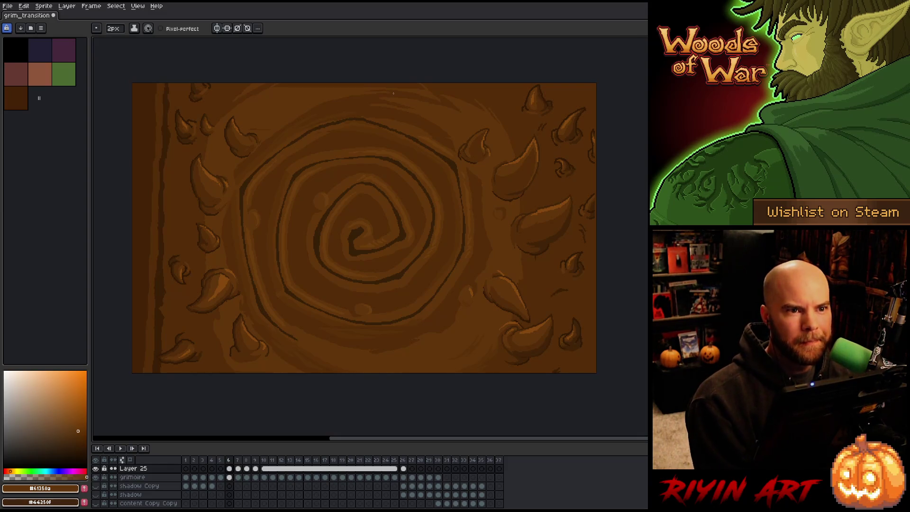
Step: Touch up the cover with #532c08, #311a05 and #412603 browns and save
key("g")
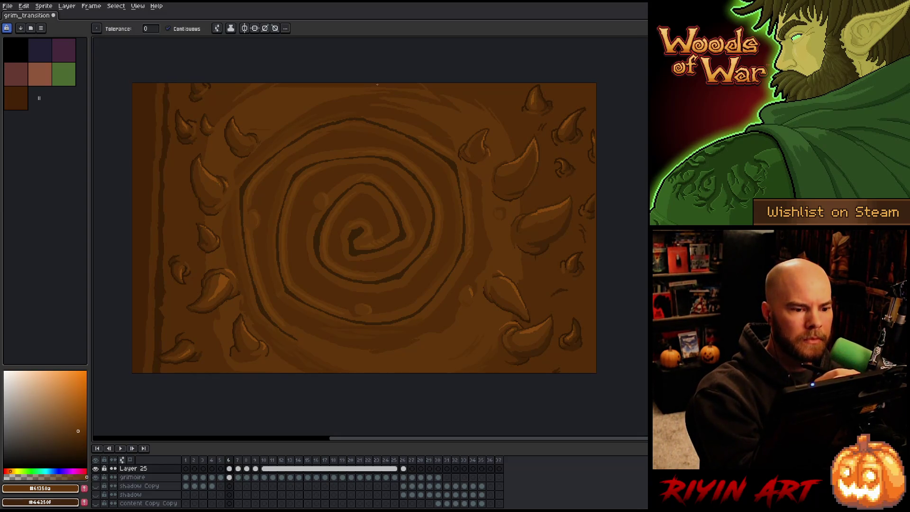
key("b")
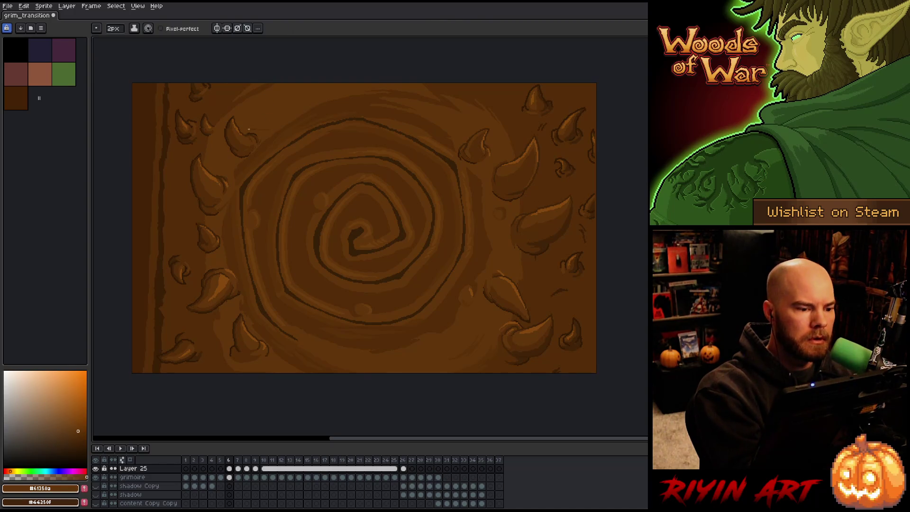
left_click(267, 89, "alt")
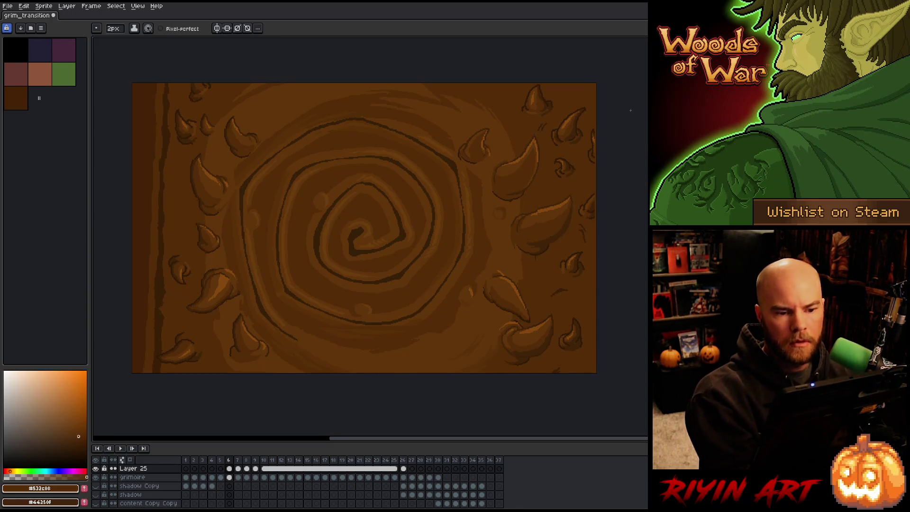
left_click(594, 124, "alt")
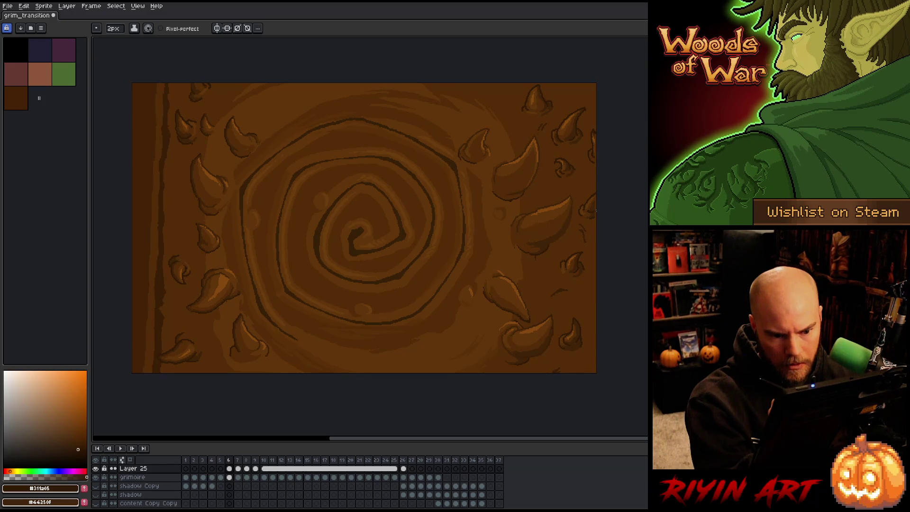
left_click(594, 204, "alt")
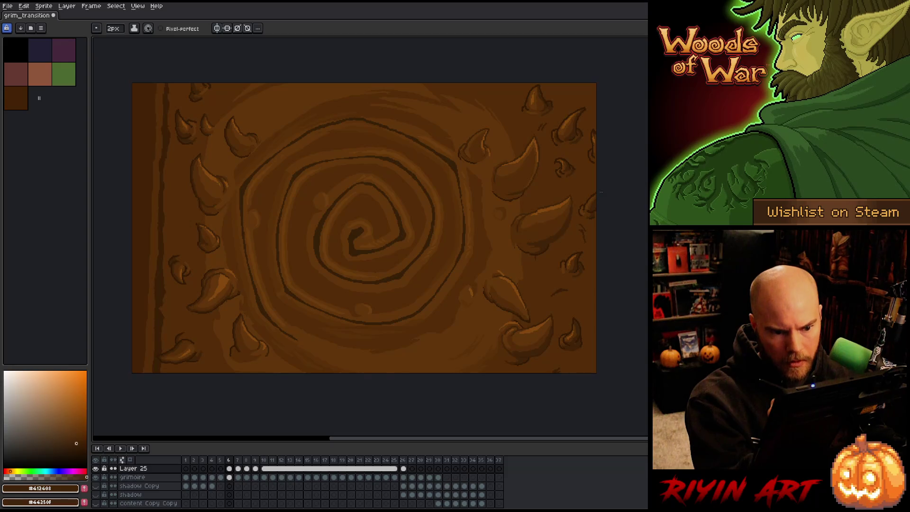
left_click(556, 124, "alt")
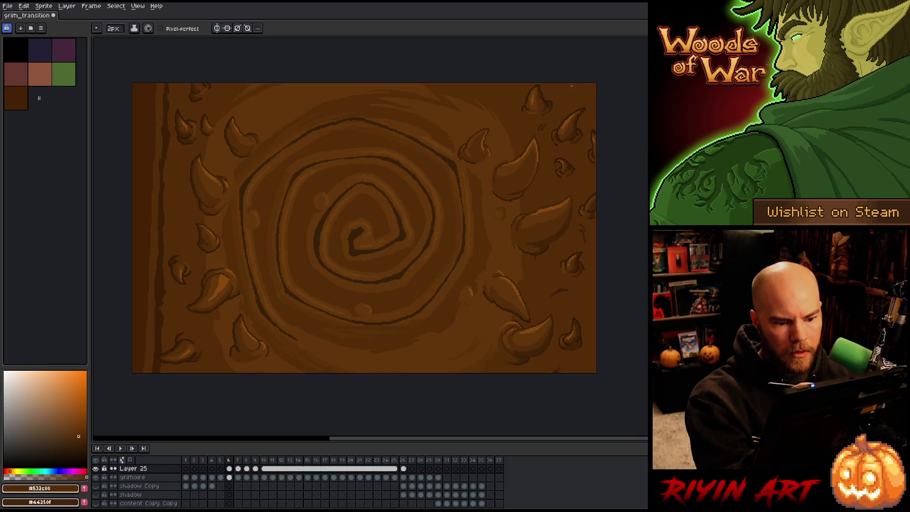
key("ctrl+s")
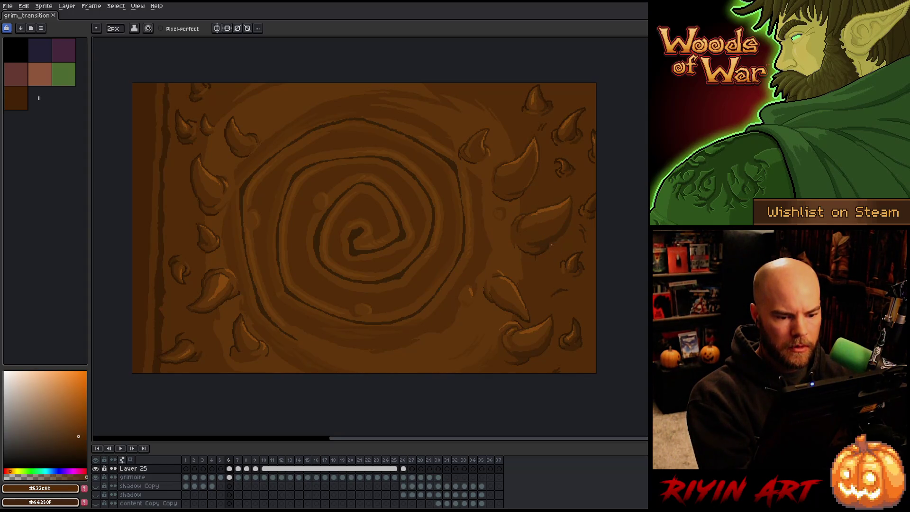
Step: Sample the #85490f highlight and #532c08 brown from the cover
key("ctrl")
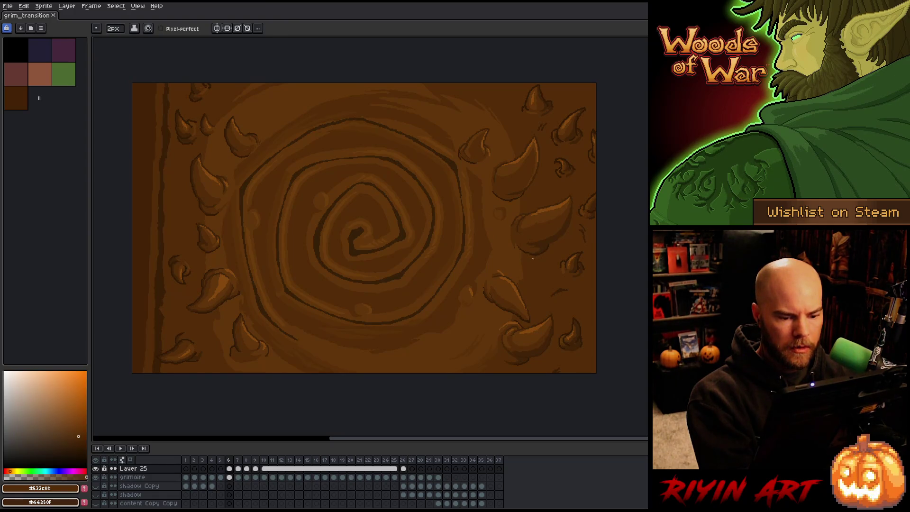
left_click(534, 214, "alt")
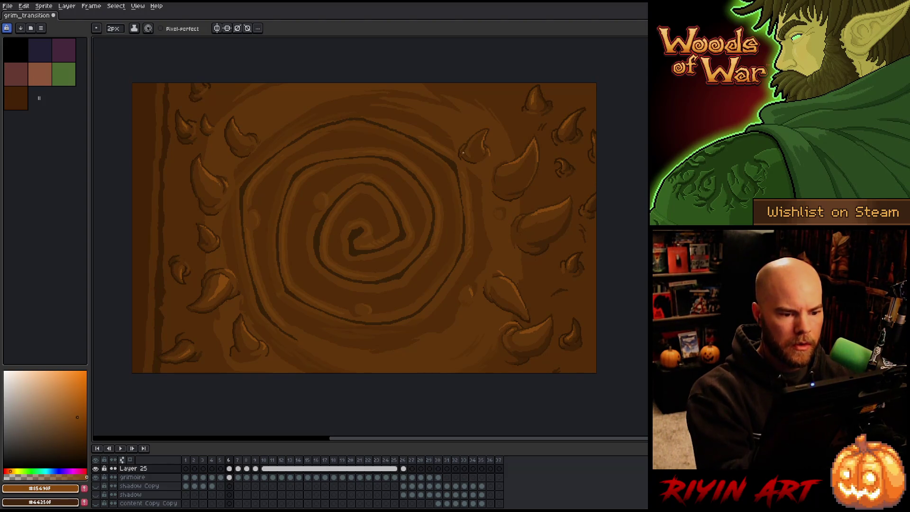
left_click(462, 154, "alt")
Step: Step back and flip between frames 4 and 5 to compare the spiral
key("ctrl+z")
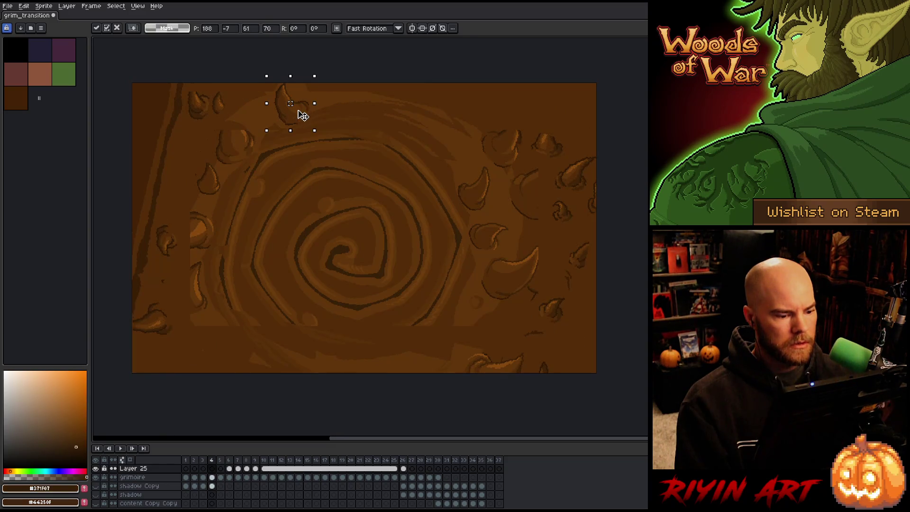
key("ctrl+z")
key("comma")
key("period")
key("comma")
key("period")
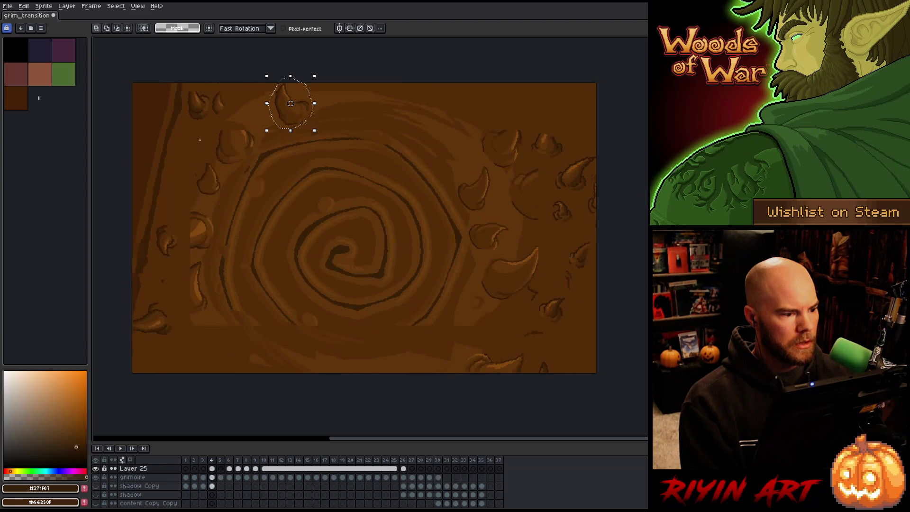
Step: Lasso the upper-left horn on frame 4, trial-move it, and activate the grimoire layer cel
mouse_move(236, 94)
left_mouse_down()
mouse_move(201, 124)
mouse_move(188, 90)
mouse_move(218, 67)
left_mouse_up()
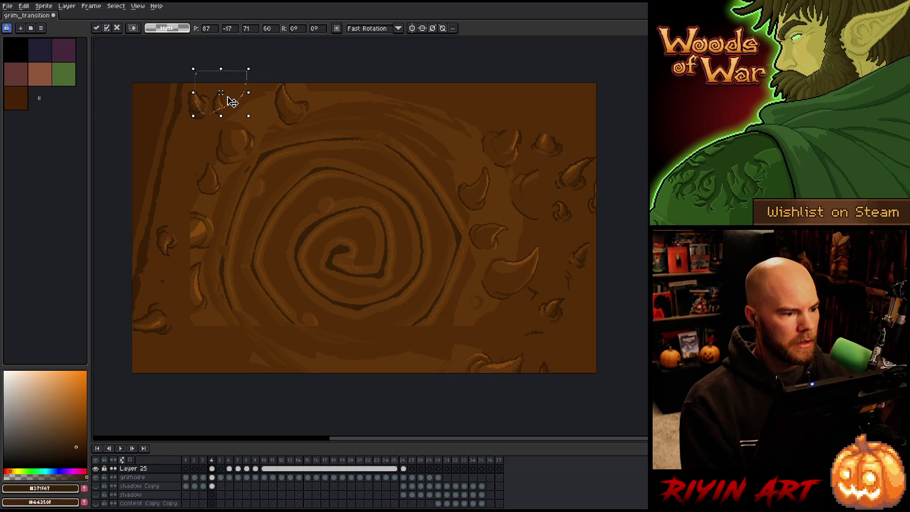
key("Escape")
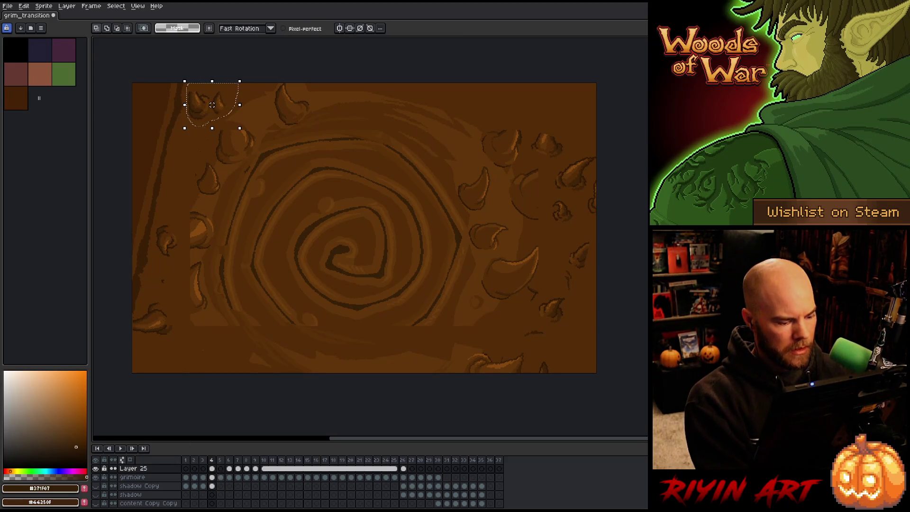
left_click_drag(223, 110, 227, 104)
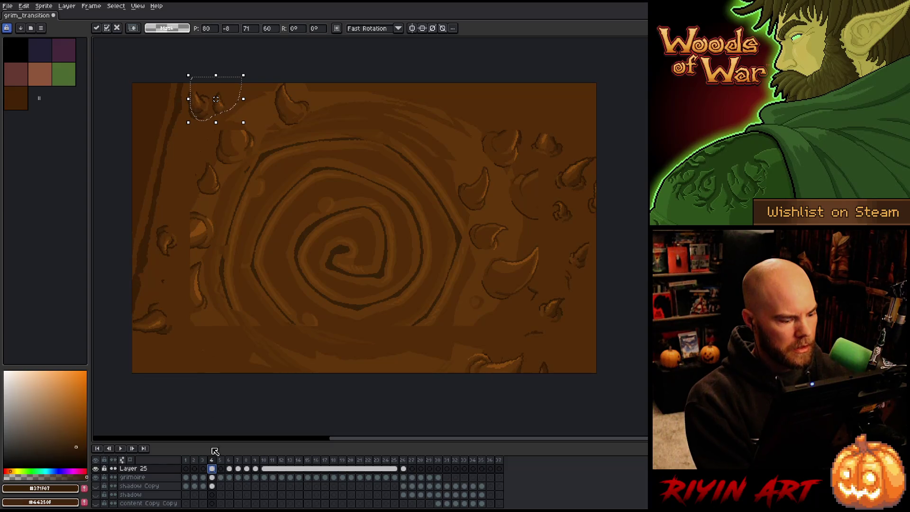
key("Escape")
left_click(212, 477)
Step: Move the upper-left horn up toward the top edge and delete the small left-edge horn
left_click_drag(224, 107, 234, 92)
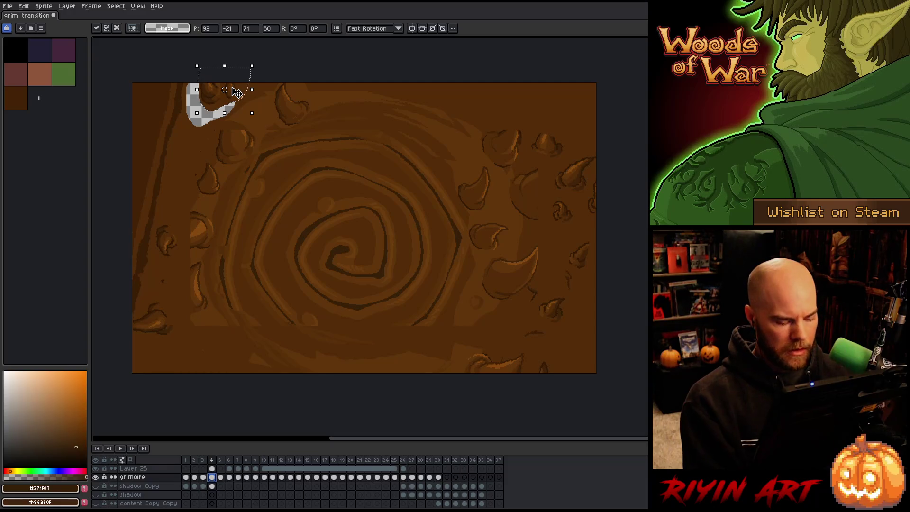
key("Return")
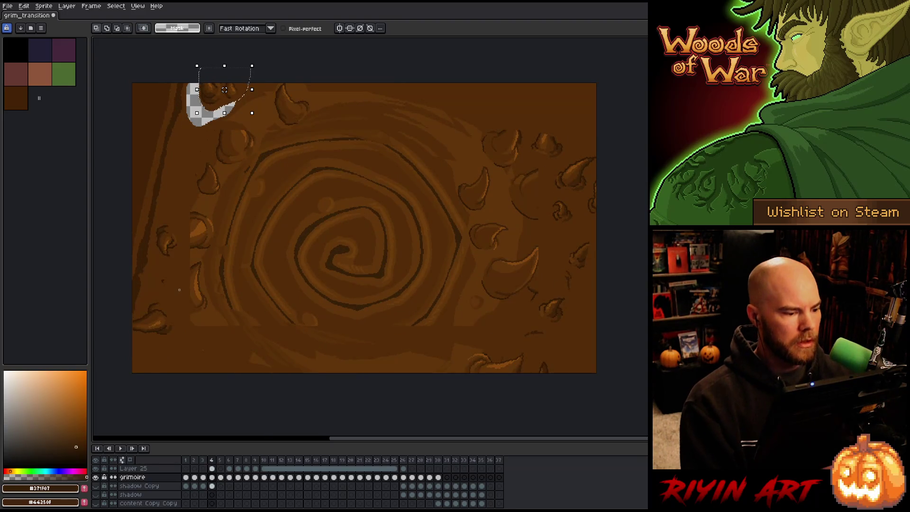
mouse_move(177, 262)
left_mouse_down()
mouse_move(161, 247)
mouse_move(178, 237)
left_mouse_up()
left_click(172, 240)
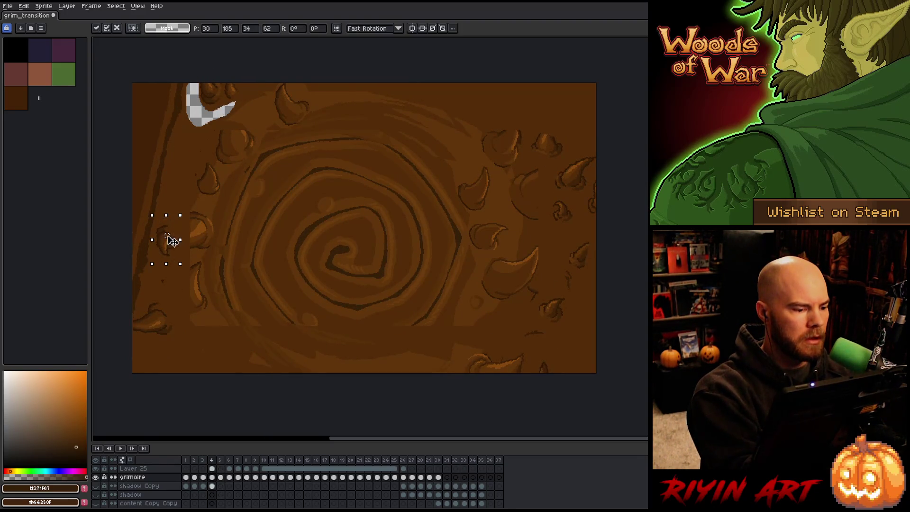
key("Delete")
Step: Select and clear the horn near the lower left
left_click_drag(177, 325, 161, 347)
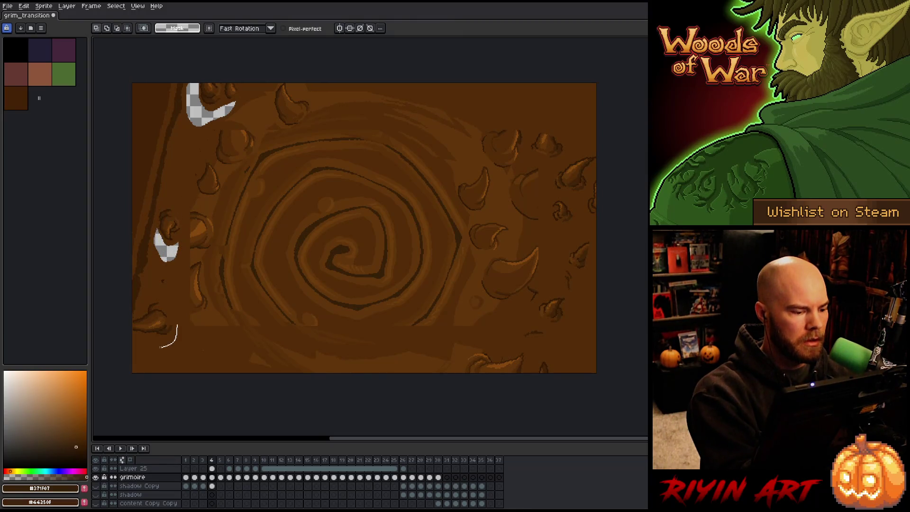
left_click_drag(132, 317, 175, 316)
left_click(161, 321)
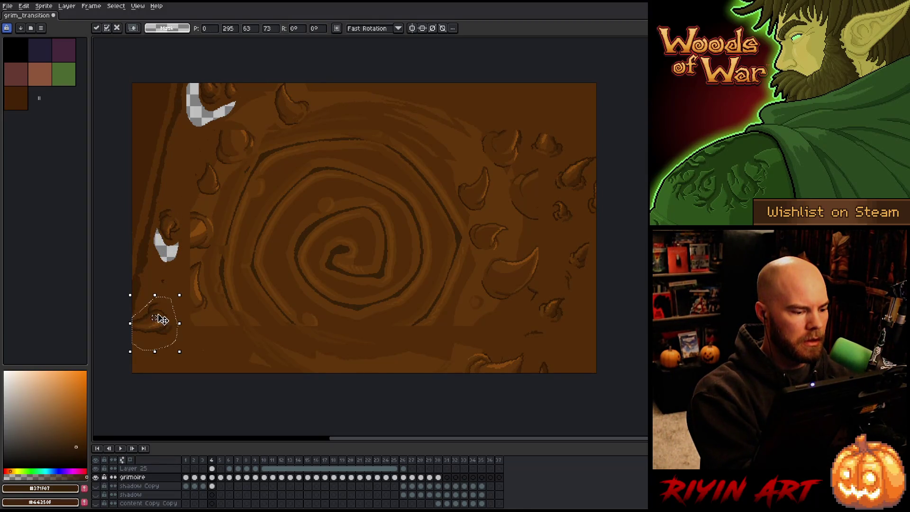
key("Delete")
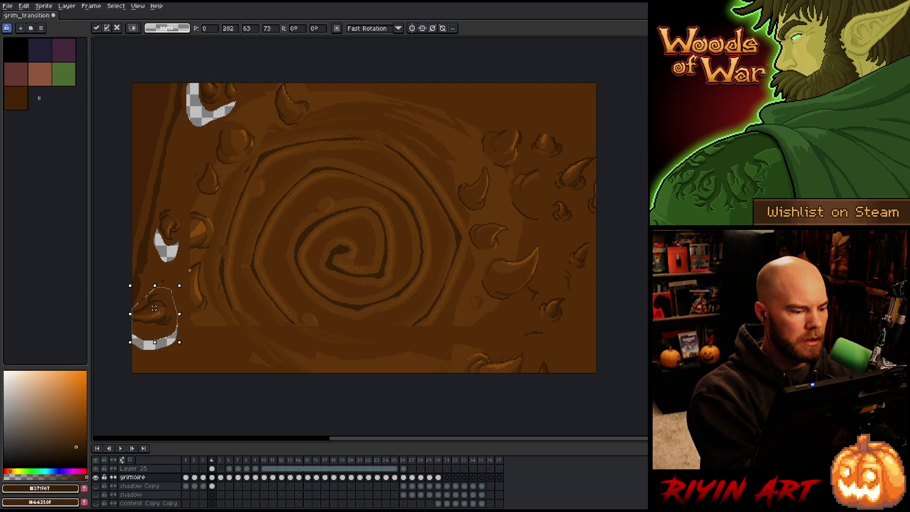
Step: Fill the three transparent gaps on the left side with brown wood
key("g")
left_click(182, 244, "alt")
left_click(165, 248)
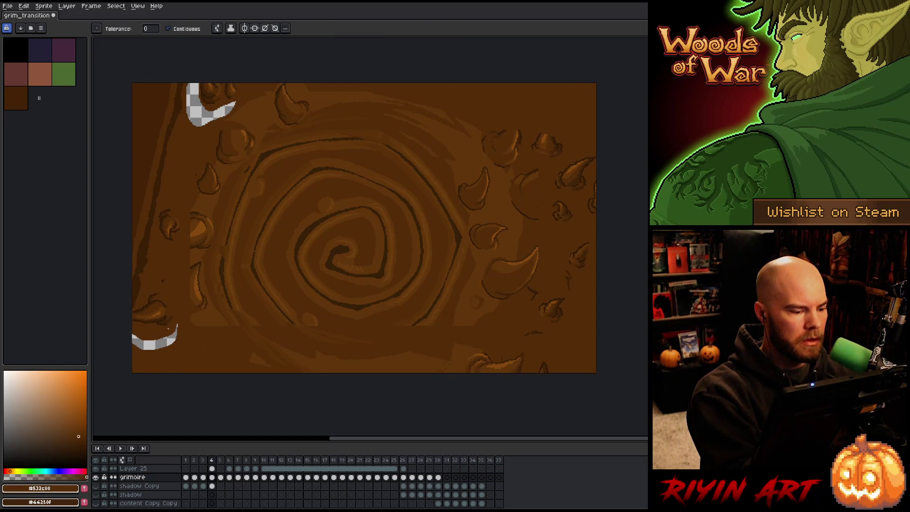
left_click(152, 341)
left_click(201, 104)
key("b")
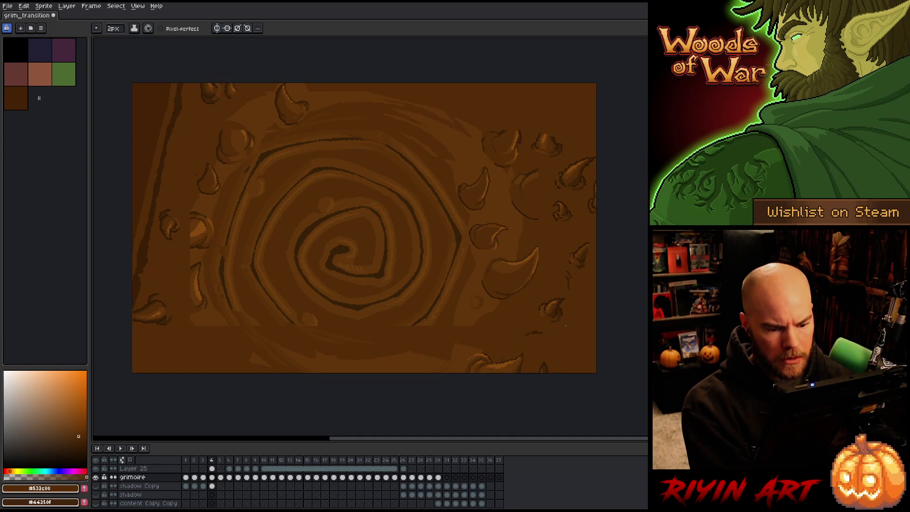
left_click(590, 240, "alt")
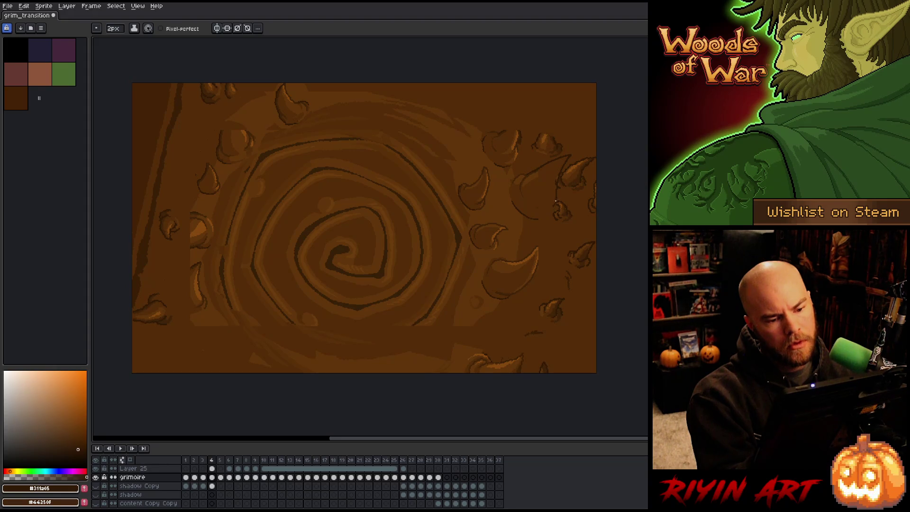
left_click(534, 206, "alt")
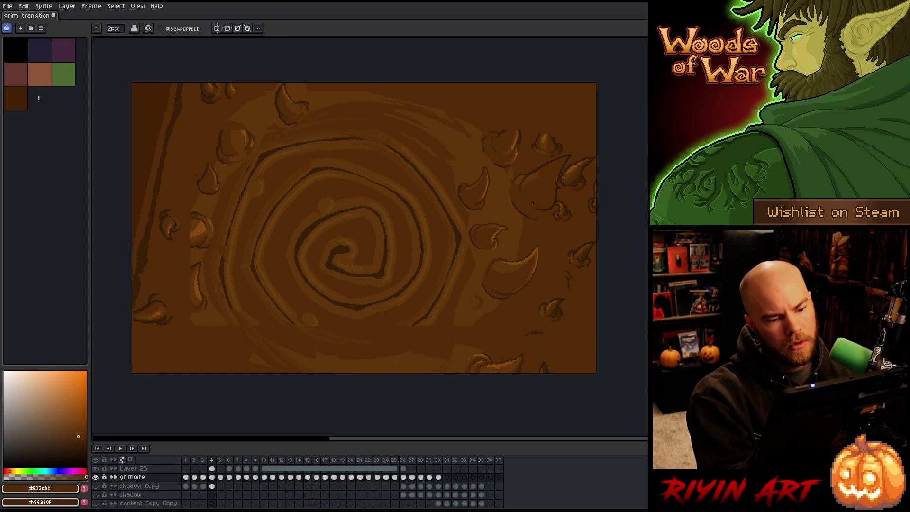
left_click(540, 218, "alt")
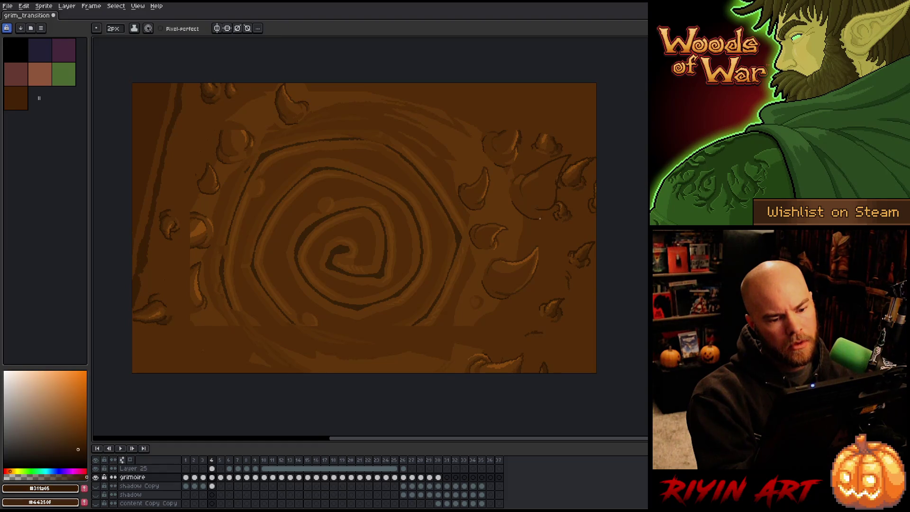
left_click(559, 168, "alt")
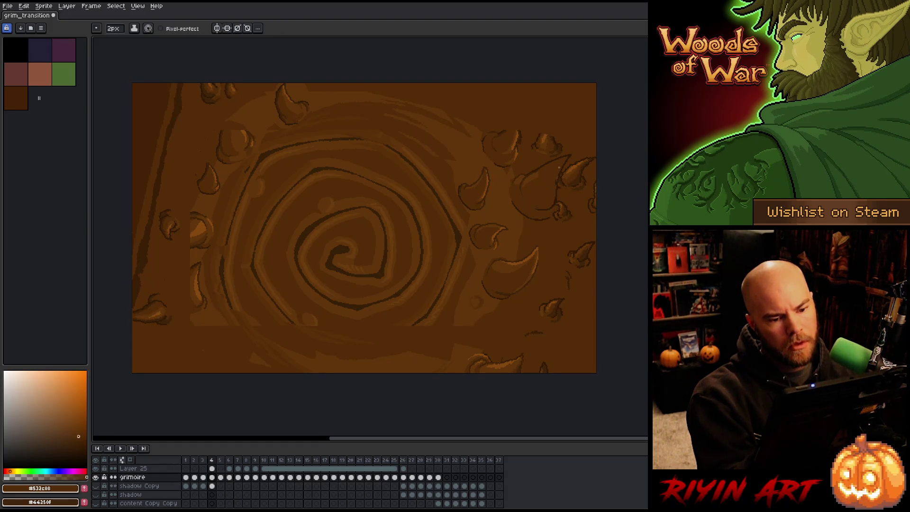
left_click(537, 178, "alt")
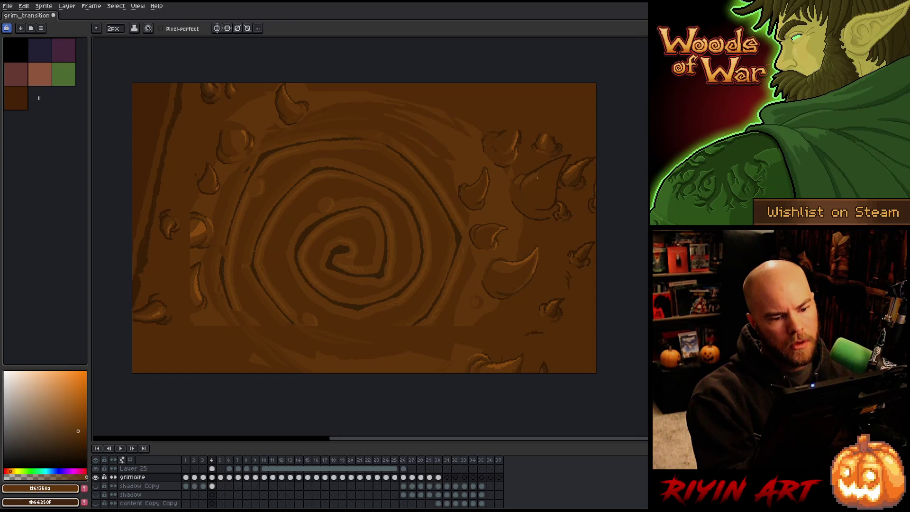
key("g")
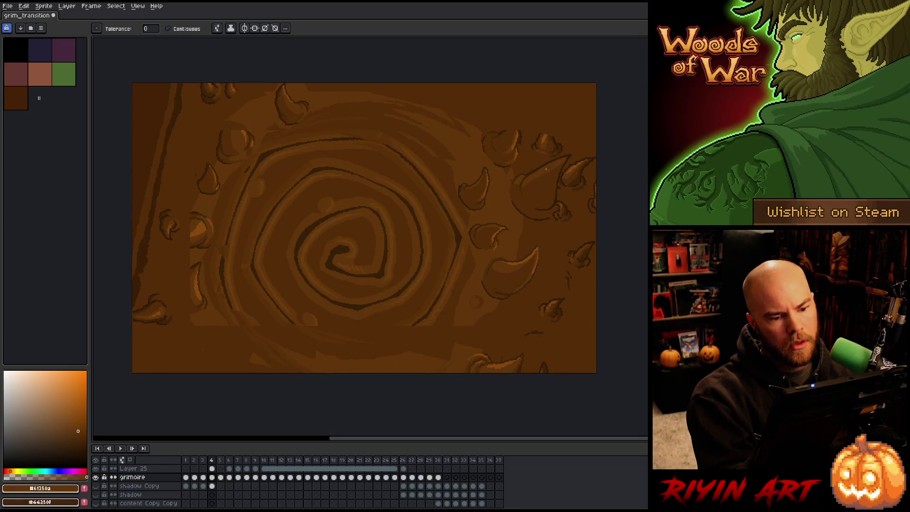
key("period")
key("comma")
key("period")
key("comma")
key("v")
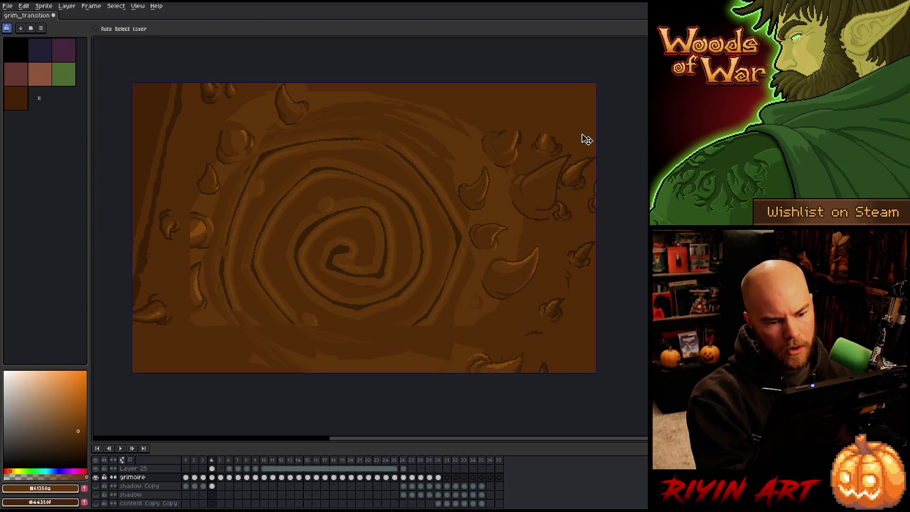
key("alt")
key("b")
left_click(539, 213, "alt")
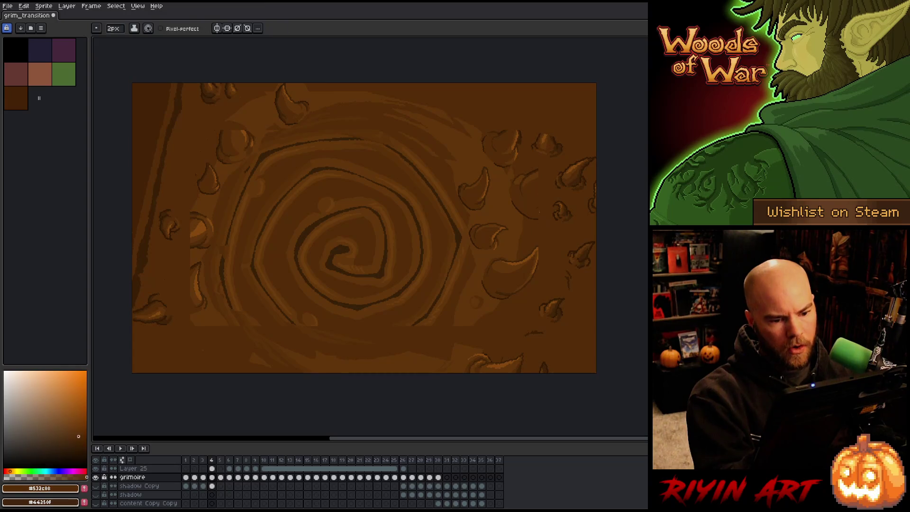
key("m")
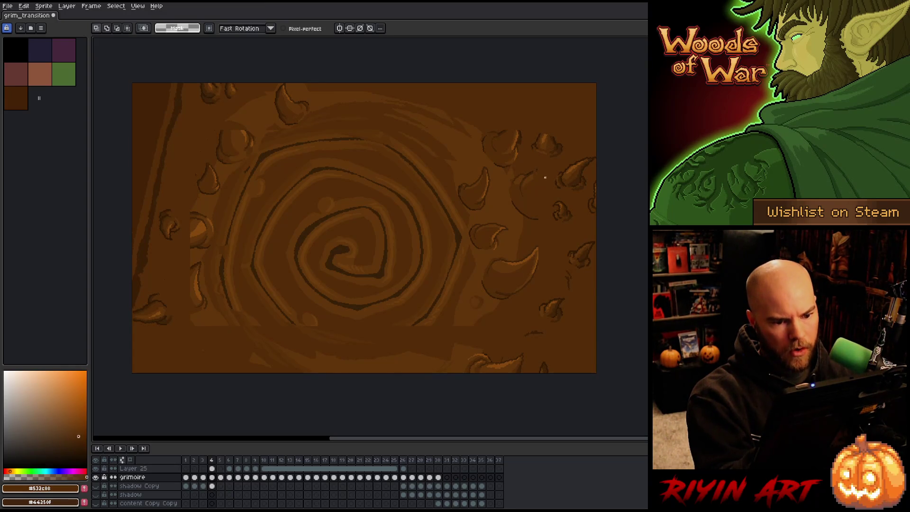
Step: Select the horn area on the right, then deselect and pick a lighter brown from the cover
left_click_drag(535, 225, 545, 229)
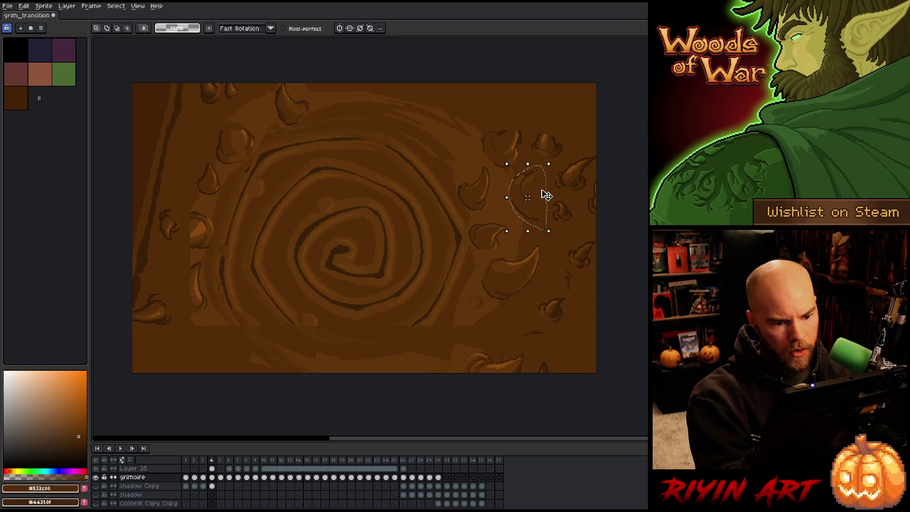
key("v")
key("ctrl+d")
key("b")
left_click(513, 173, "alt")
key("g")
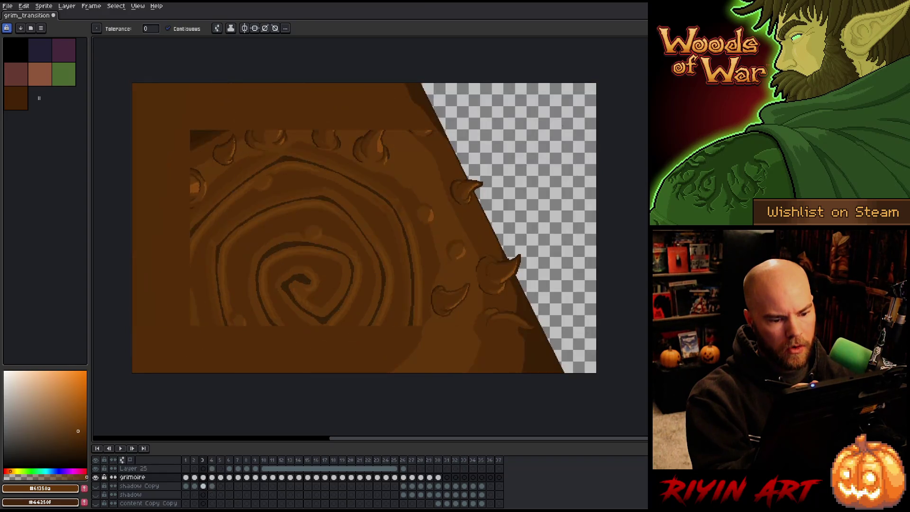
Step: Lasso the small horn beside the spiral's right edge, flip it horizontally and rotate it a quarter turn
key("m")
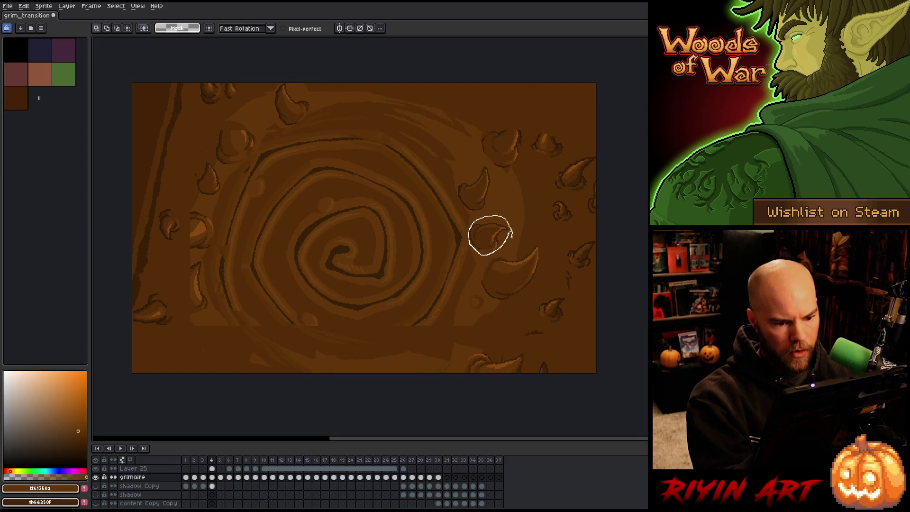
left_click_drag(512, 236, 512, 237)
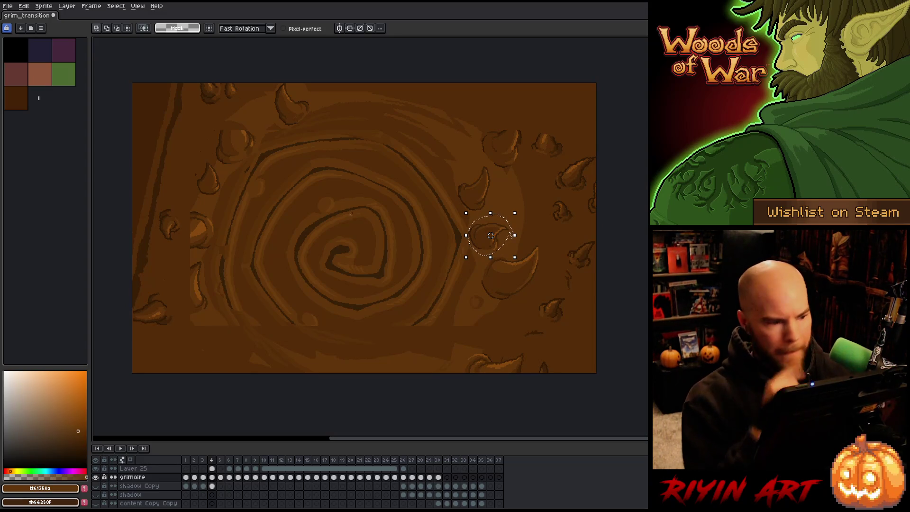
left_click(44, 6)
mouse_move(24, 6)
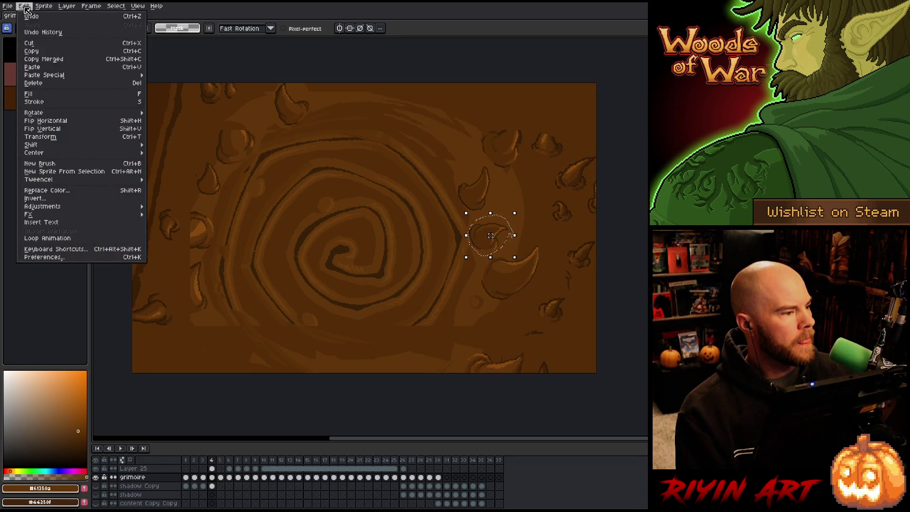
left_click(44, 122)
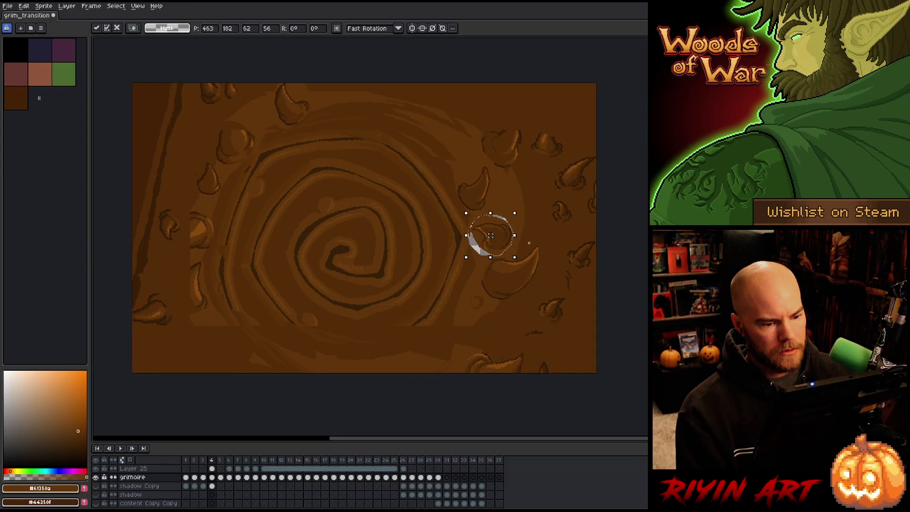
left_click_drag(520, 269, 470, 283)
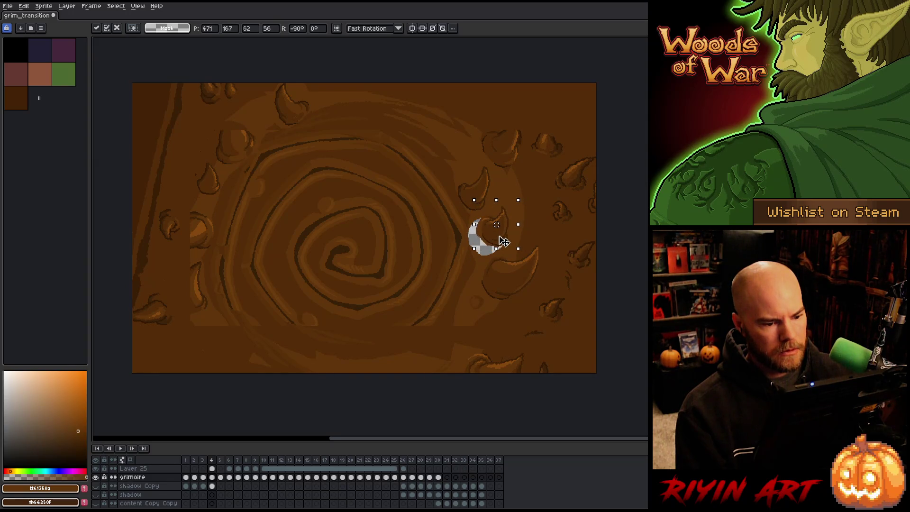
Step: Apply the transform and compare the horn between frames 4 and 5, ending on frame 4
key("Right")
key("Left")
key("Right")
key("Left")
key("Right")
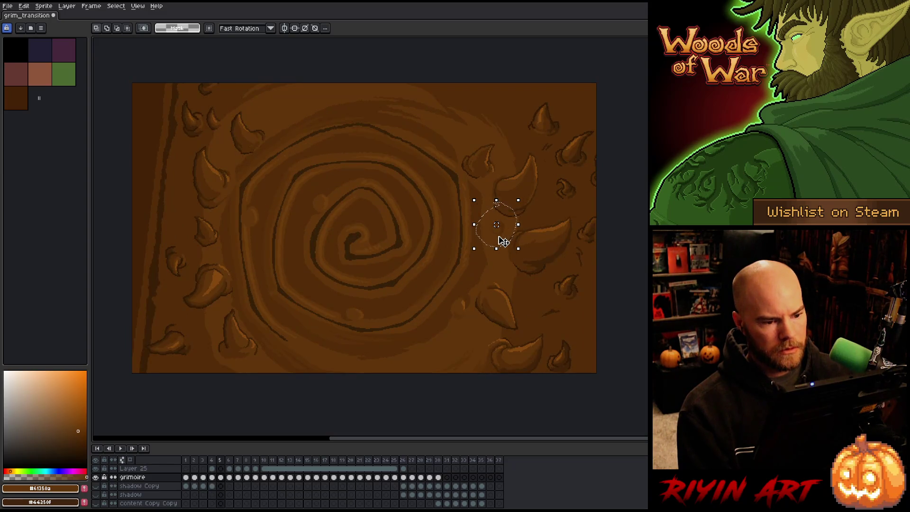
key("Left")
key("Right")
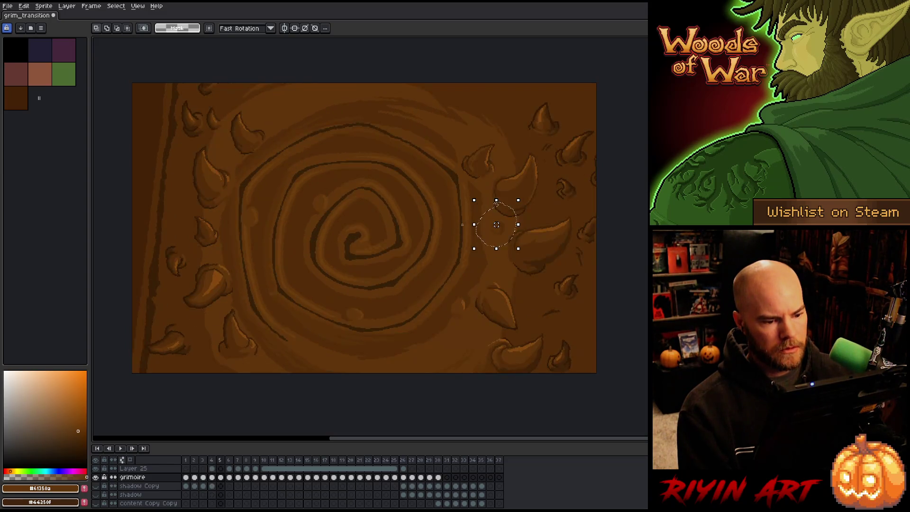
key("Left")
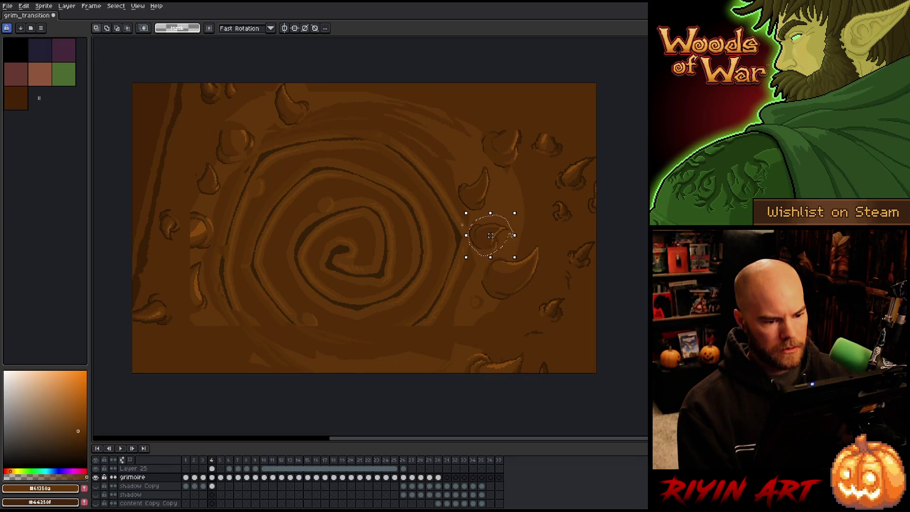
Step: Lift the horn pixels up and right, delete them to leave a transparent gap, and add Layer 26
key("b")
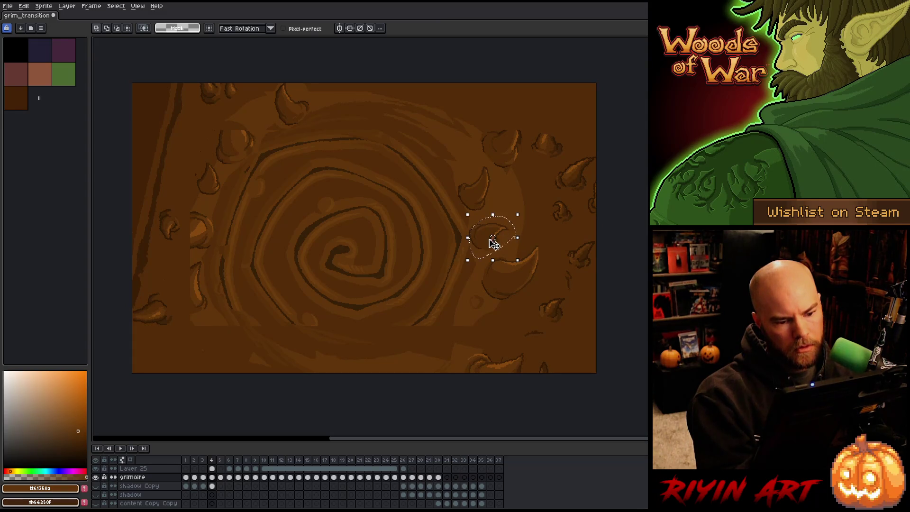
left_click_drag(488, 246, 493, 242)
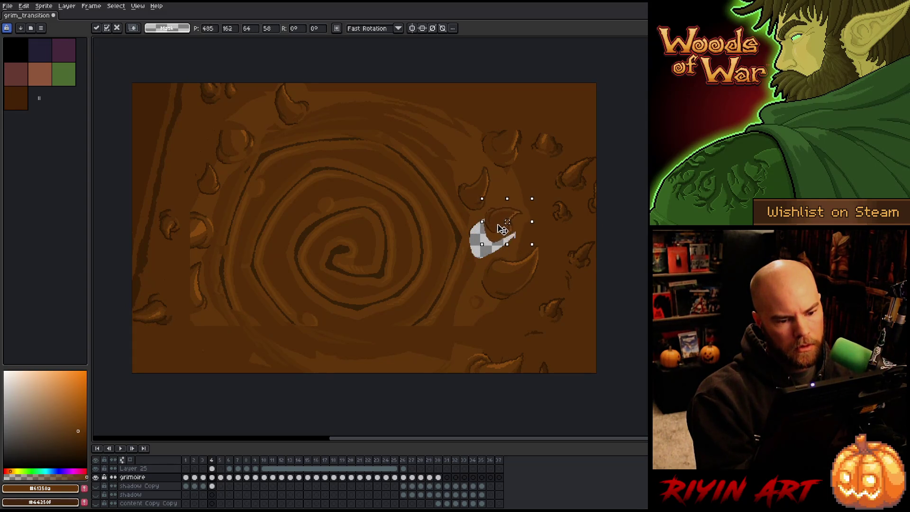
key("Delete")
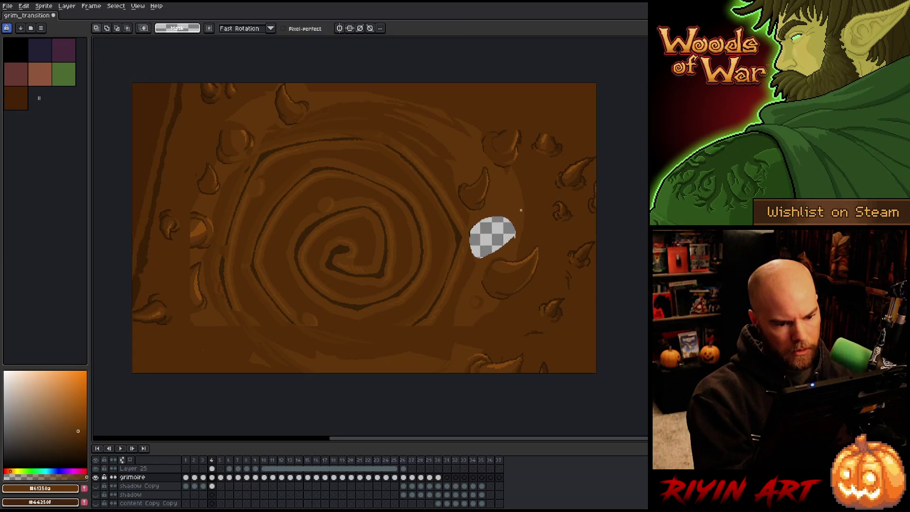
key("shift+n")
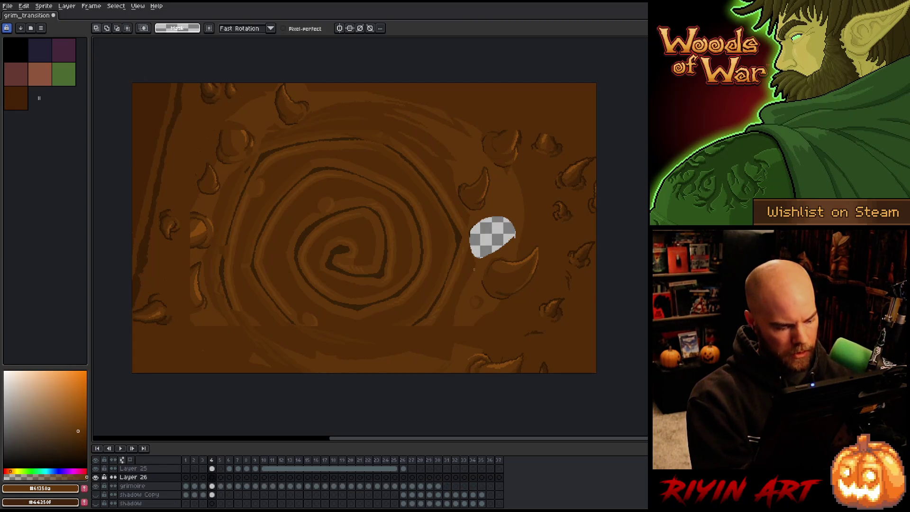
Step: Select the transparent hole area and move the selection about 100 px up and one pixel left
left_click(493, 235)
left_click_drag(491, 237, 476, 207)
key("Left")
key("ctrl+d")
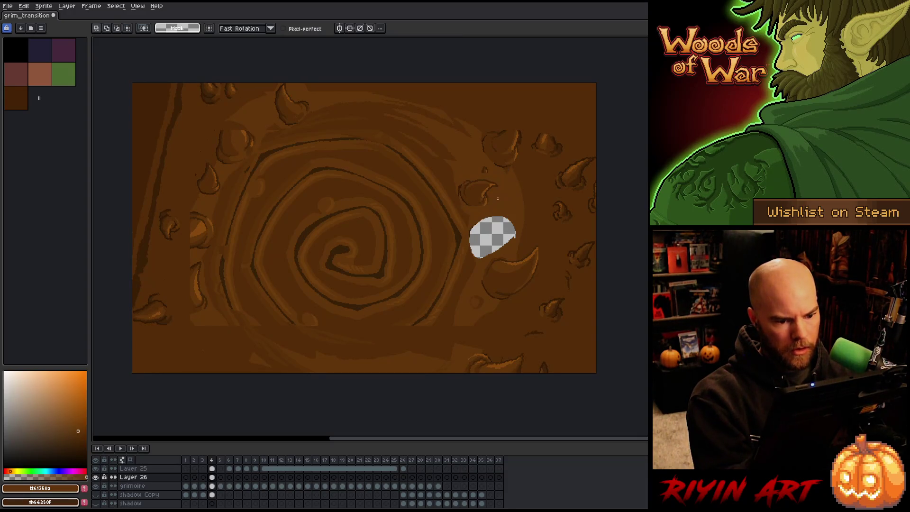
Step: Select the horn above the gap and move it down-right toward the gap on the grimoire layer
mouse_move(454, 186)
left_mouse_down()
mouse_move(491, 163)
mouse_move(498, 201)
left_mouse_up()
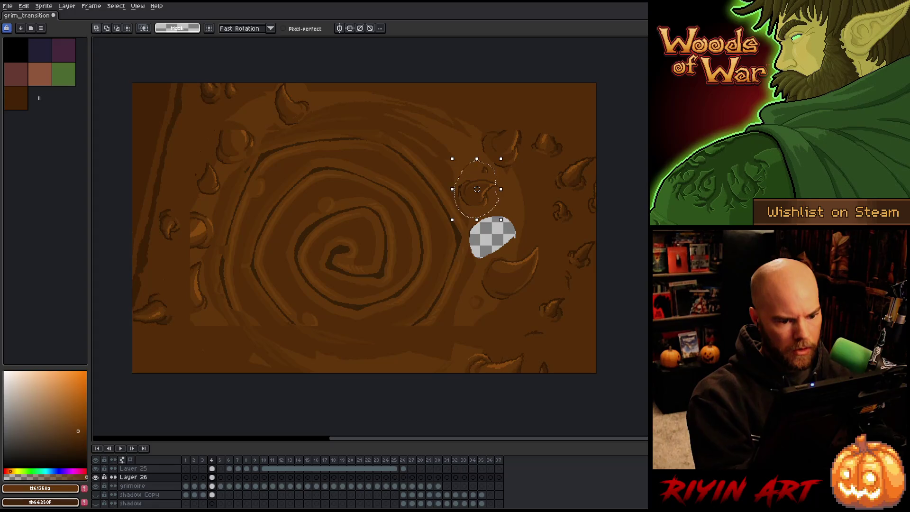
left_click(212, 485)
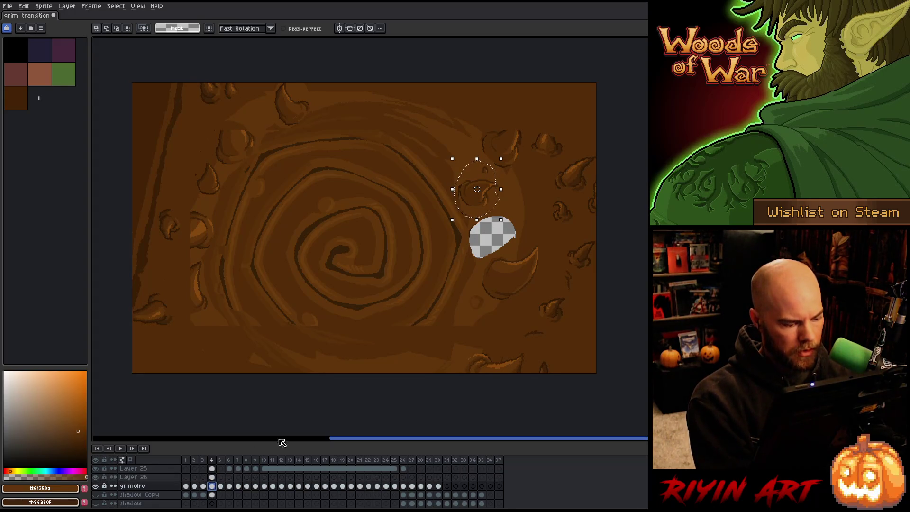
mouse_move(487, 177)
left_mouse_down()
mouse_move(506, 219)
mouse_move(511, 209)
left_mouse_up()
key("ctrl+d")
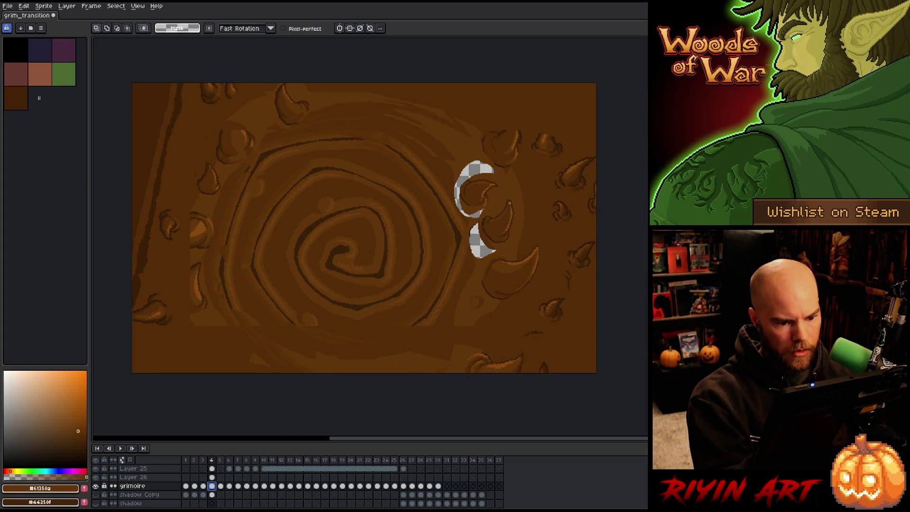
Step: Delete Layer 26 and its crescent, and fill the transparent crescent hole with brown
left_click(133, 477)
key("Delete")
key("g")
left_click(474, 204)
key("b")
key("g")
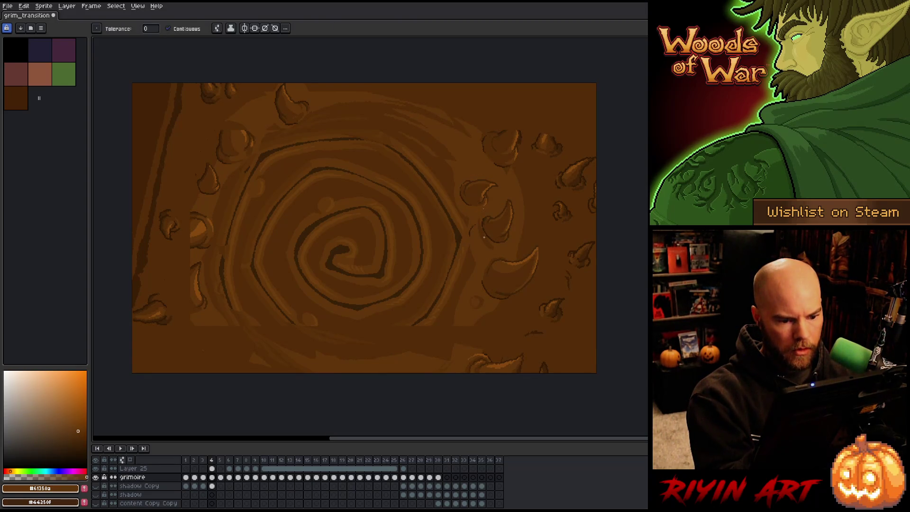
key("b")
key("g")
key("b")
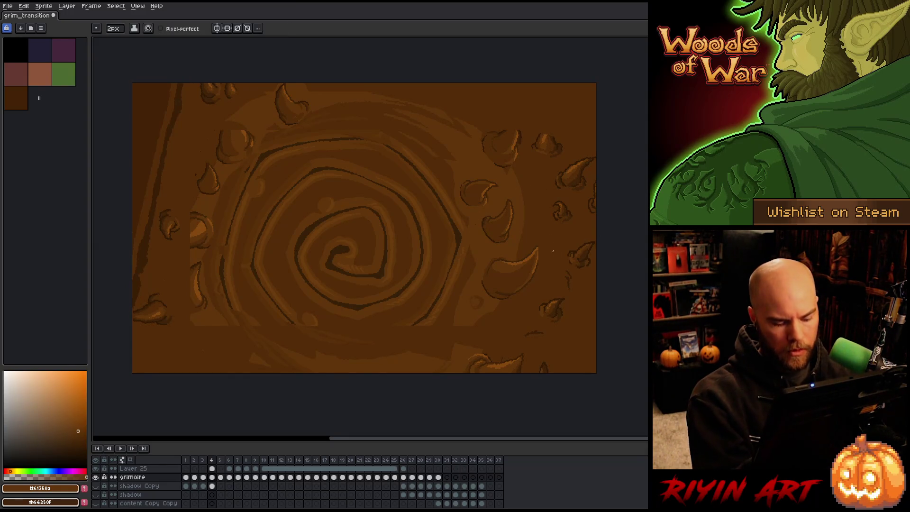
Step: Compare frames 3, 4 and 5 to check the horn positions, returning to frame 4
key("Left")
key("Right")
key("Left")
key("Right")
key("Right")
key("Left")
key("Left")
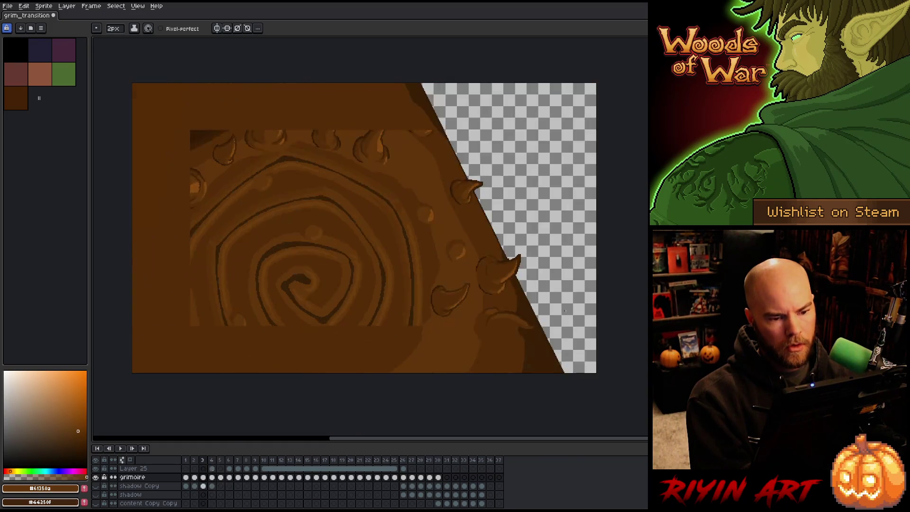
key("Right")
key("Right")
key("Left")
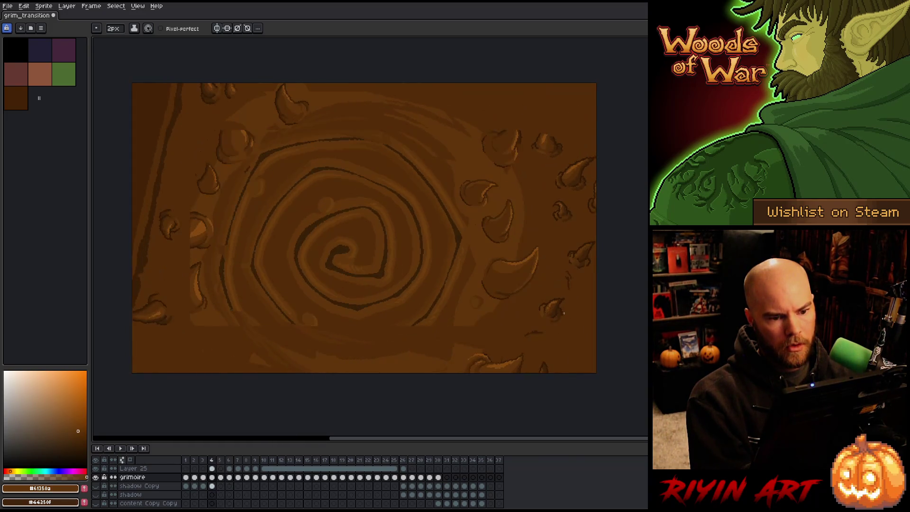
key("Right")
Step: Lasso a loop around the upper-right horn on frame 4
key("Left")
key("q")
left_click_drag(525, 130, 515, 165)
mouse_move(485, 138)
left_mouse_down()
mouse_move(525, 132)
mouse_move(479, 130)
mouse_move(483, 152)
mouse_move(498, 116)
left_mouse_up()
Step: Drop the outlined horn and fill the vacated transparent hole with brown
key("ctrl+d")
key("g")
left_click(516, 142, "alt")
left_click(509, 149)
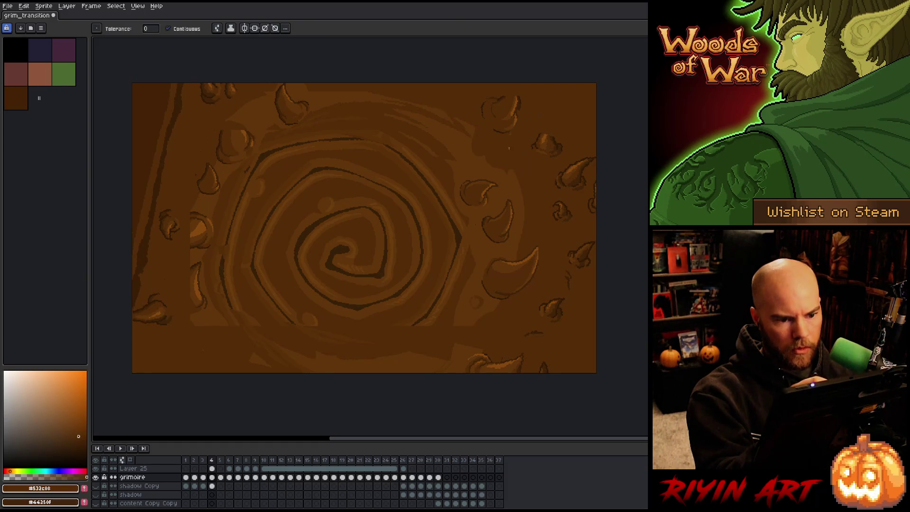
key("ctrl+z")
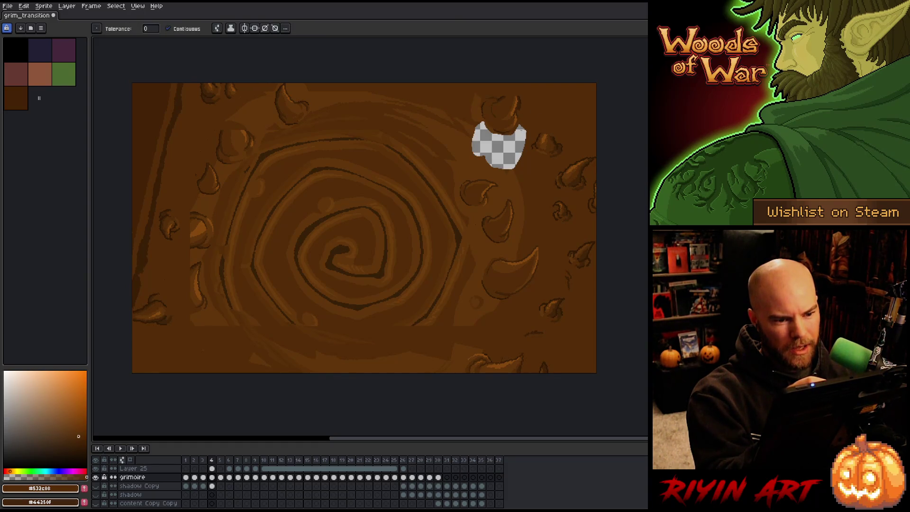
left_click(519, 132)
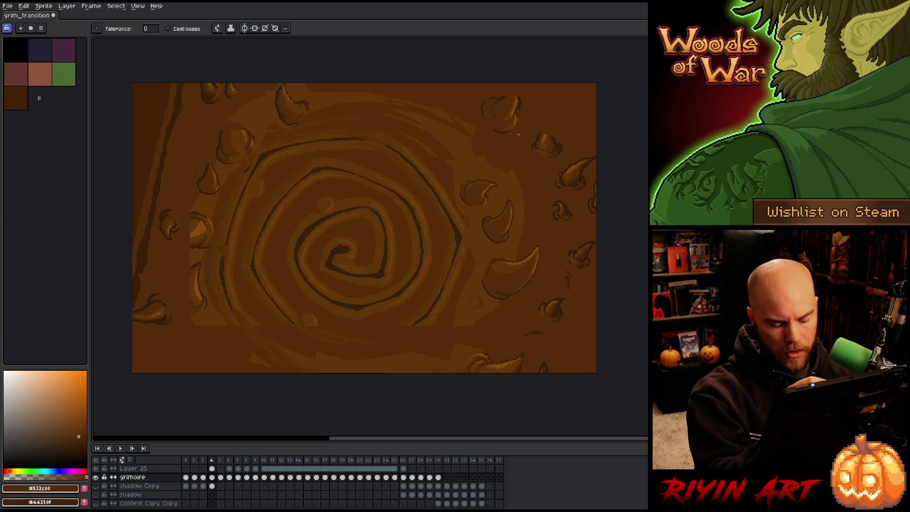
Step: Compare frames 3 to 5, then outline and test-erase the top-right blob on frame 4, undoing it
key("comma")
key("period")
key("period")
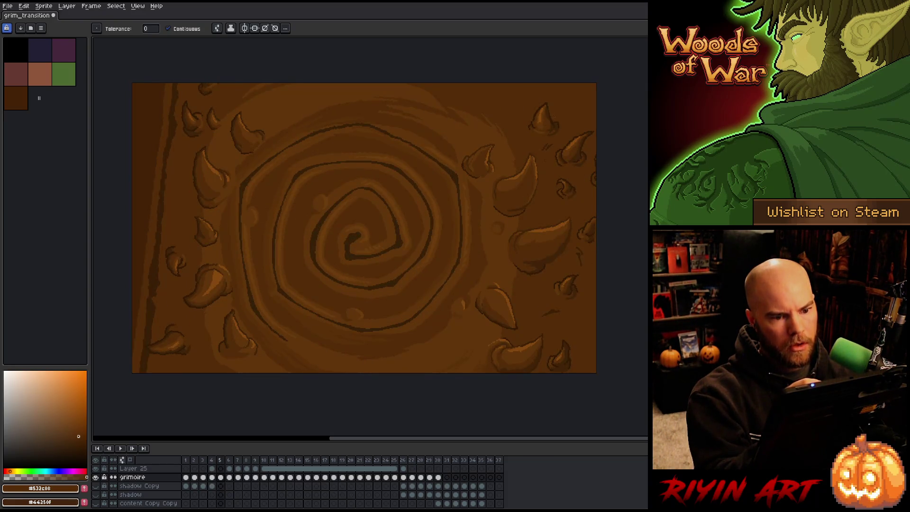
key("comma")
key("q")
mouse_move(542, 111)
left_mouse_down()
mouse_move(488, 125)
mouse_move(546, 118)
mouse_move(544, 108)
left_mouse_up()
key("Delete")
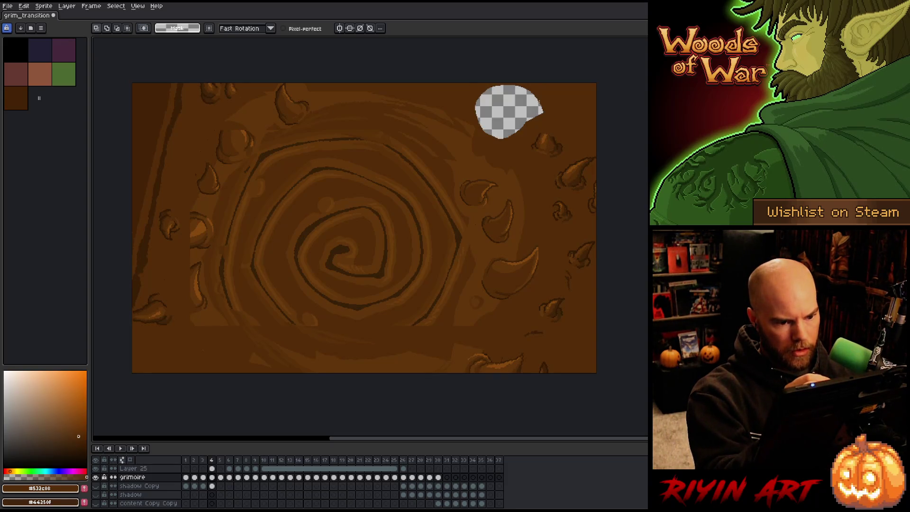
key("ctrl+z")
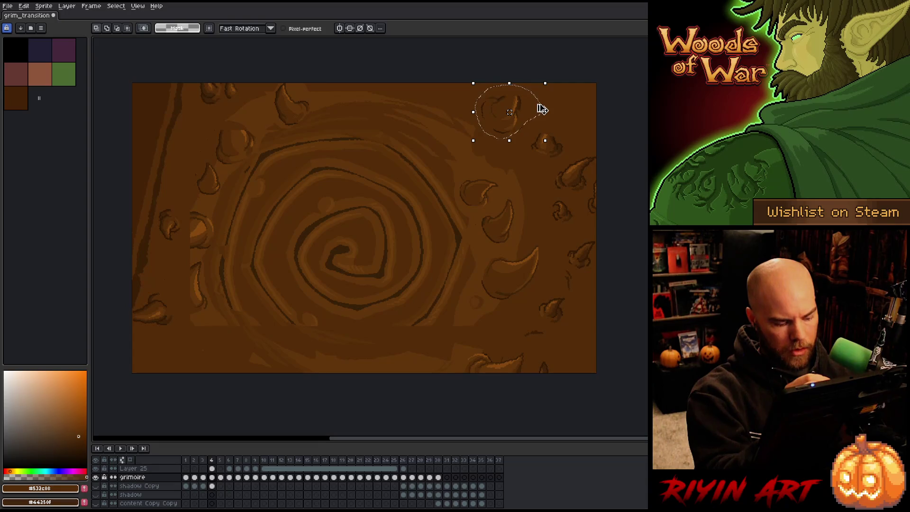
Step: On frame 5, move the outlined horn up and left and reposition the selection over the spike
key("period")
mouse_move(539, 110)
left_mouse_down()
mouse_move(521, 107)
mouse_move(515, 84)
left_mouse_up()
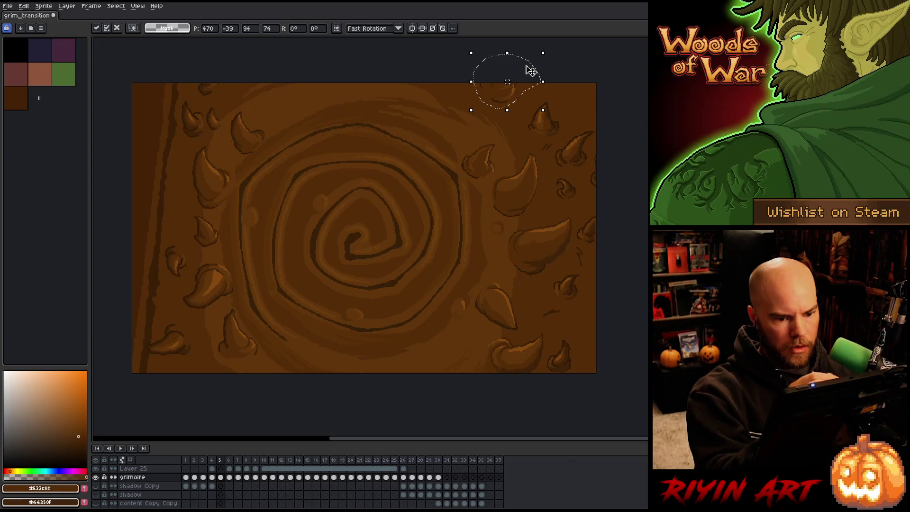
key("Return")
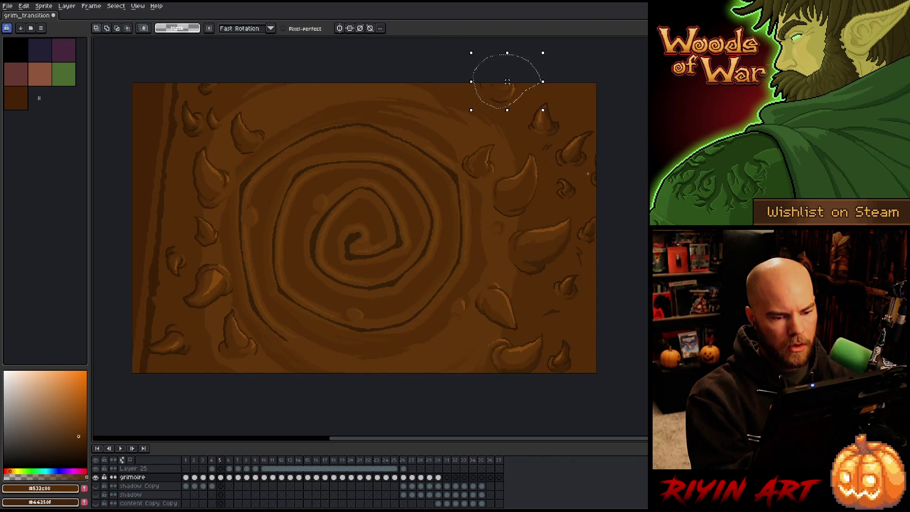
left_click_drag(507, 81, 547, 117)
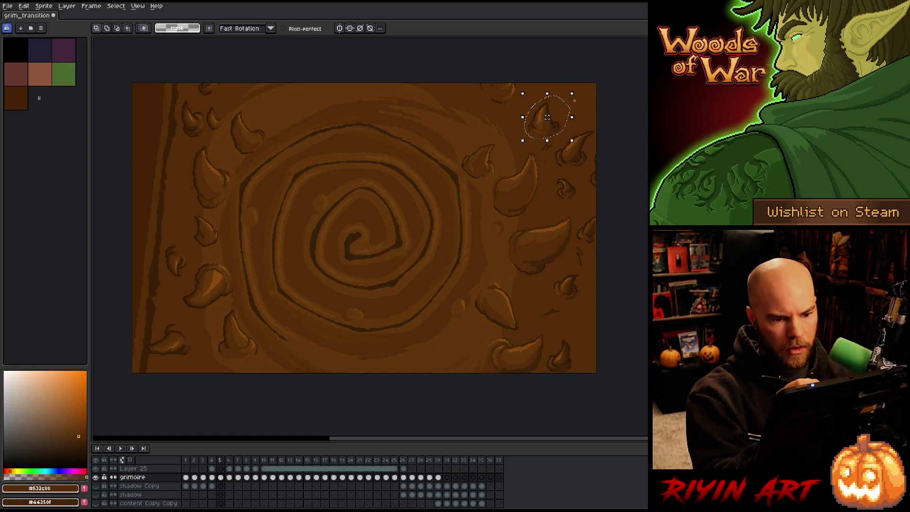
Step: Paste the spike into frame 4, lower it about 30 px, commit, and play frames to check alignment
key("comma")
key("ctrl+v")
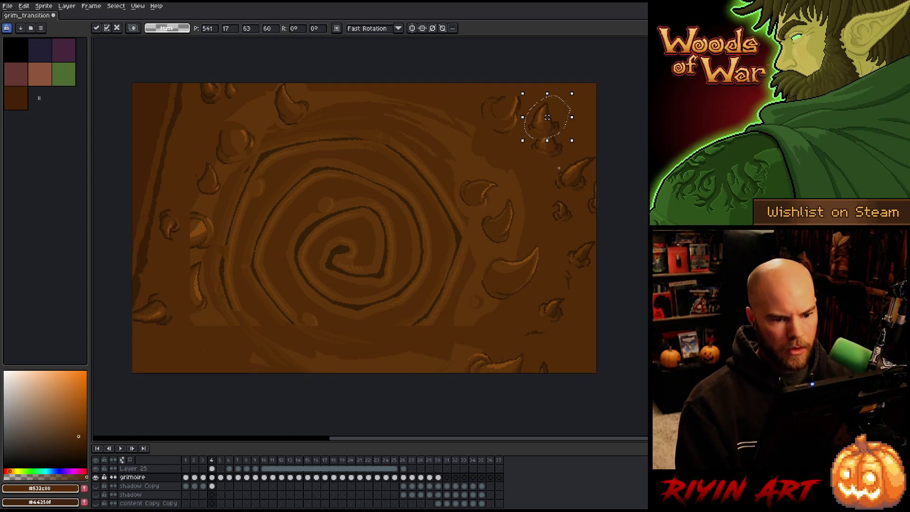
left_click_drag(547, 143, 546, 158)
key("Return")
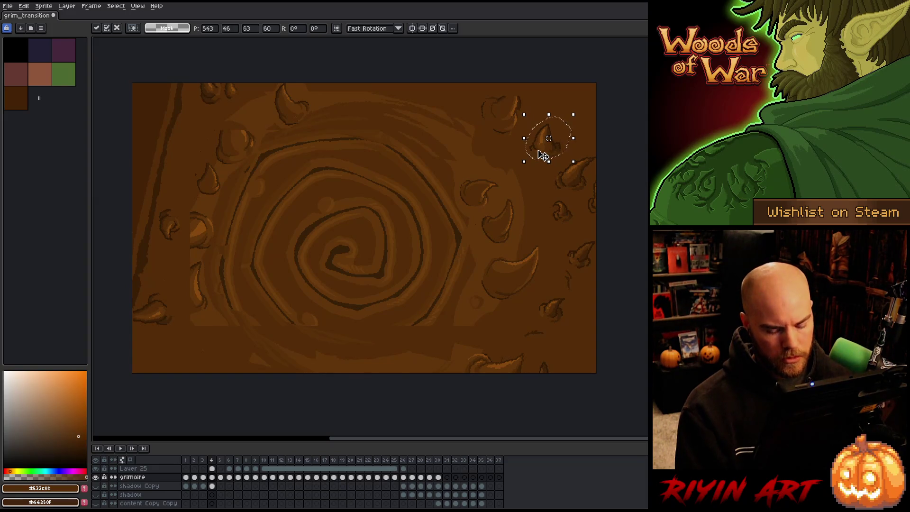
key("period")
key("period")
key("period")
key("Return")
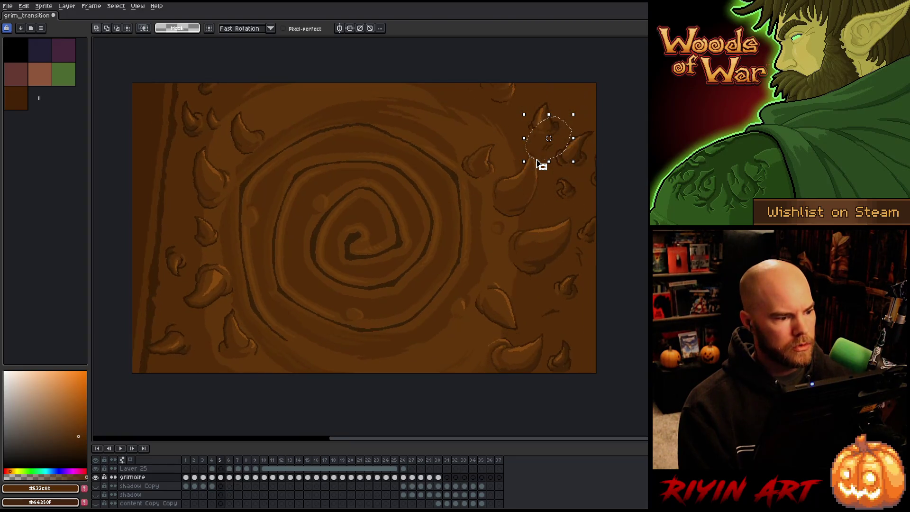
key("Return")
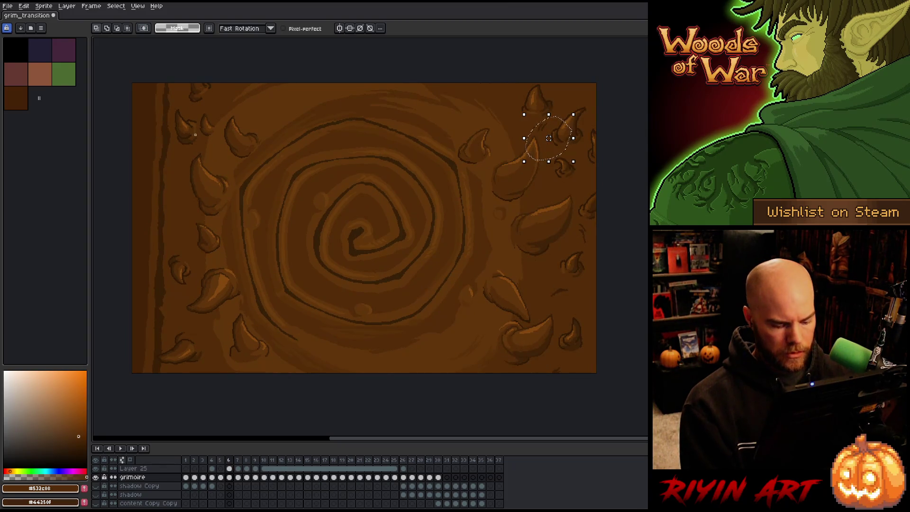
Step: Zoom in, select the small upper-left horn and shift it about 6 px right on Layer 25
scroll(194, 135, "up", 4)
mouse_move(195, 127)
left_mouse_down()
mouse_move(225, 165)
mouse_move(220, 134)
left_mouse_up()
left_click_drag(285, 196, 195, 162)
key("Right")
key("Left")
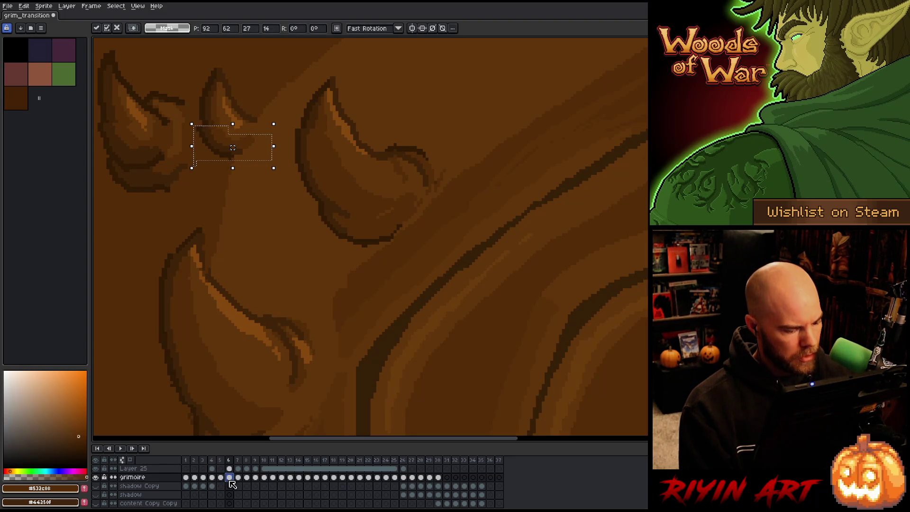
left_click(229, 468)
left_click_drag(233, 148, 236, 147)
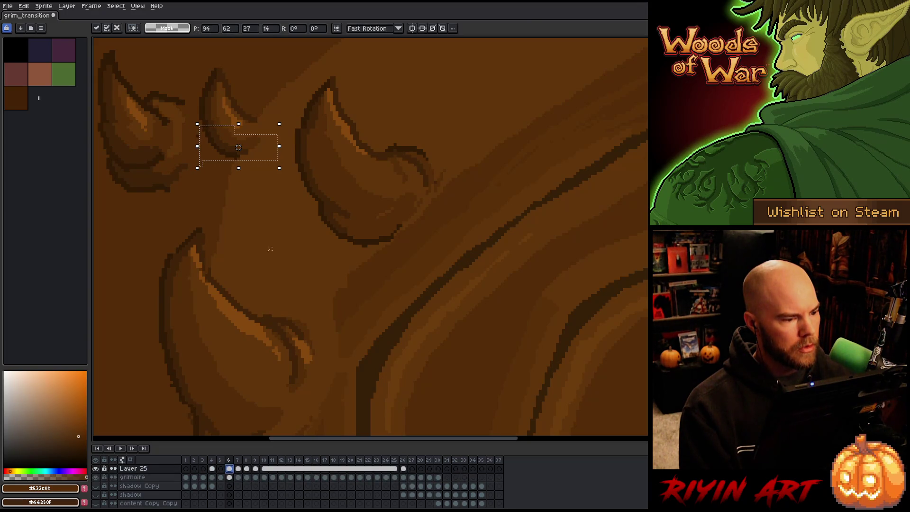
key("ctrl+d")
Step: Sample dark, mid and light highlight browns from the horn, then save grim_transition
key("b")
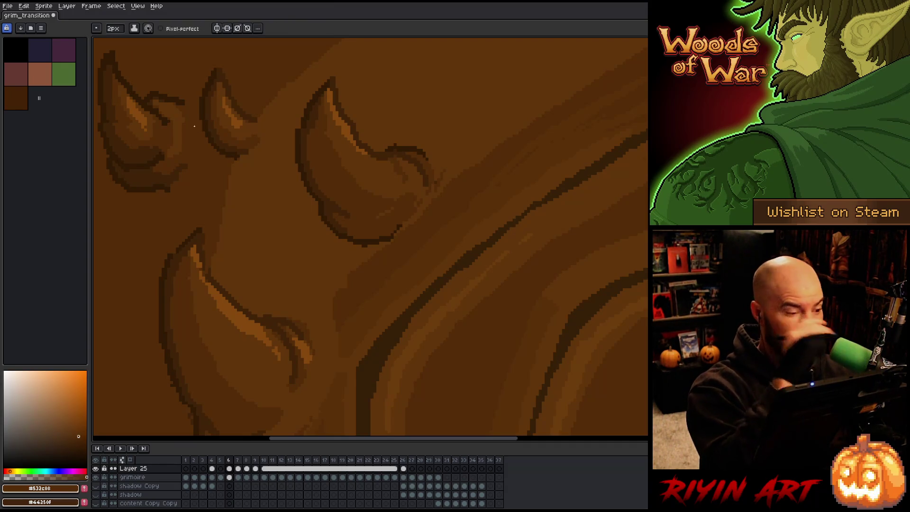
left_click(109, 102, "alt")
left_click(110, 102, "alt")
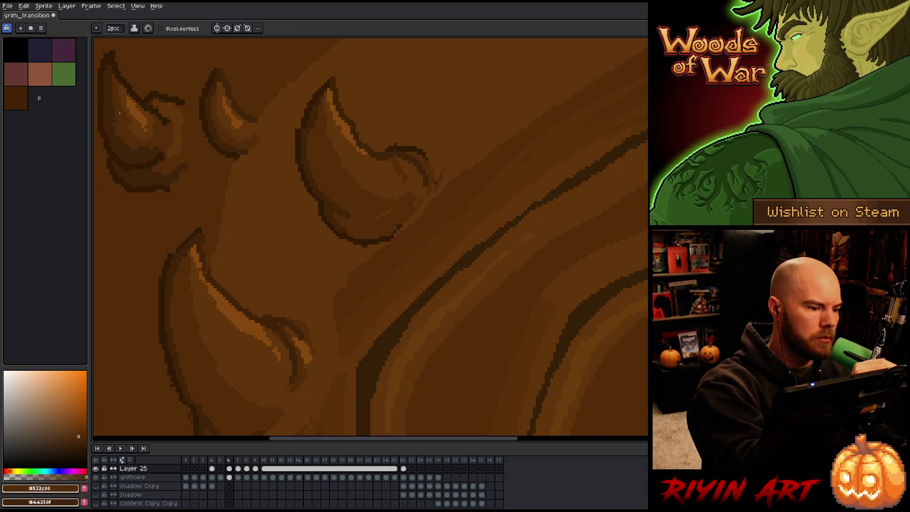
left_click(135, 121, "alt")
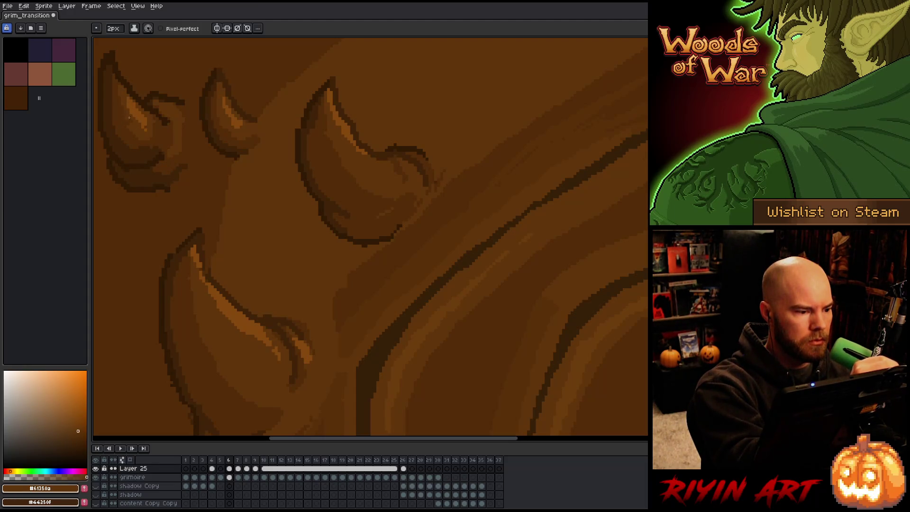
left_click(145, 124, "alt")
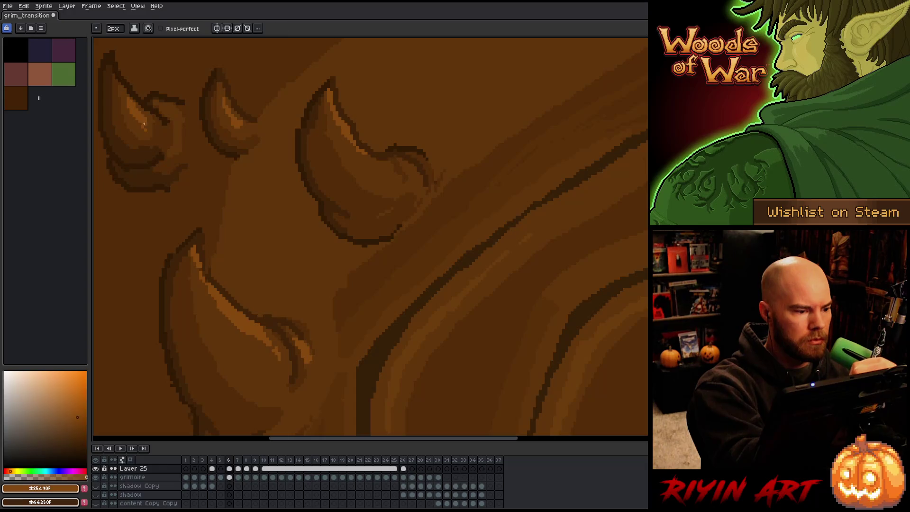
key("ctrl+s")
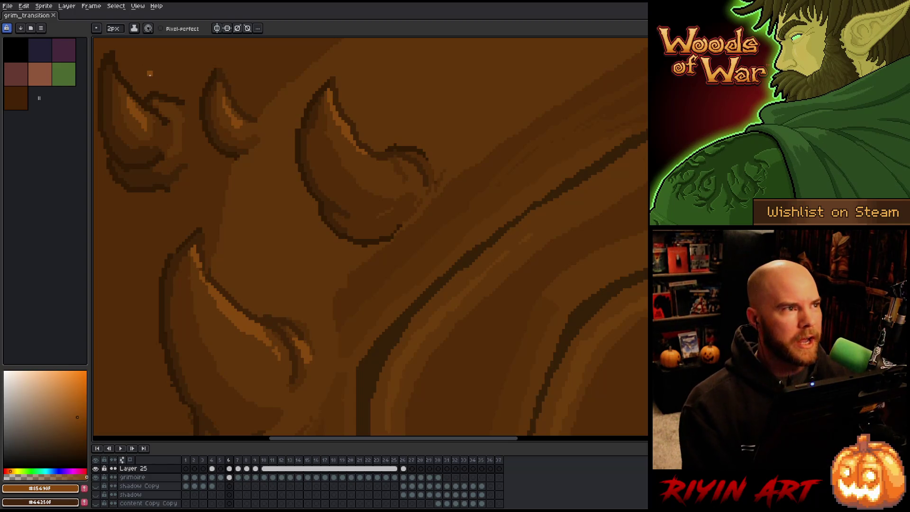
Step: Sample a mid brown and the dark outline colour from another horn
scroll(379, 213, "up", 1)
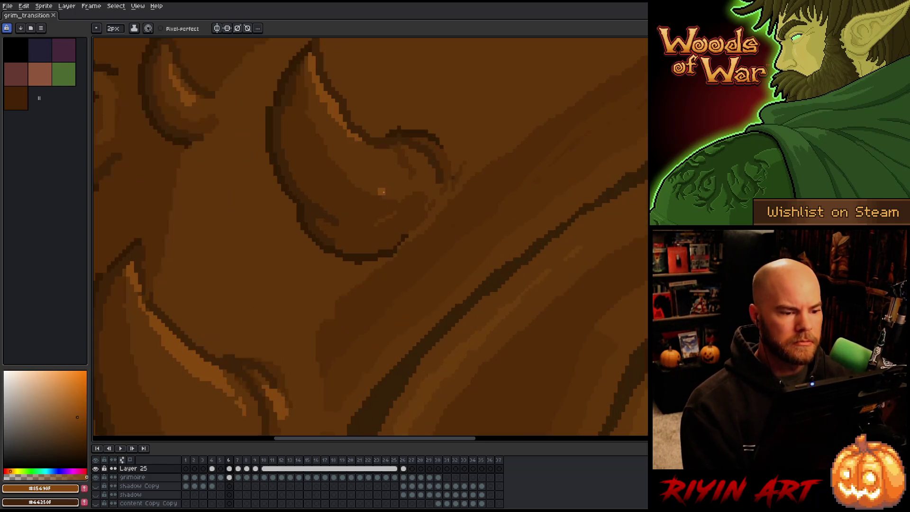
left_click(403, 116, "alt")
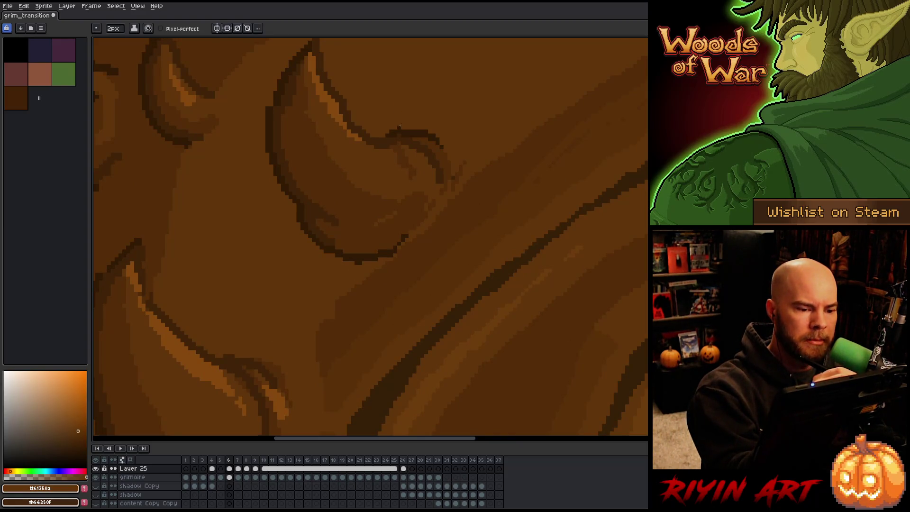
left_click(401, 127, "alt")
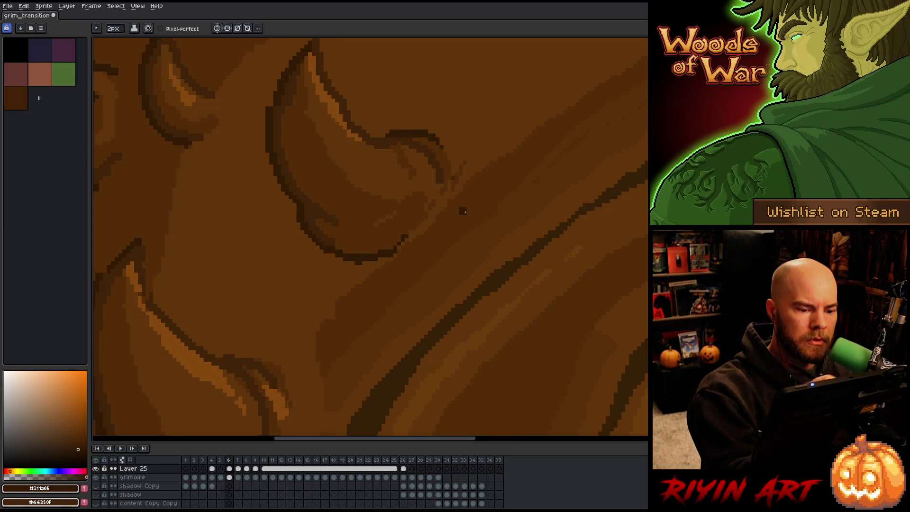
scroll(464, 211, "down", 3)
scroll(540, 234, "up", 1)
Step: Pan across the cover, step back from frame 5, play the earlier frames and recentre on frame 4
mouse_move(540, 234)
left_mouse_down()
mouse_move(473, 197)
mouse_move(459, 204)
left_mouse_up()
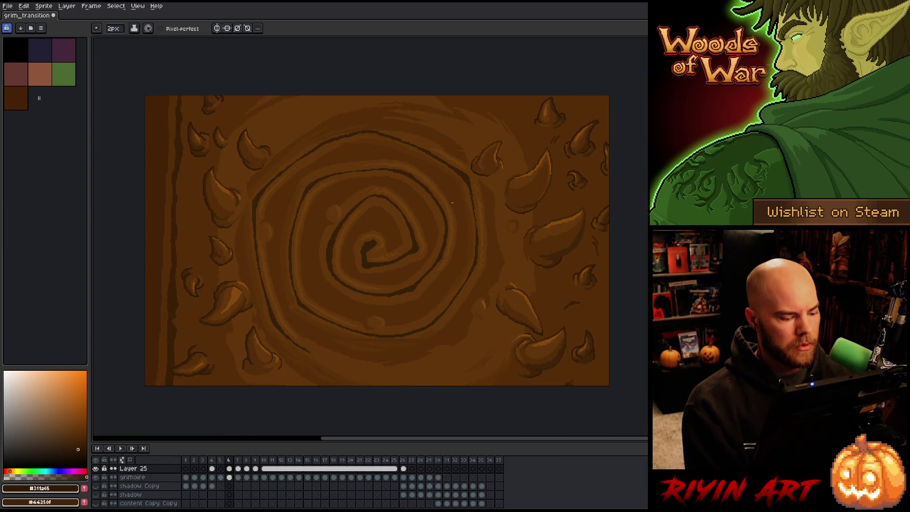
key("comma")
key("Return")
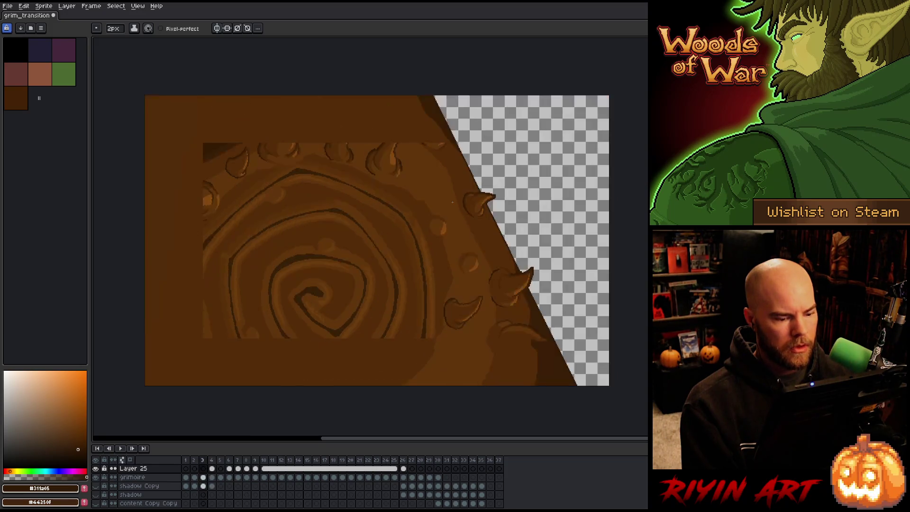
left_click_drag(443, 330, 510, 305)
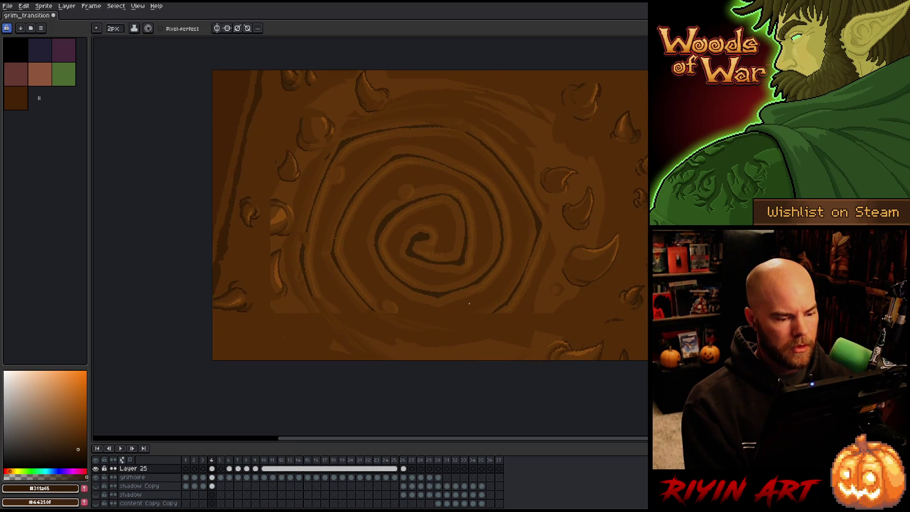
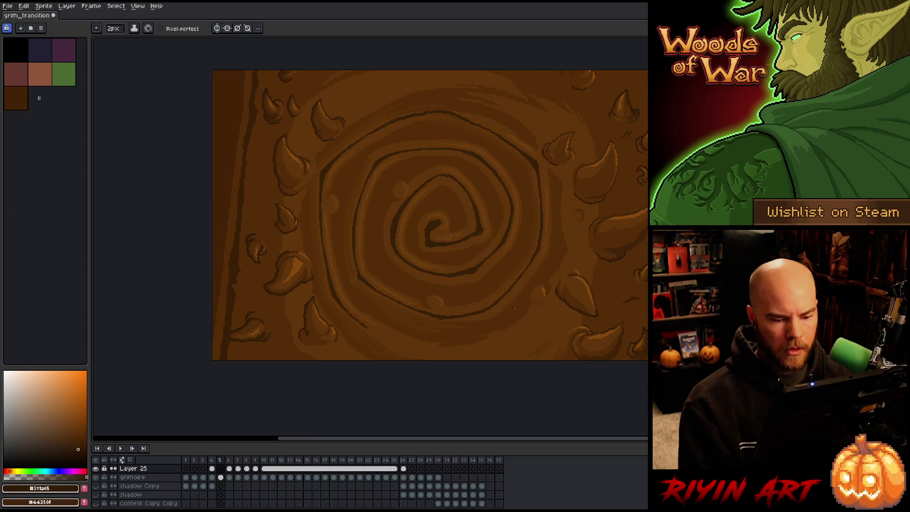
Step: Lasso the horn on frame 5 and paste it down-left near the spiral on frame 4
key("q")
mouse_move(602, 315)
left_mouse_down()
mouse_move(589, 281)
mouse_move(558, 280)
mouse_move(575, 318)
mouse_move(599, 314)
left_mouse_up()
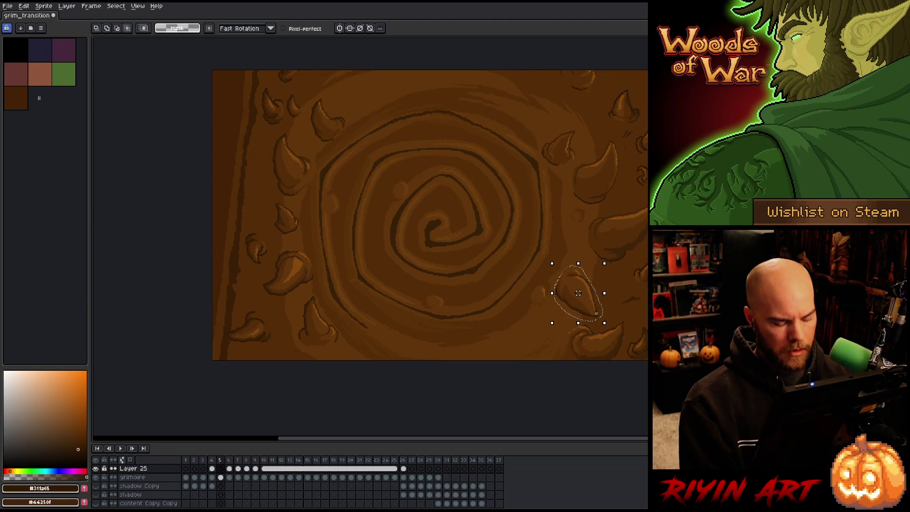
key("Left")
key("ctrl+v")
left_click_drag(583, 306, 523, 360)
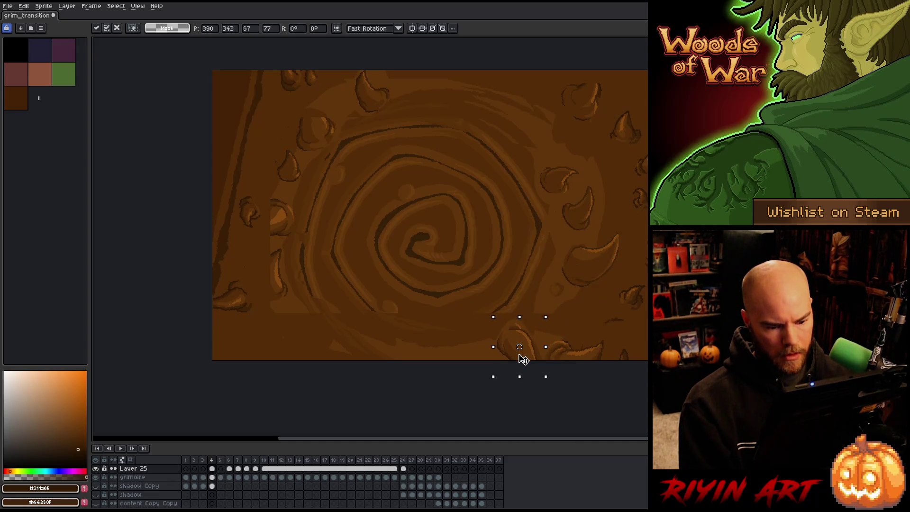
key("Return")
Step: Compare frames 4 and 5, then retry pasting the horn and cancel that placement
key("Right")
key("Left")
key("Right")
key("Left")
key("ctrl+z")
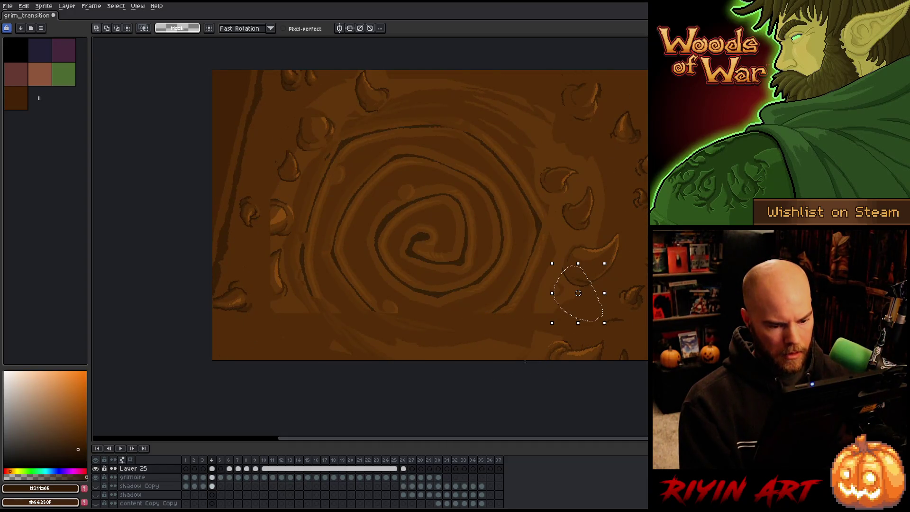
key("ctrl+v")
left_click_drag(575, 294, 541, 323)
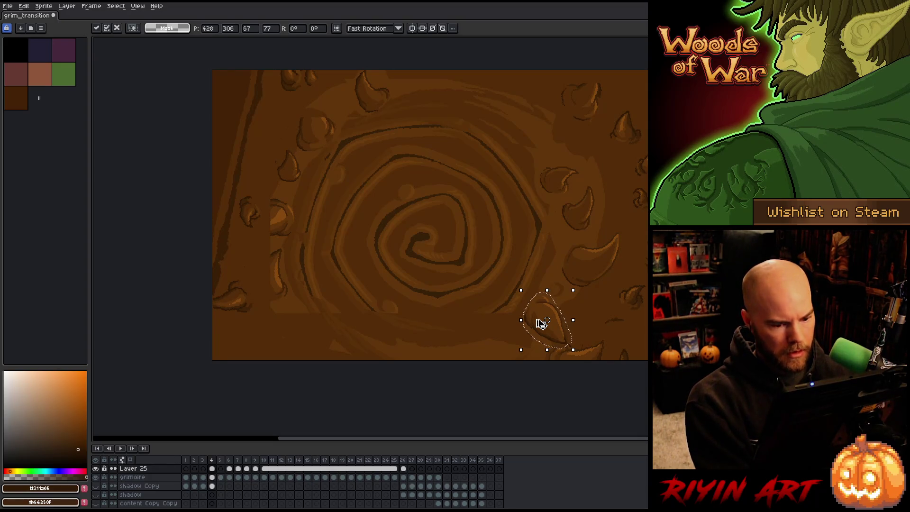
key("Escape")
Step: Paste the horn onto a new layer, placed beside the spiral's lower right
key("shift+n")
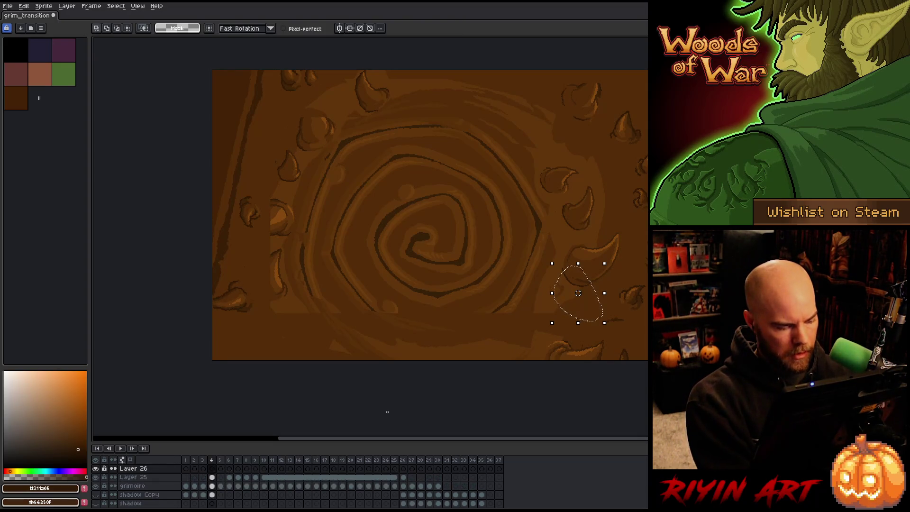
key("ctrl+v")
left_click_drag(575, 299, 554, 335)
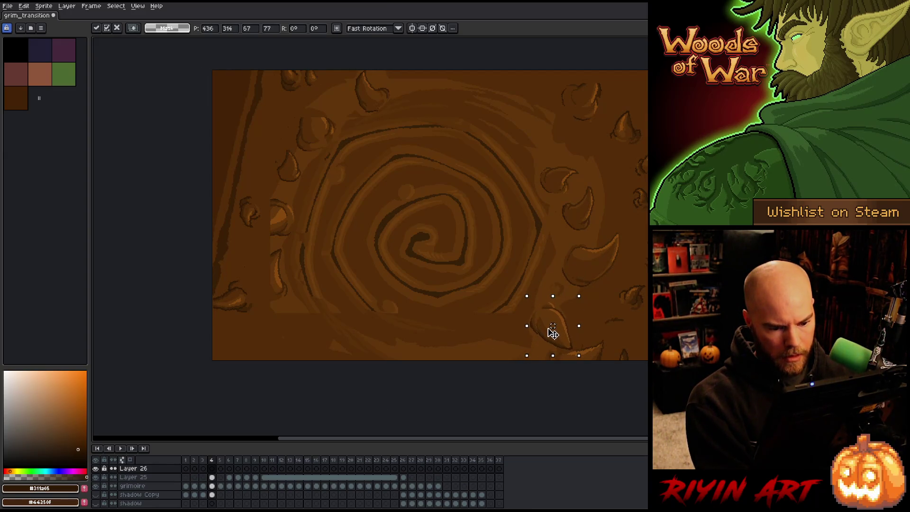
key("Return")
Step: Magic-wand select the placed horn to check it, then clear the selection
key("b")
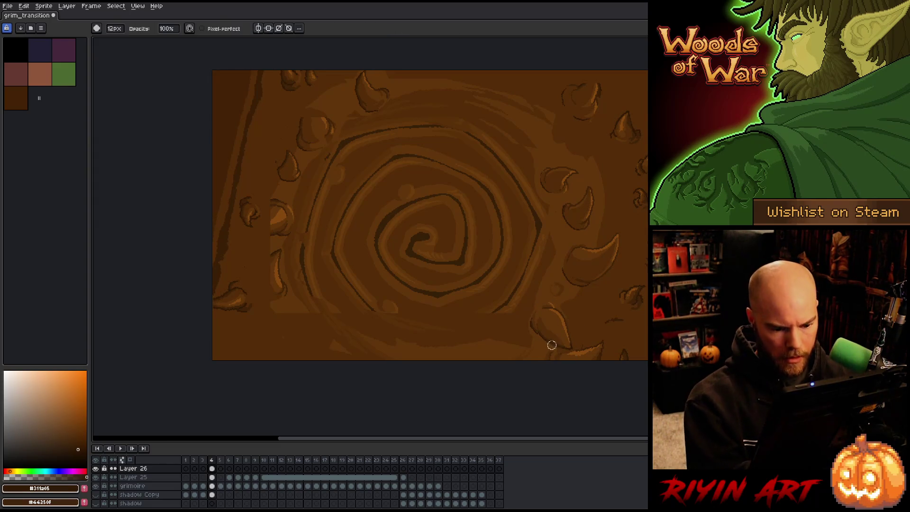
key("w")
left_click(550, 327)
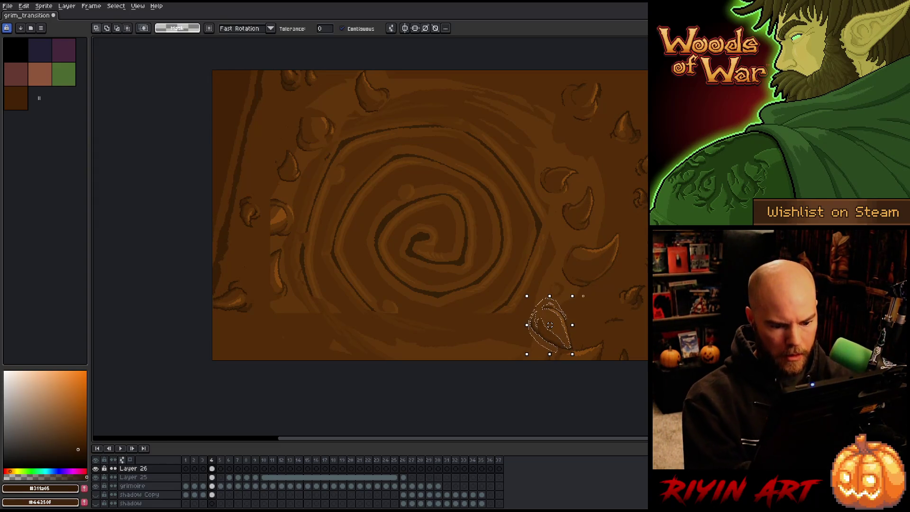
key("b")
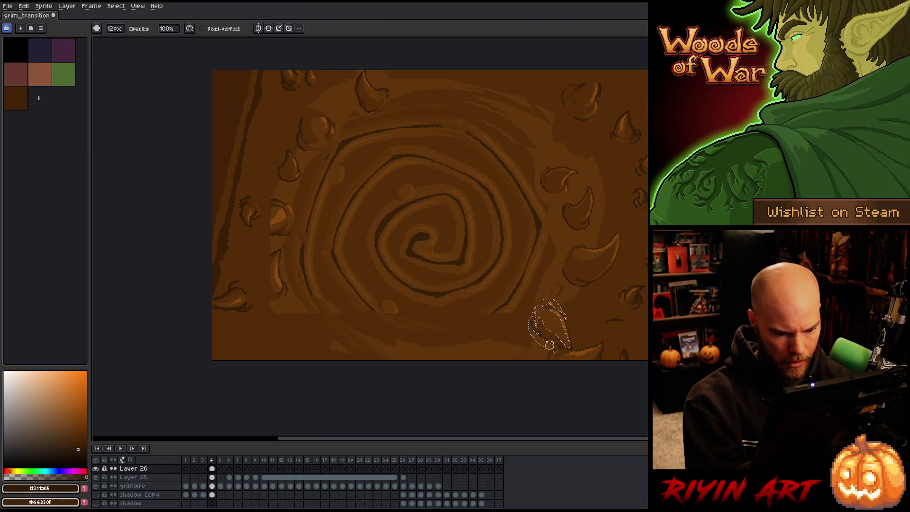
key("ctrl+d")
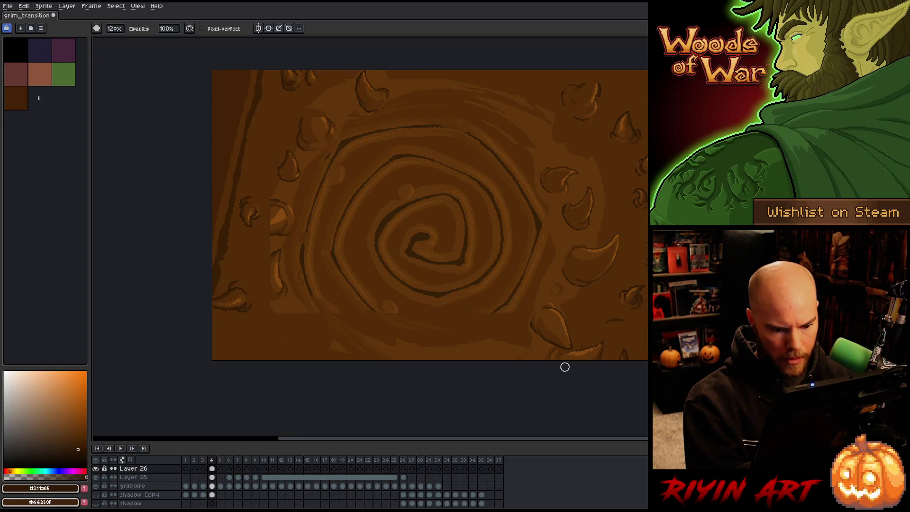
key("w")
left_click(567, 335)
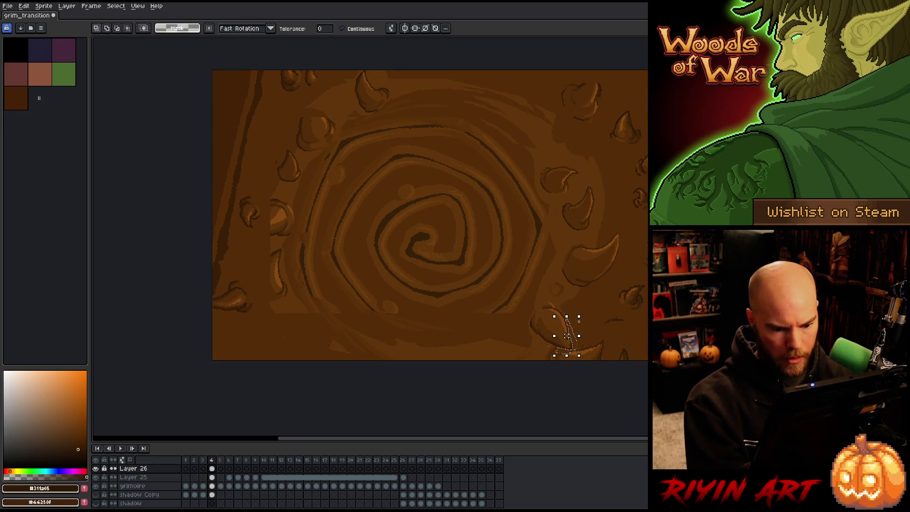
key("ctrl+d")
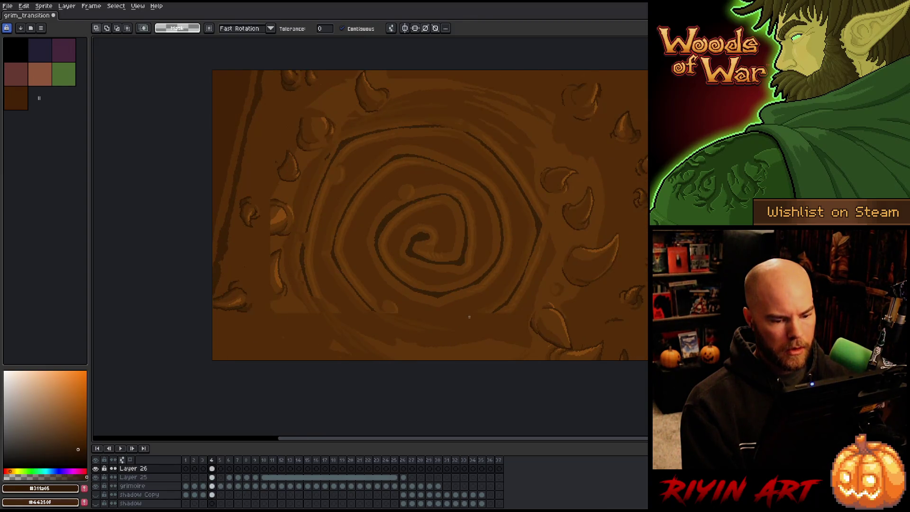
Step: Sample a mid-brown from the artwork and merge the thorn layer down into Layer 25
key("i")
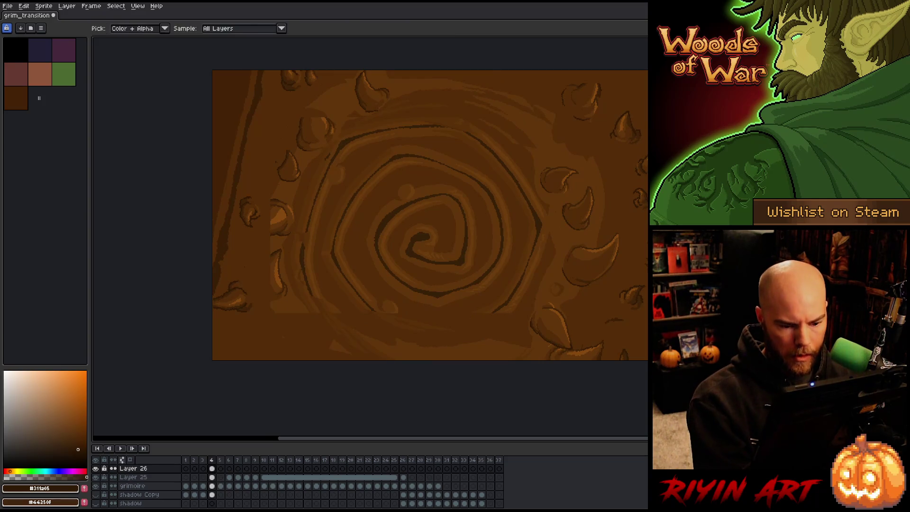
left_click(533, 308, "alt")
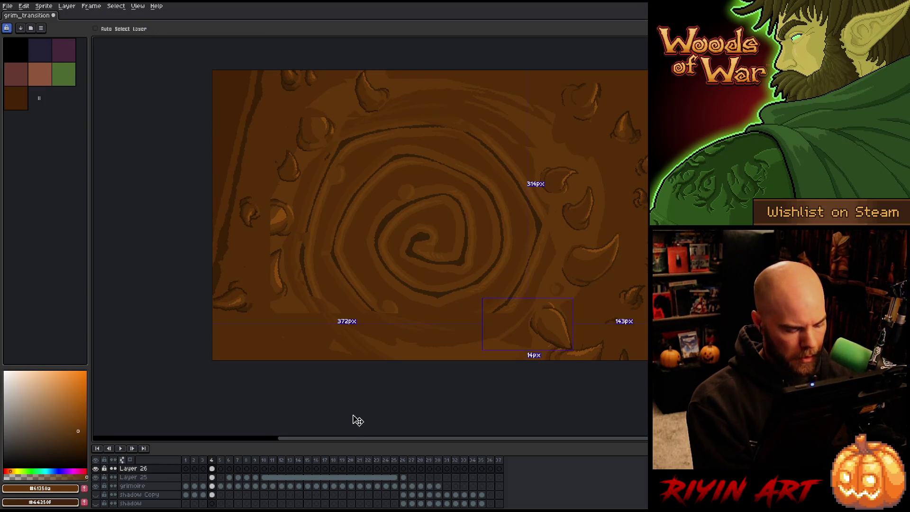
key("ctrl+z")
key("w")
key("b")
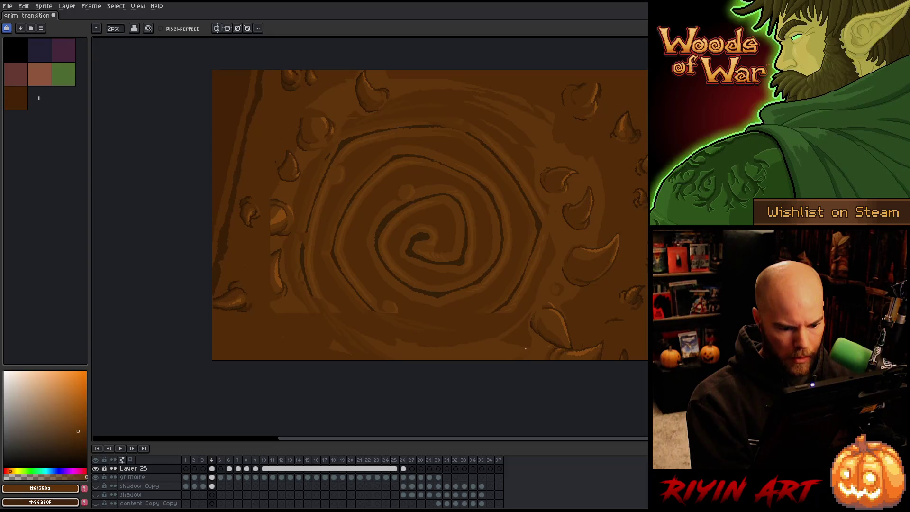
key("w")
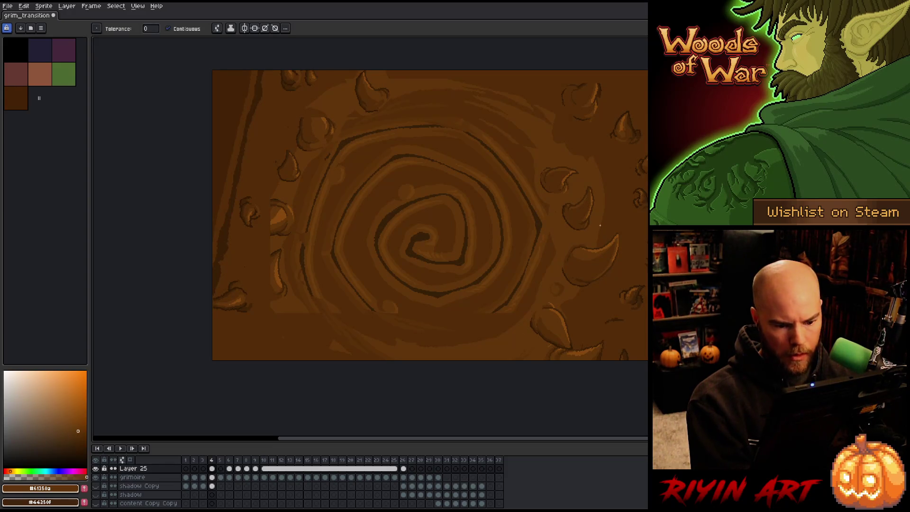
key("b")
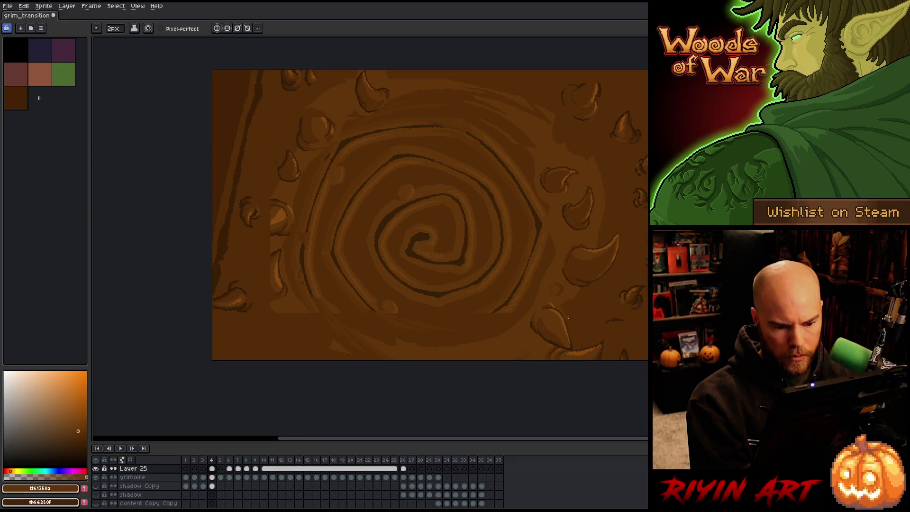
Step: Toggle between Magic Wand and Pencil, and glance at the next frame before returning to frame 4
key("w")
key("b")
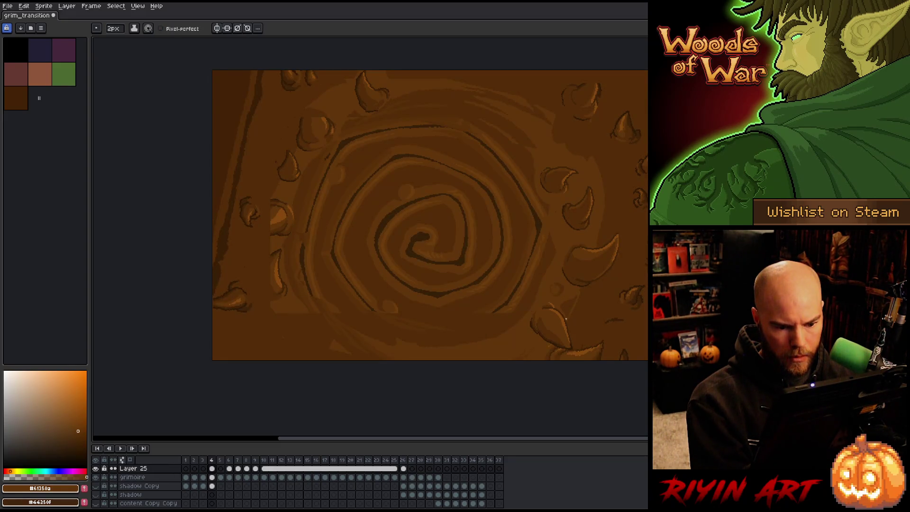
key("w")
key("b")
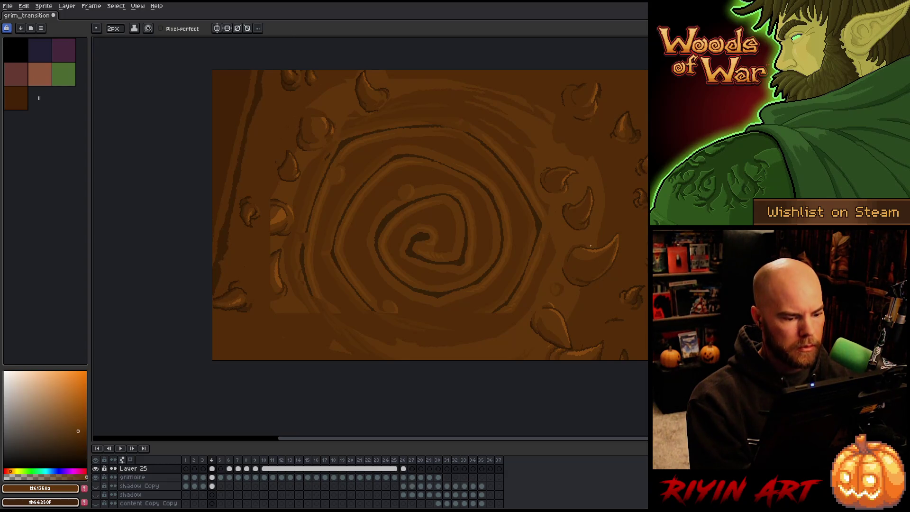
key("w")
key("b")
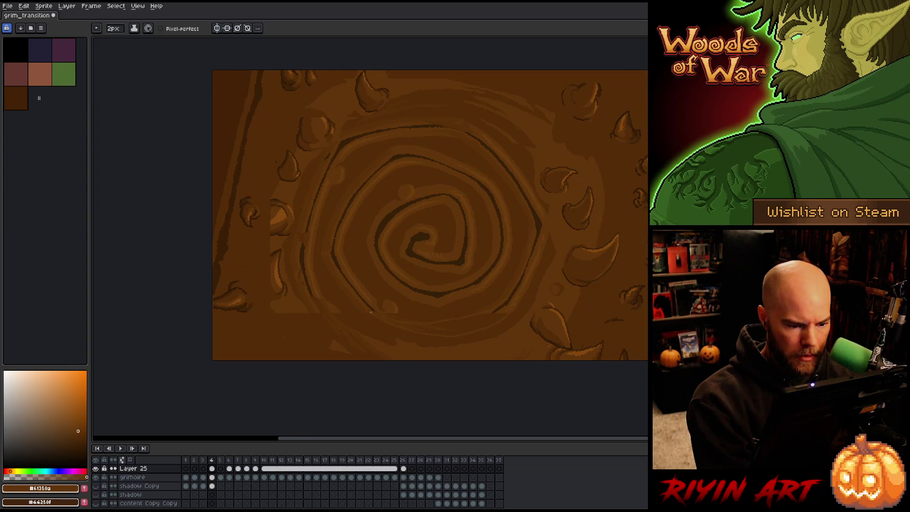
key("Right")
key("Left")
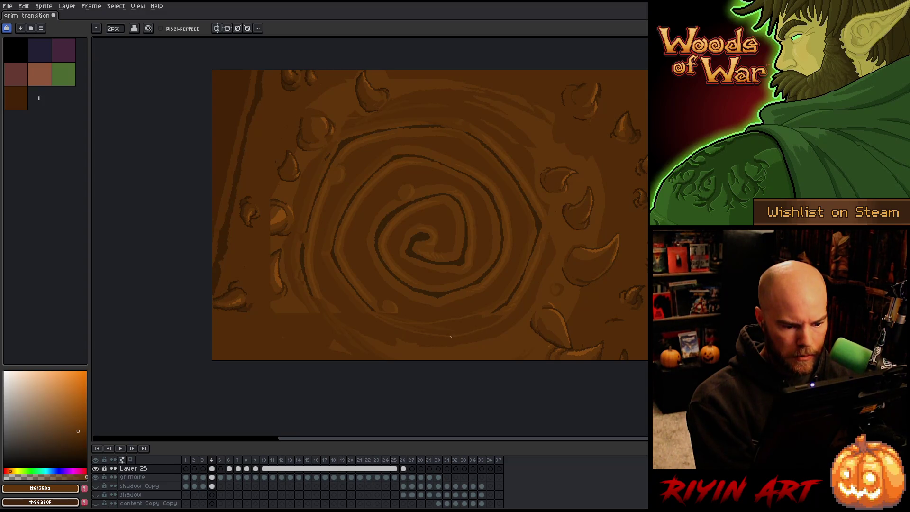
Step: Pick the dark outline brown #371f07, test a stroke on the lower spiral outline, then undo it
key("g")
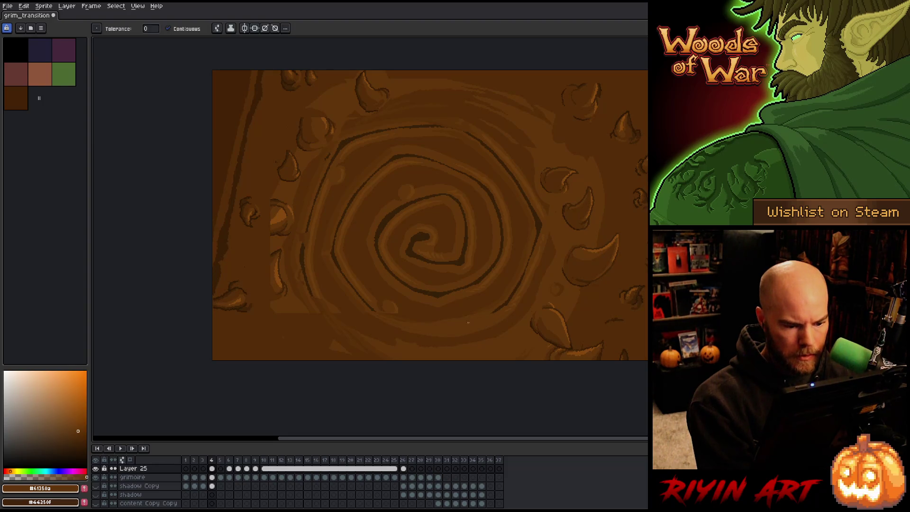
key("b")
left_click(504, 304, "alt")
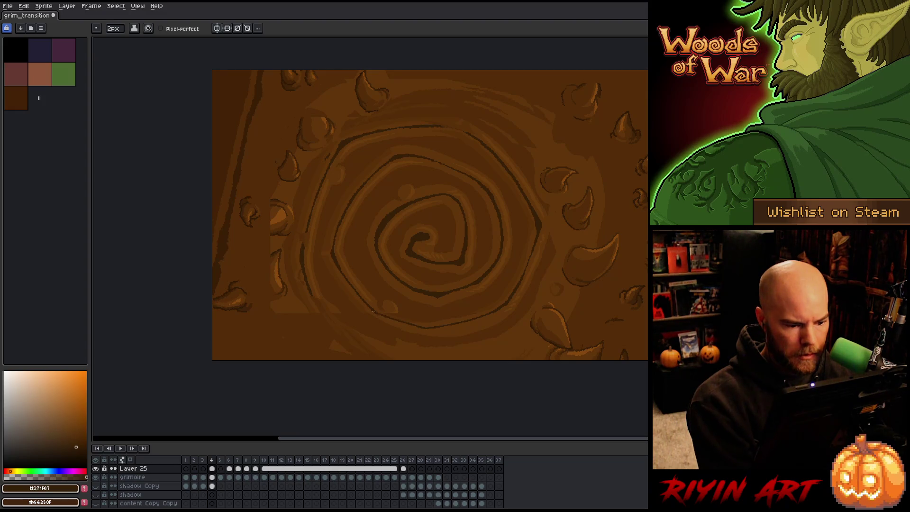
left_click_drag(382, 317, 417, 328)
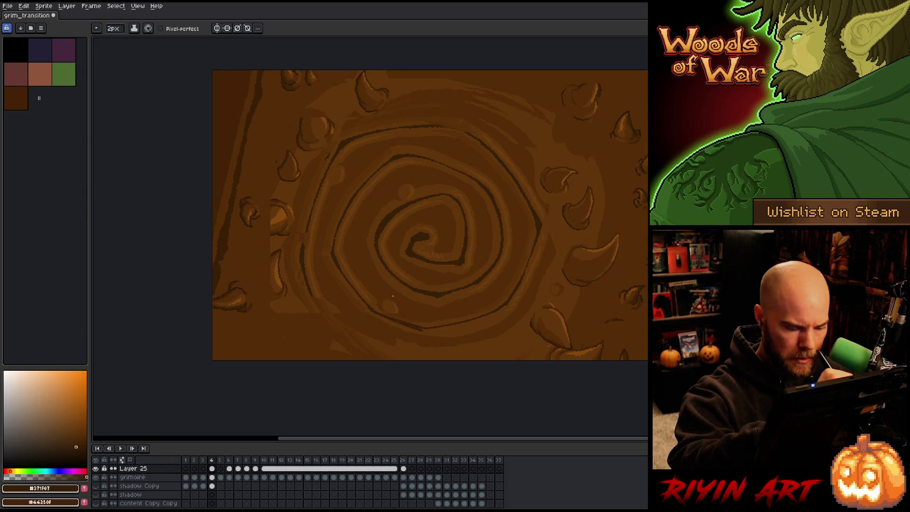
key("Return")
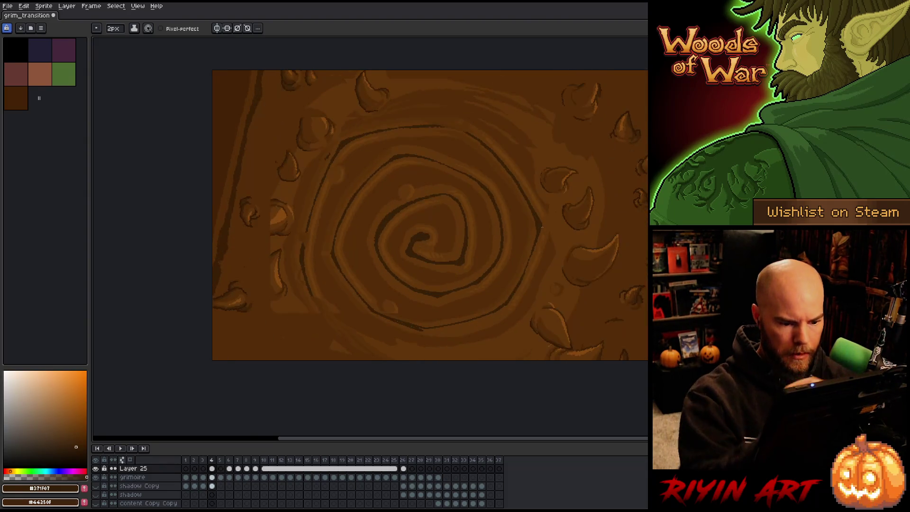
key("ctrl+z")
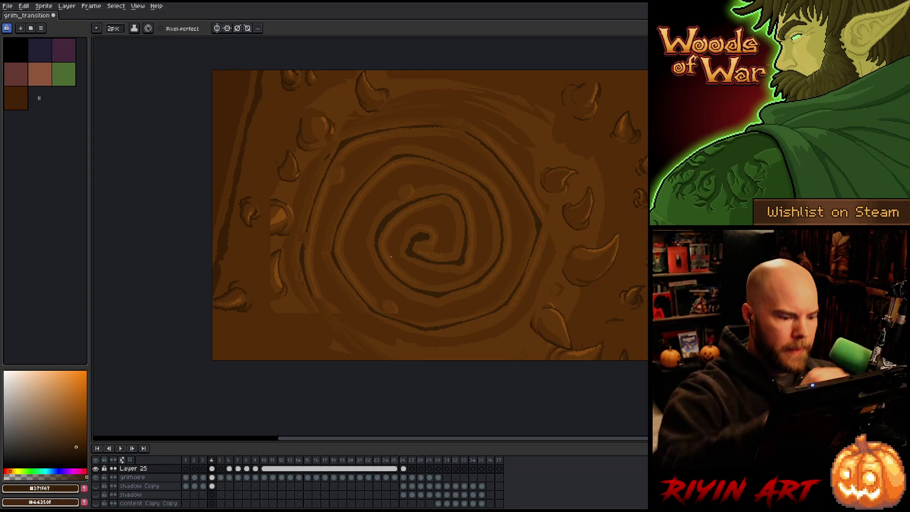
Step: Shade the spiral alternating mid-brown #61350a with darker browns #5a3109 and #532c08
key("i")
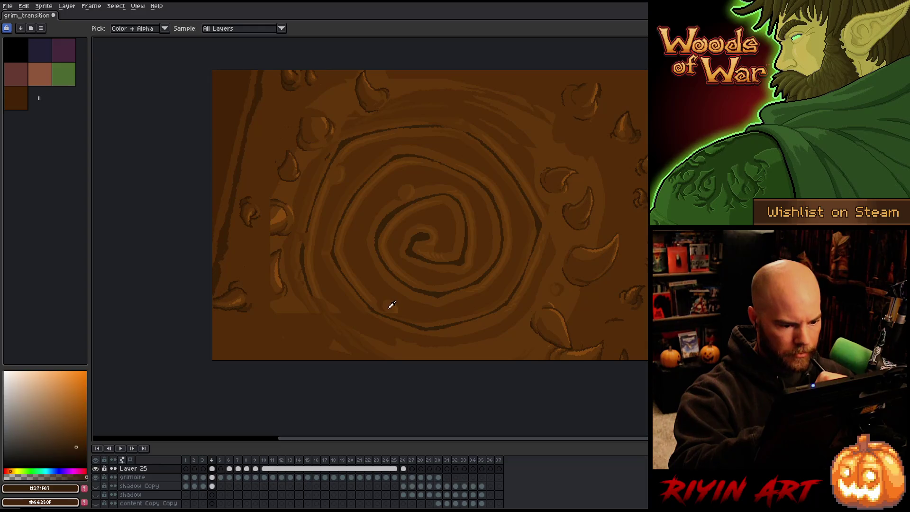
left_click(390, 308)
key("b")
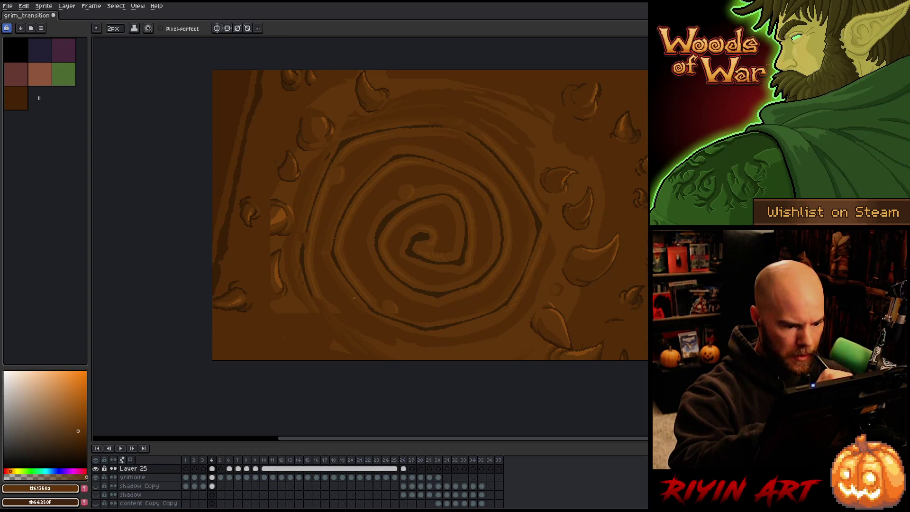
left_click(363, 305, "alt")
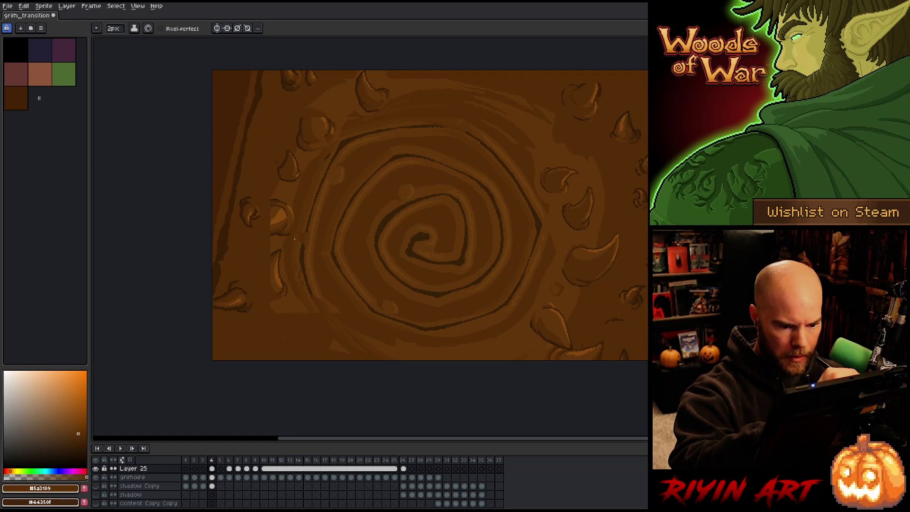
left_click(399, 339, "alt")
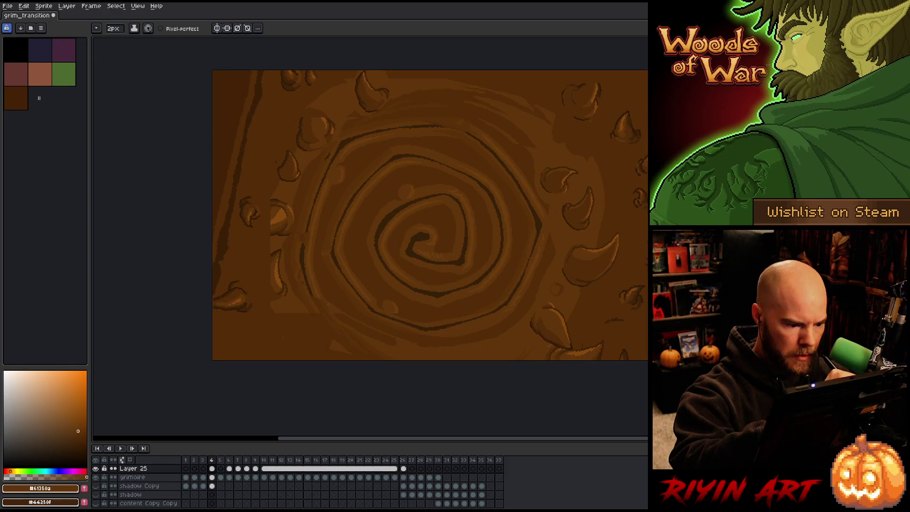
left_click(360, 319, "alt")
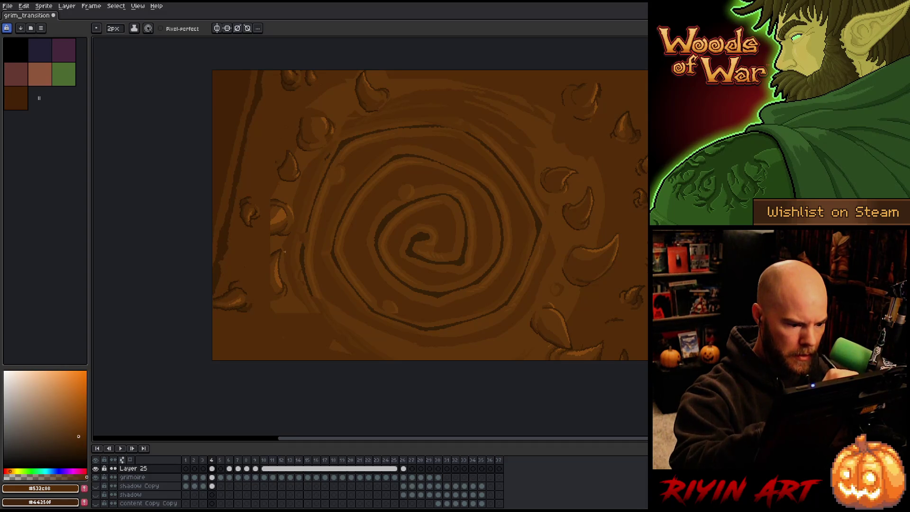
left_click(317, 300, "alt")
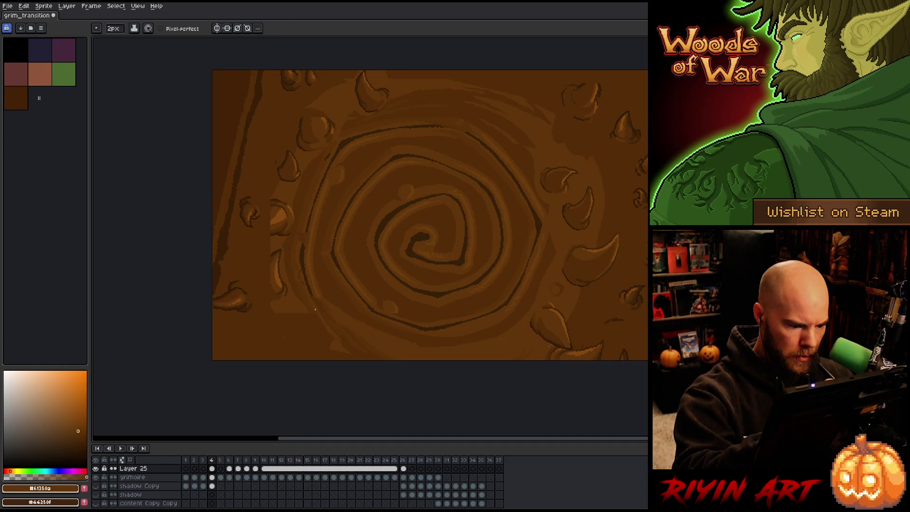
Step: Alternate mid and darker bark browns, then flood the lighter patch with the darker brown
left_click(302, 294, "alt")
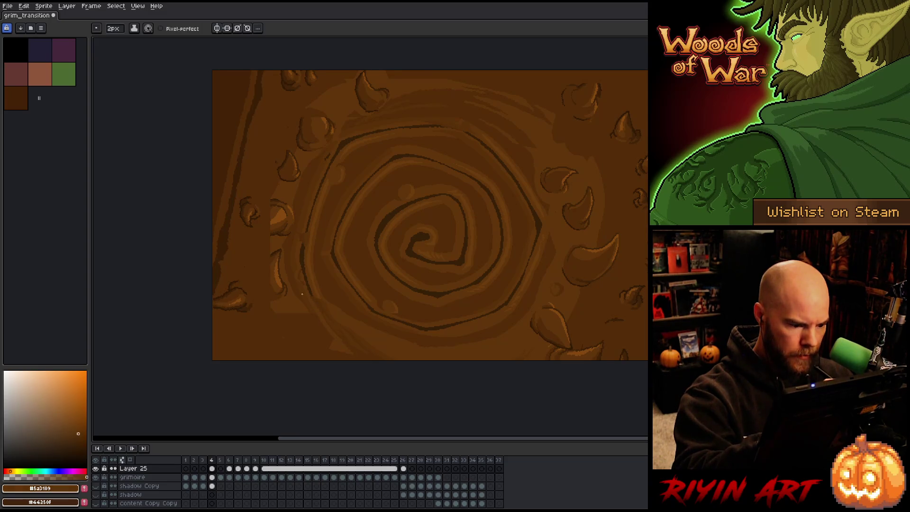
left_click(336, 350, "alt")
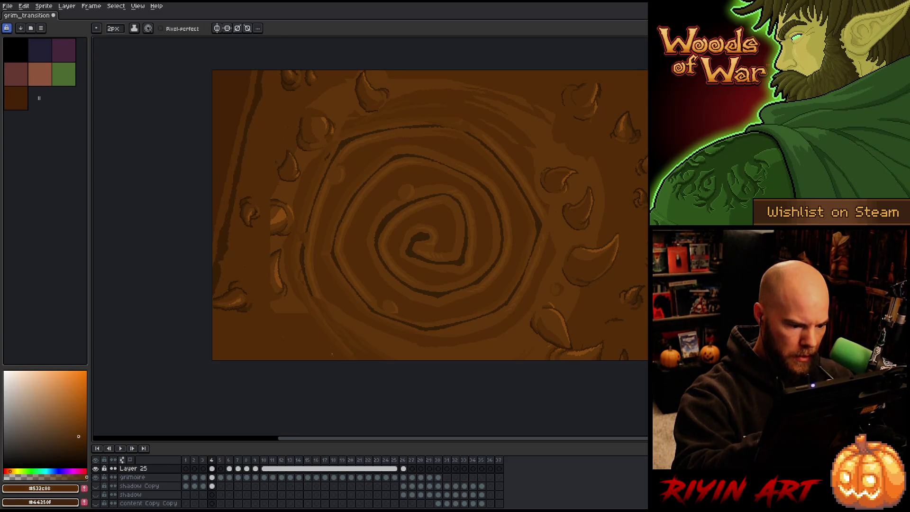
left_click(307, 308, "alt")
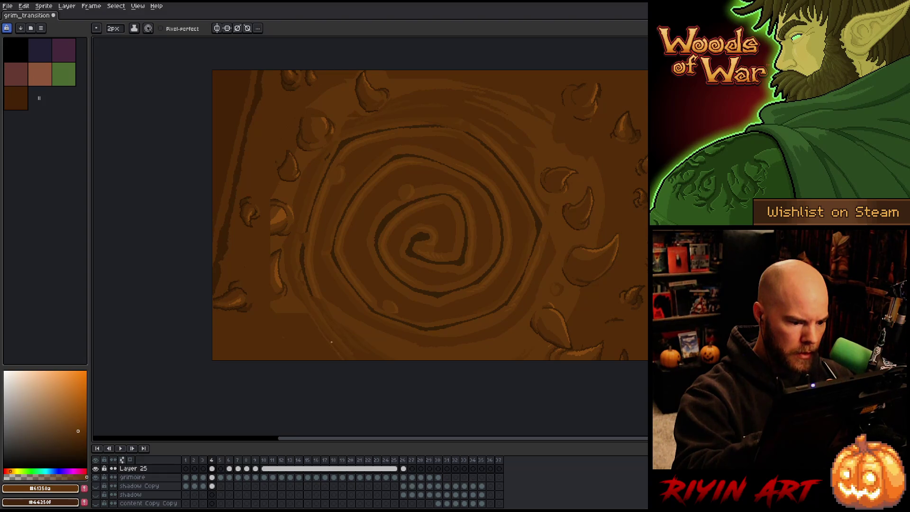
left_click(338, 356, "alt")
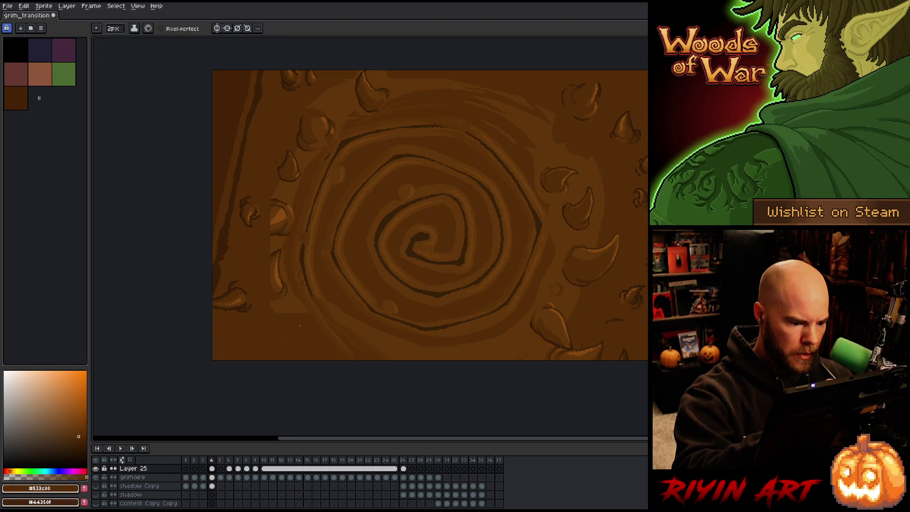
left_click(307, 312, "alt")
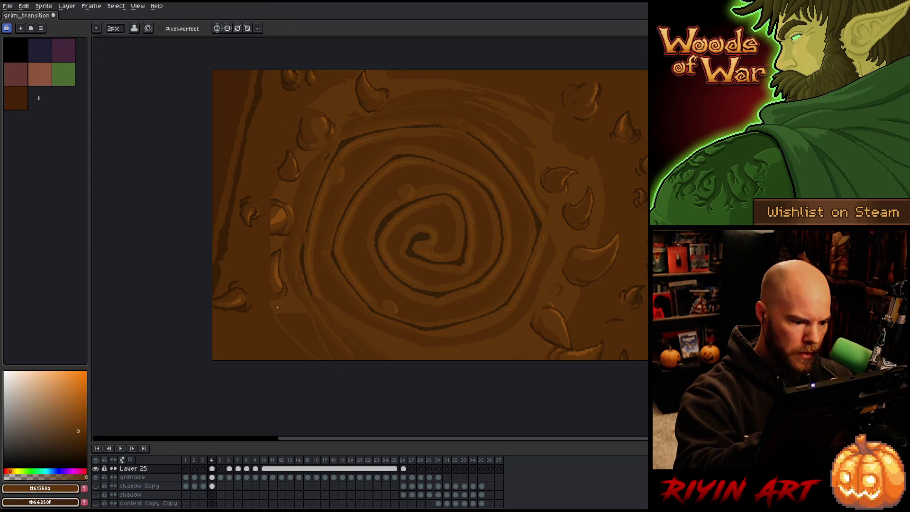
key("g")
left_click(311, 332)
key("b")
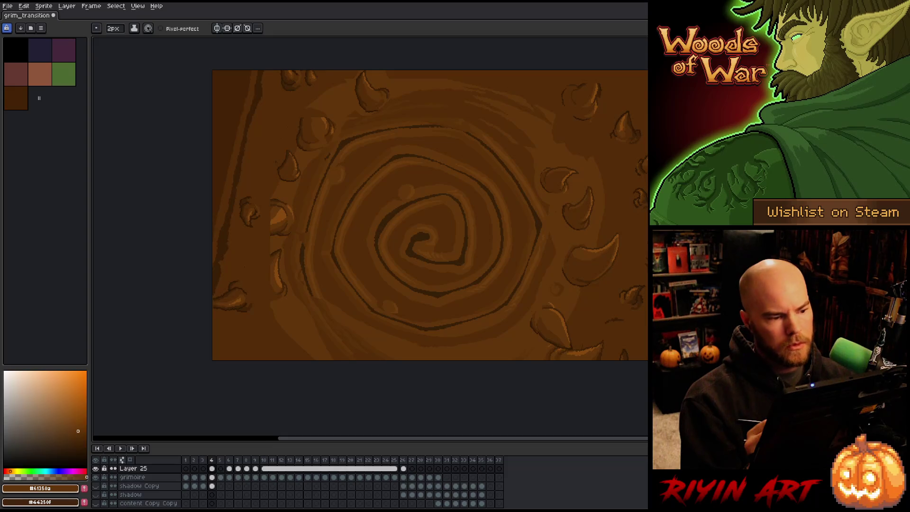
Step: Shade the upper-right bark with outline, highlight and mid browns, then play the animation
left_click(604, 88, "alt")
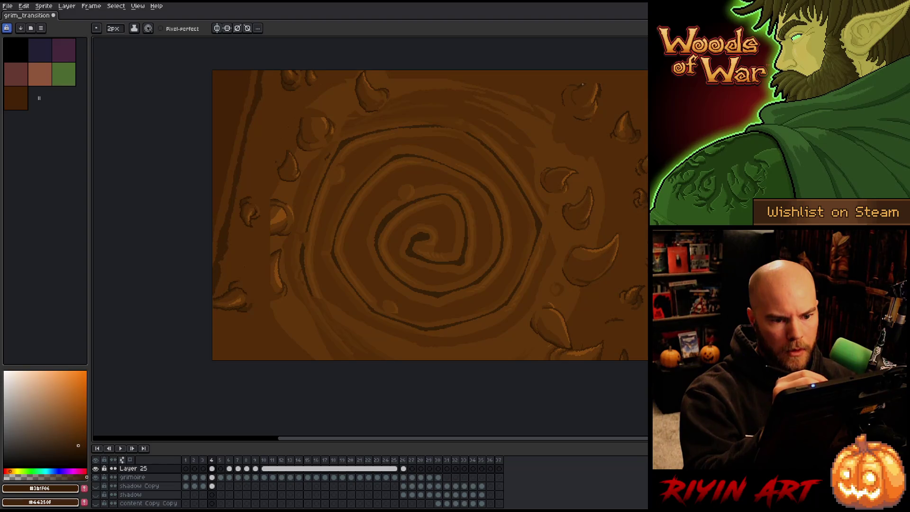
left_click(601, 96, "alt")
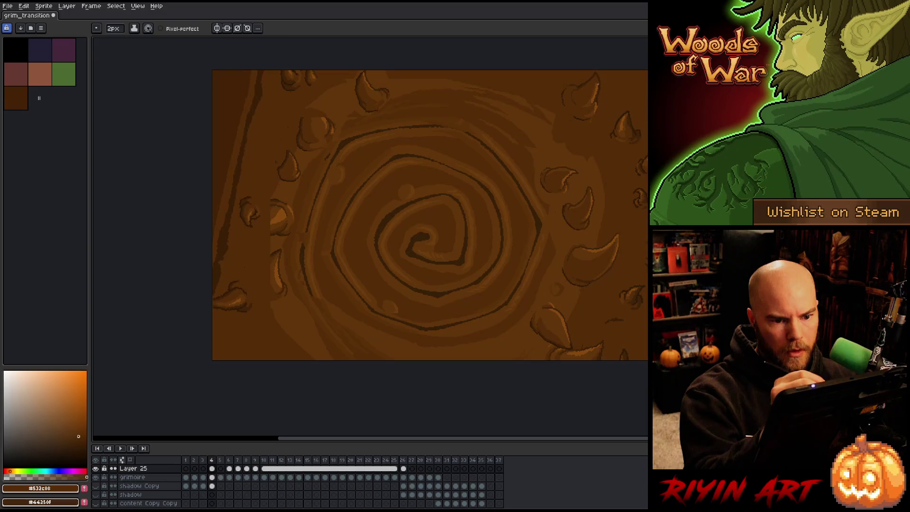
left_click(598, 85, "alt")
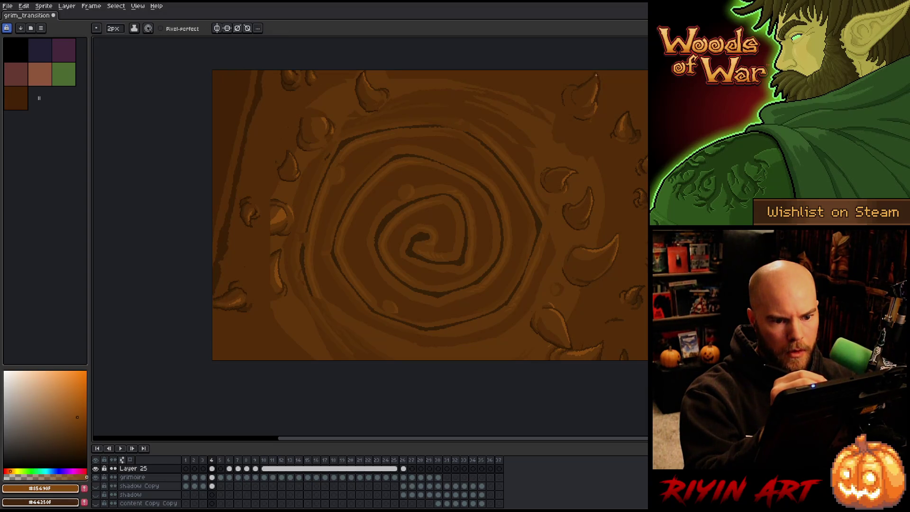
left_click(592, 97, "alt")
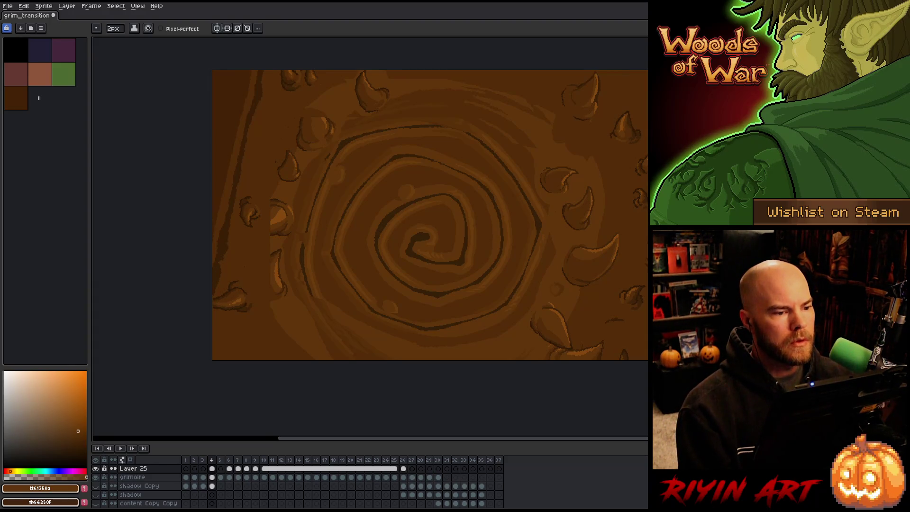
key("Return")
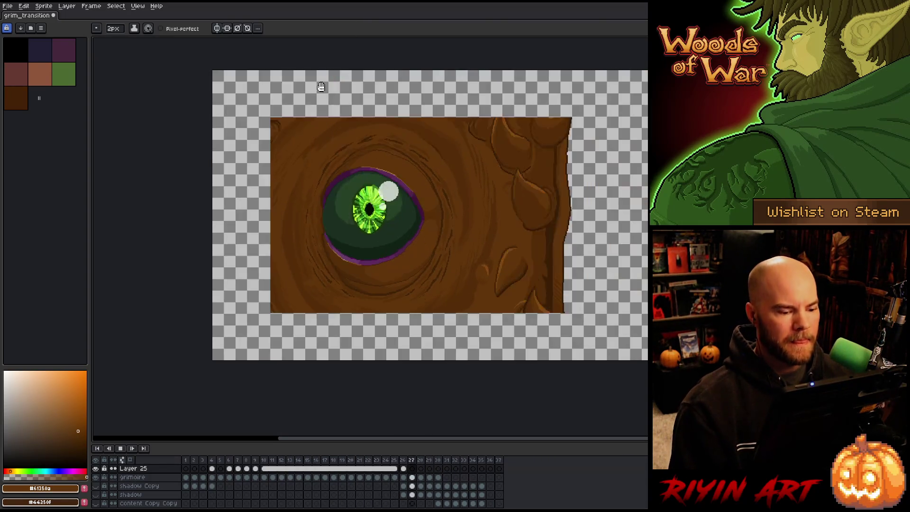
Step: Touch up frame 6's spiral with the darker and mid bark browns, checking against frame 5
left_click(226, 462)
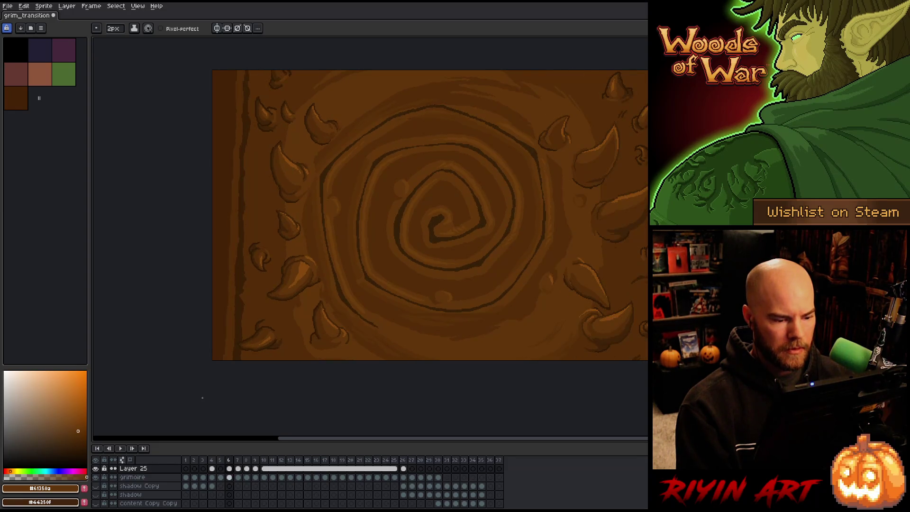
key("Left")
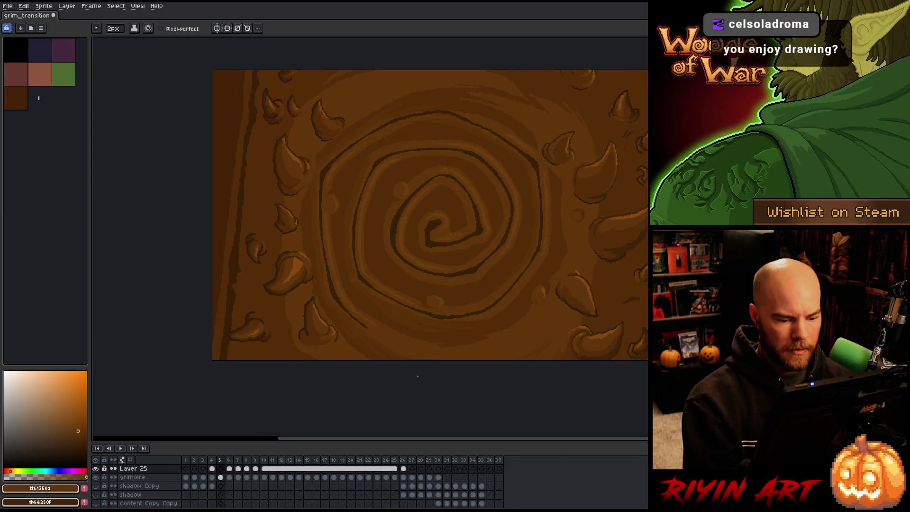
key("Right")
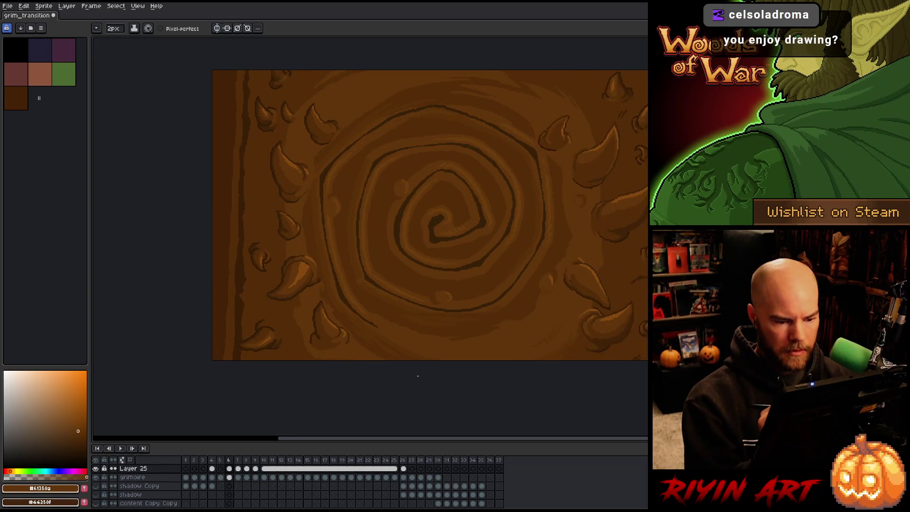
left_click(499, 307, "alt")
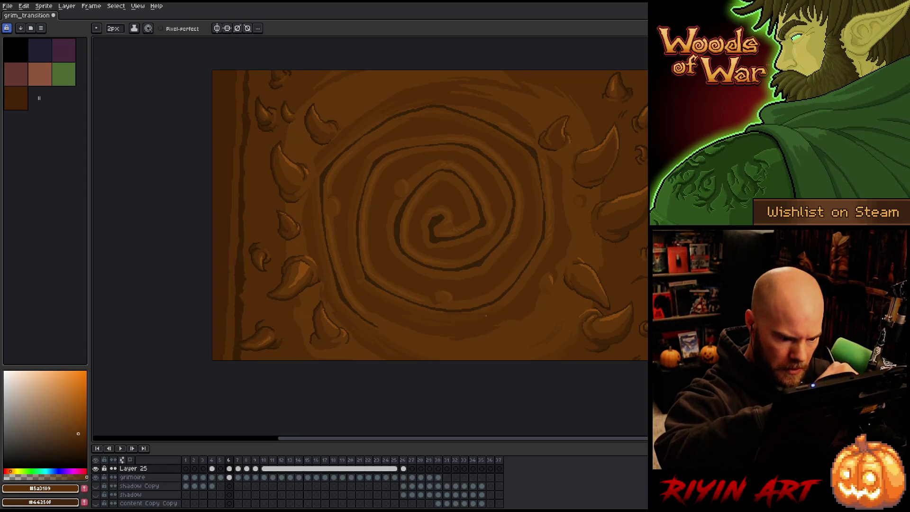
left_click(510, 299, "alt")
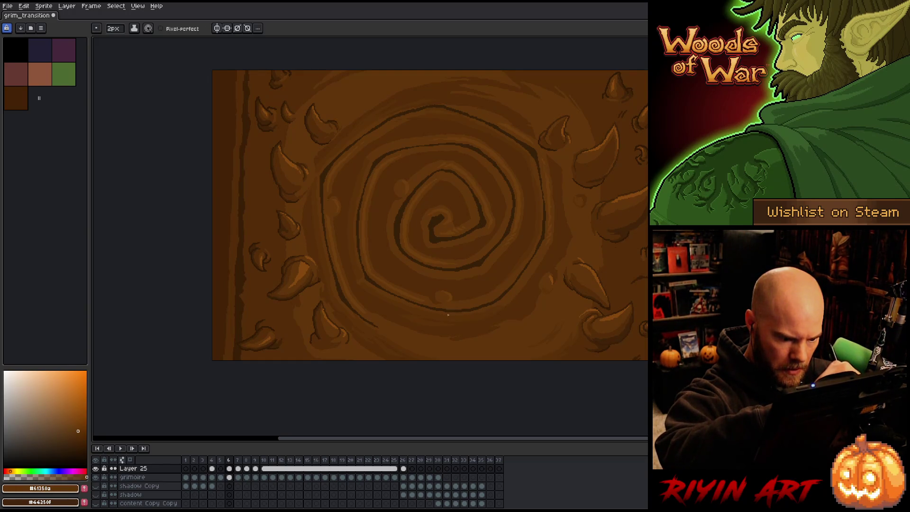
left_click(483, 316, "alt")
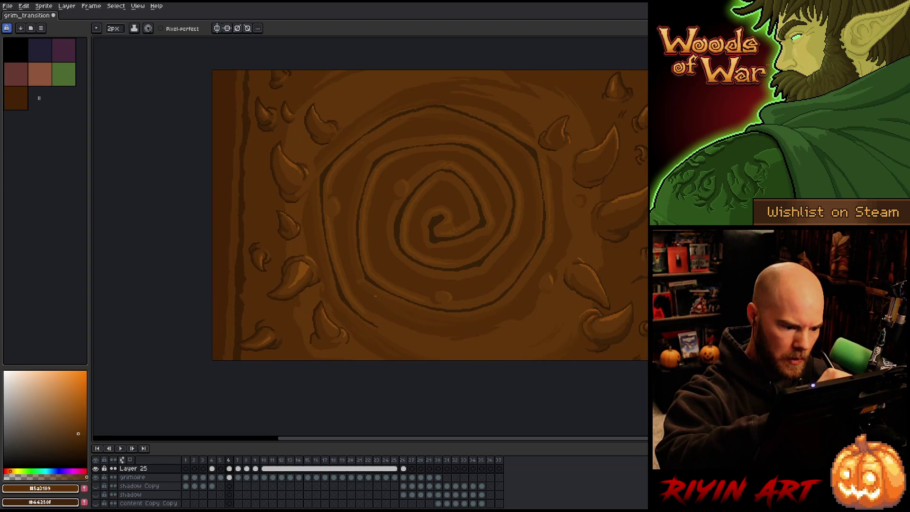
Step: Flip between frames 4, 5 and 6 to check the motion, ending on frame 4
key("comma")
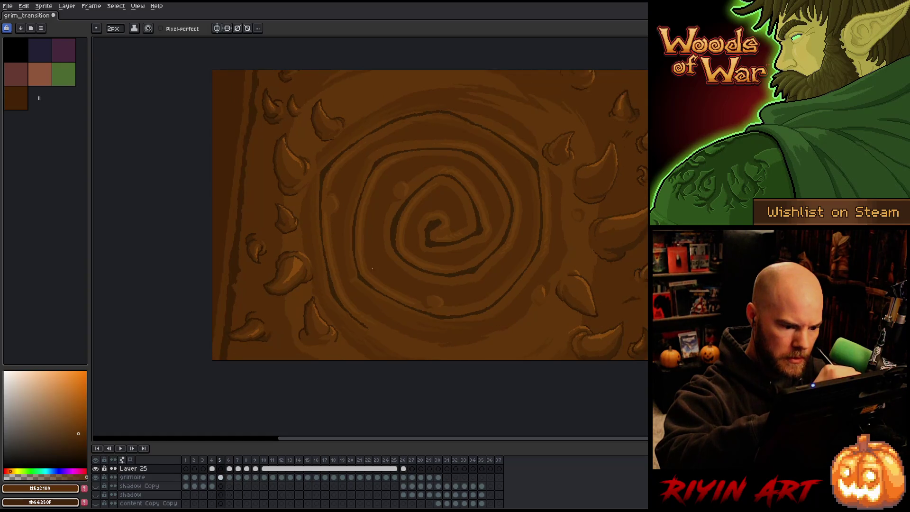
key("period")
key("comma")
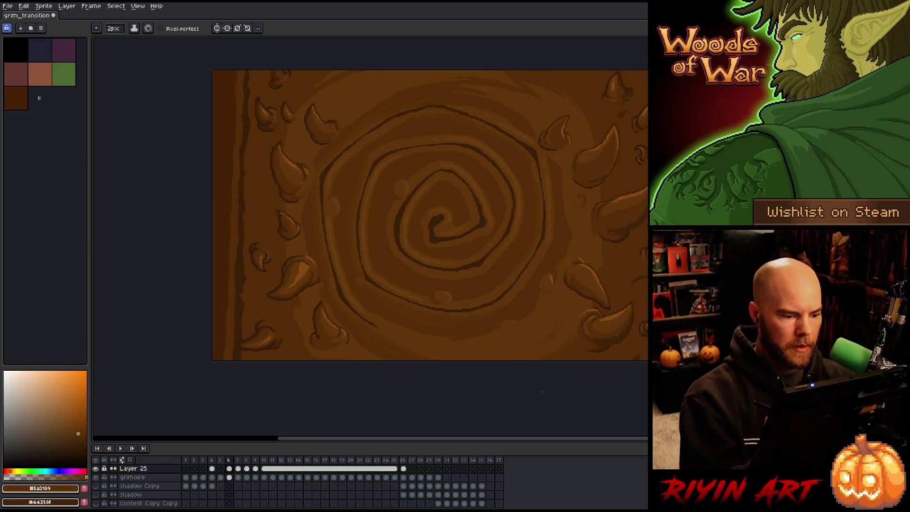
key("period")
key("comma")
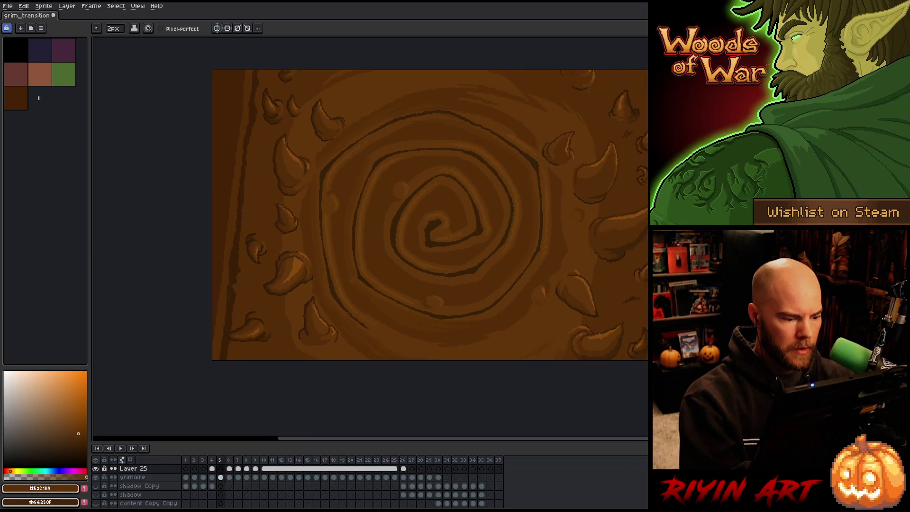
key("comma")
key("period")
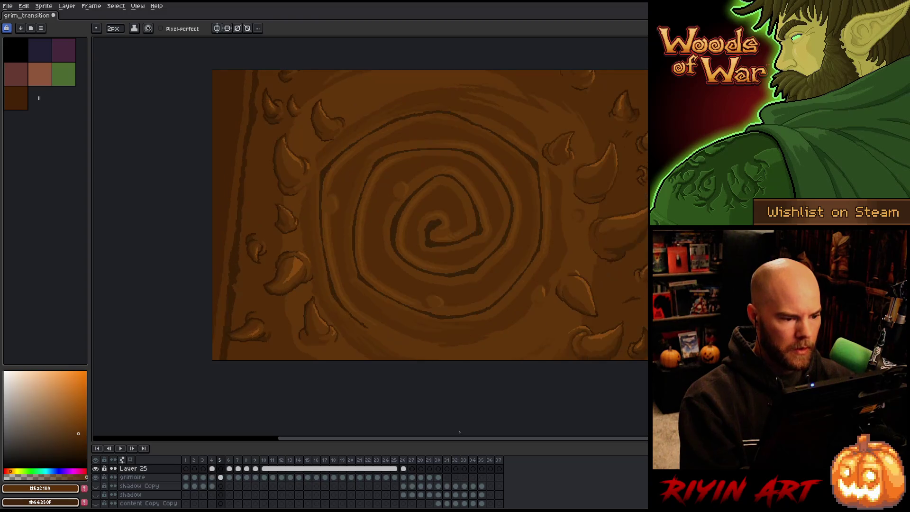
key("comma")
Step: Take the very dark bark brown #311a05 from frame 4 as the pencil colour
key("i")
left_click(276, 248)
key("b")
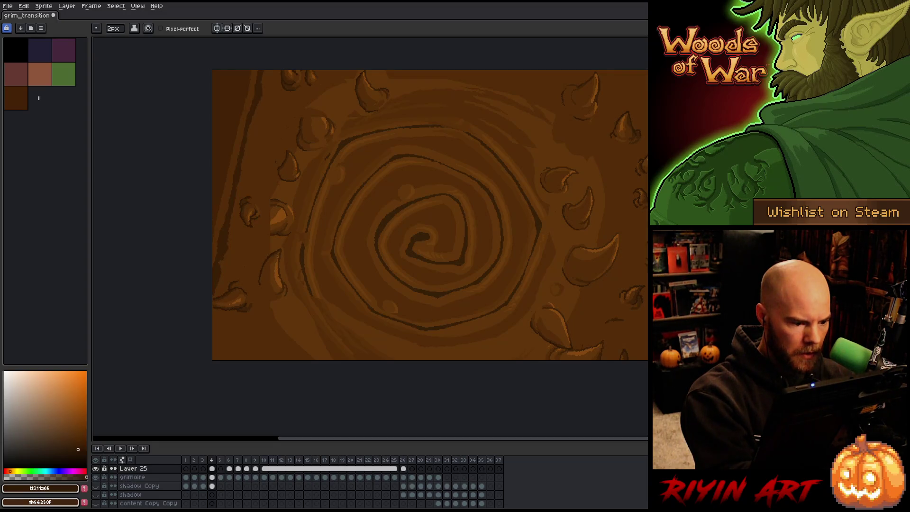
Step: Shade the spiral's left rings alternating mid, darkest and base bark browns
left_click(284, 284, "alt")
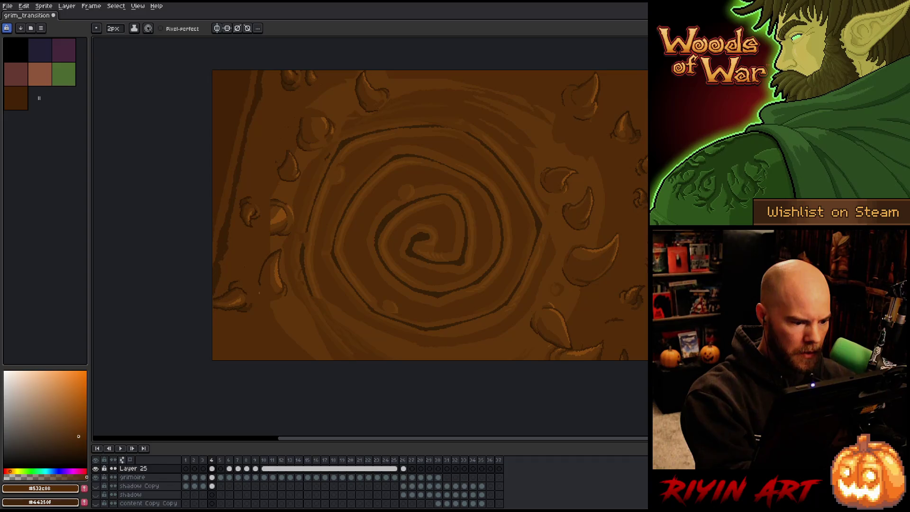
left_click(271, 254, "alt")
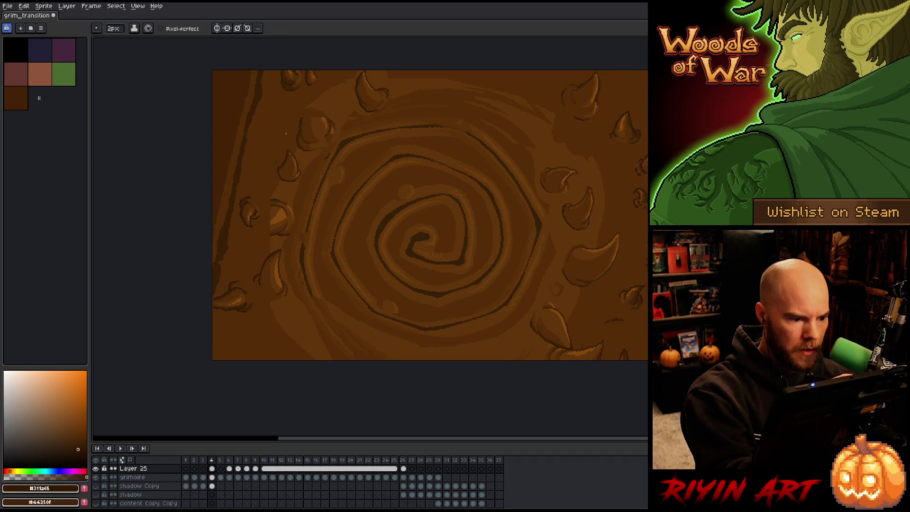
left_click(278, 155, "alt")
left_click(288, 164, "alt")
left_click(290, 157, "alt")
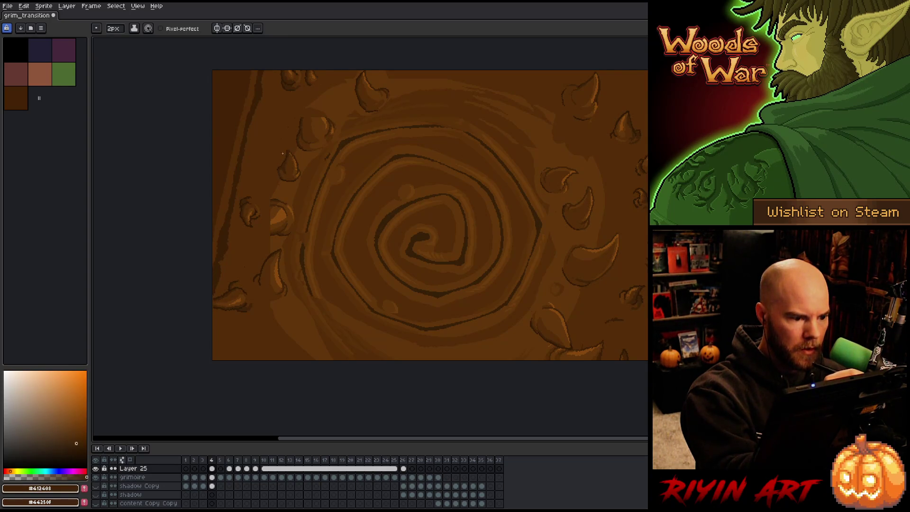
left_click(285, 186, "alt")
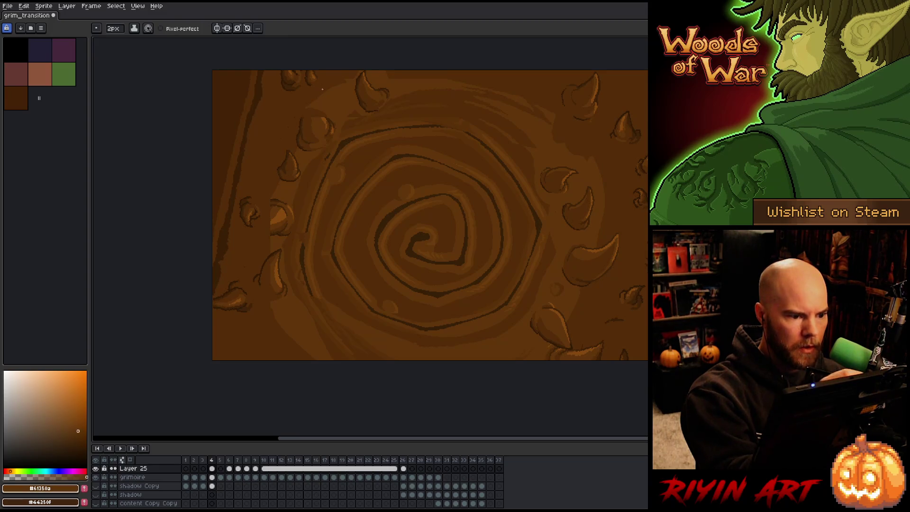
left_click(304, 116, "alt")
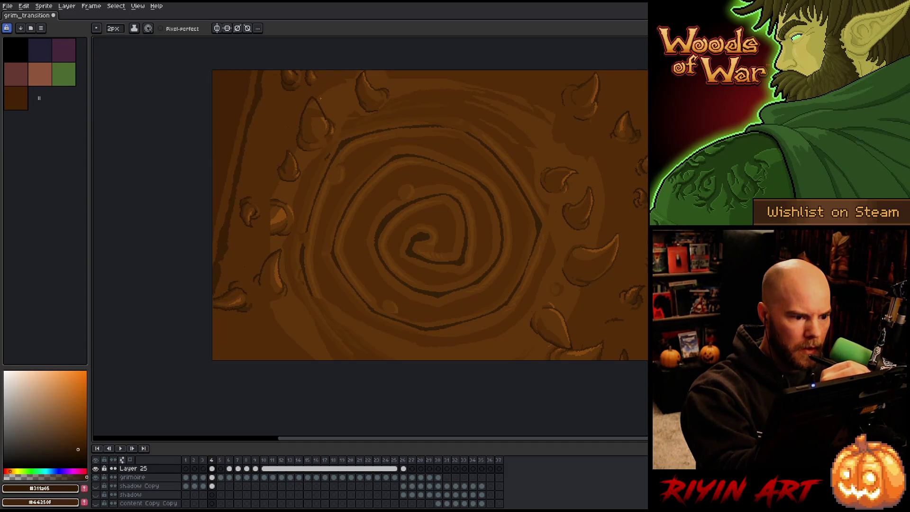
Step: Add dark, base and highlight brown shading bands along the top of the bark
key("alt")
left_click(331, 116, "alt")
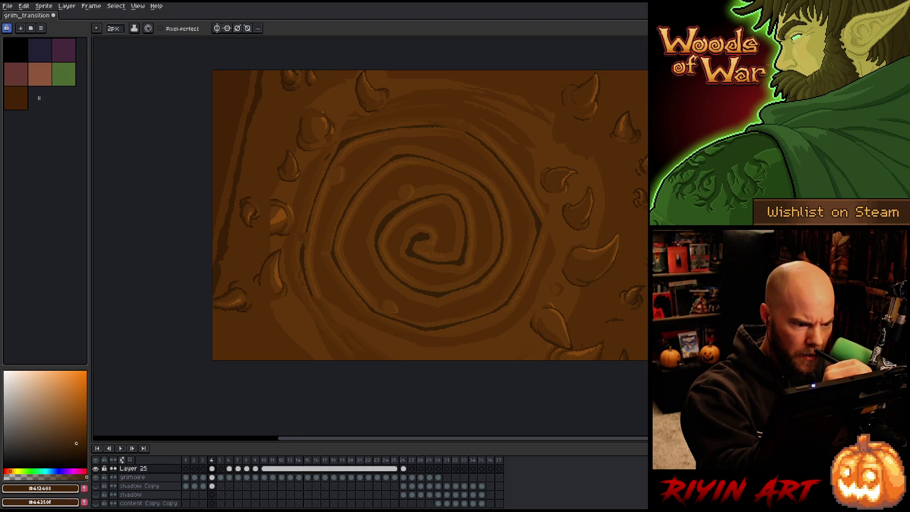
key("alt")
left_click(305, 116, "alt")
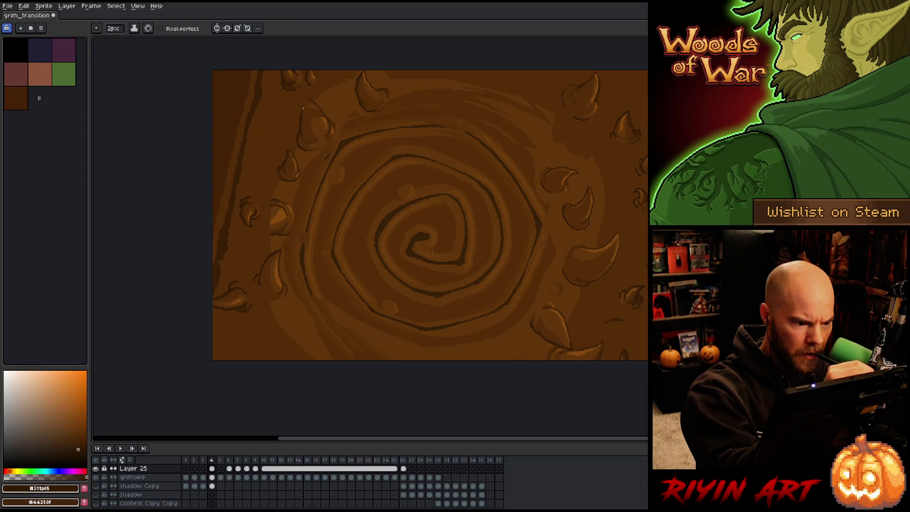
left_click(313, 112, "alt")
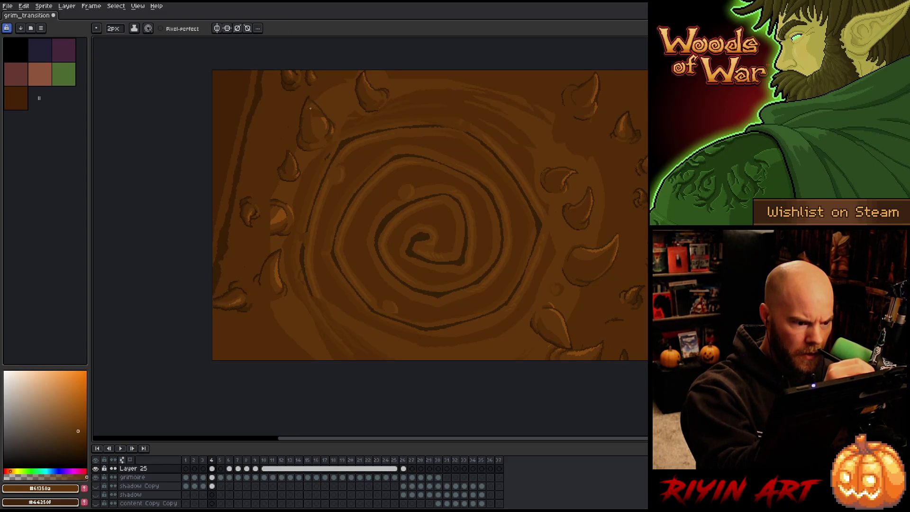
left_click(315, 116, "alt")
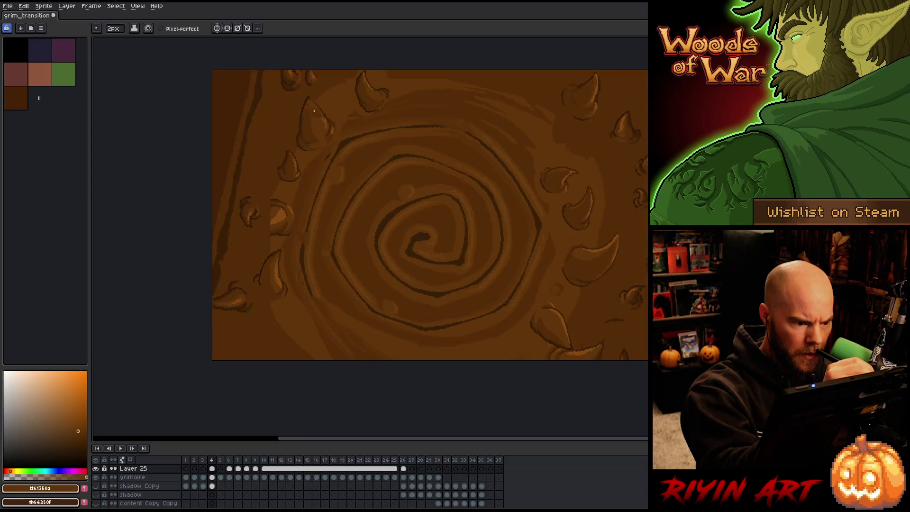
left_click(327, 118, "alt")
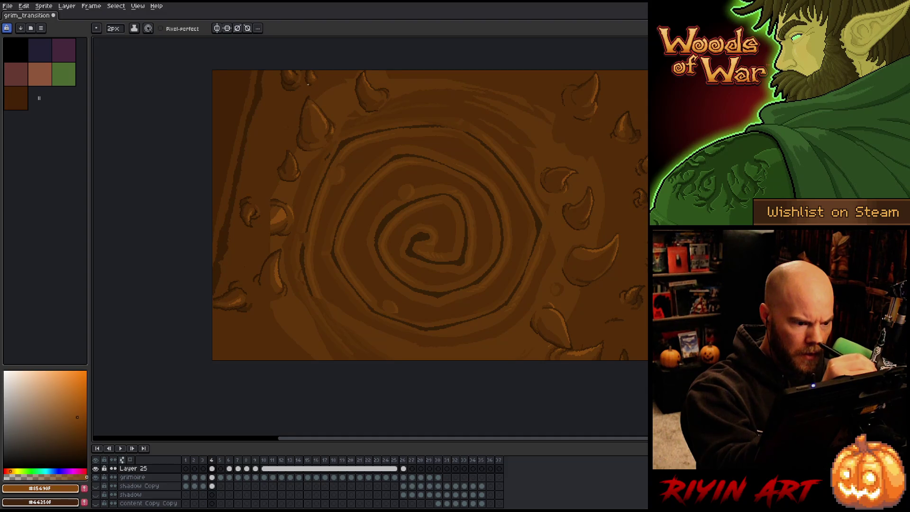
left_click(308, 110, "alt")
left_click(305, 115, "alt")
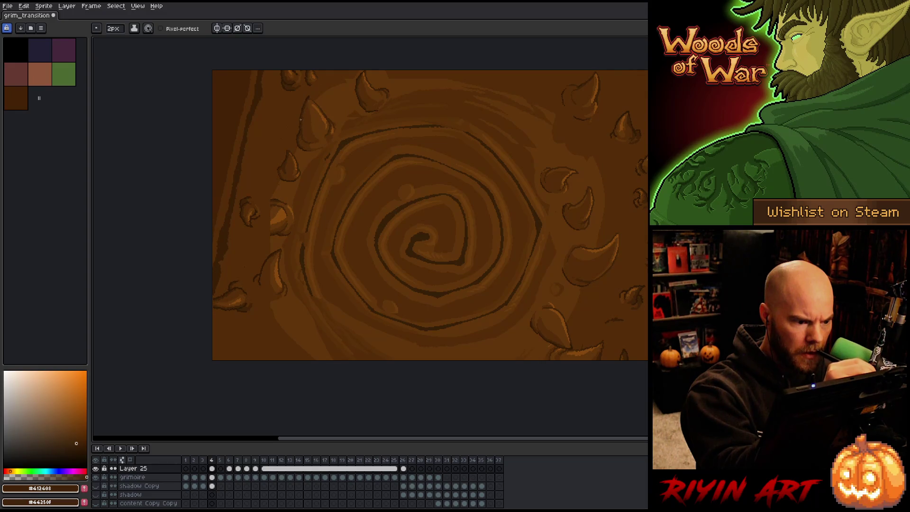
left_click(312, 97, "alt")
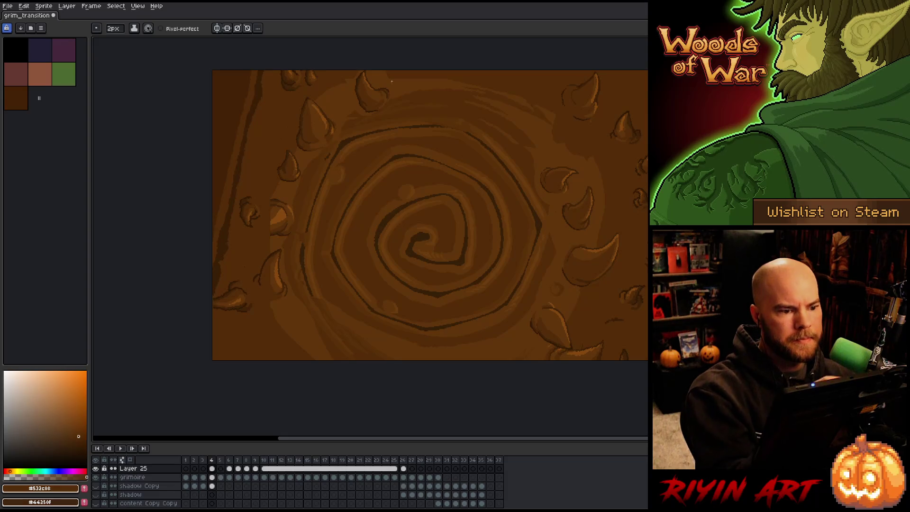
Step: Shade the upper-right bark with lighter and mid-dark browns and save the file
key("alt")
left_click(469, 84, "alt")
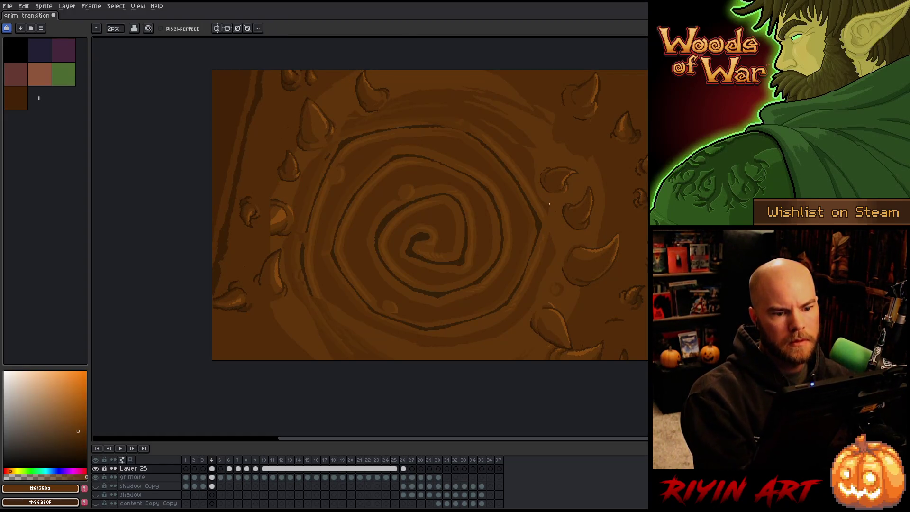
left_click(575, 131, "alt")
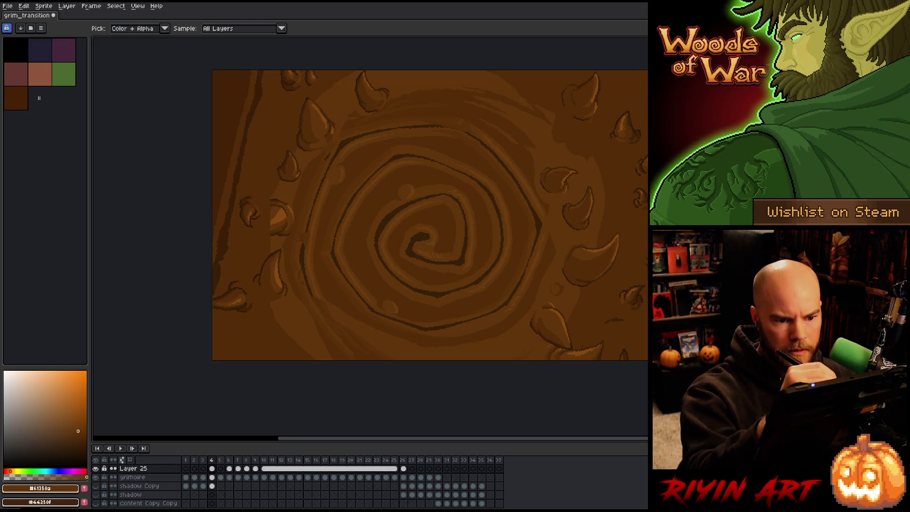
left_click(553, 114, "alt")
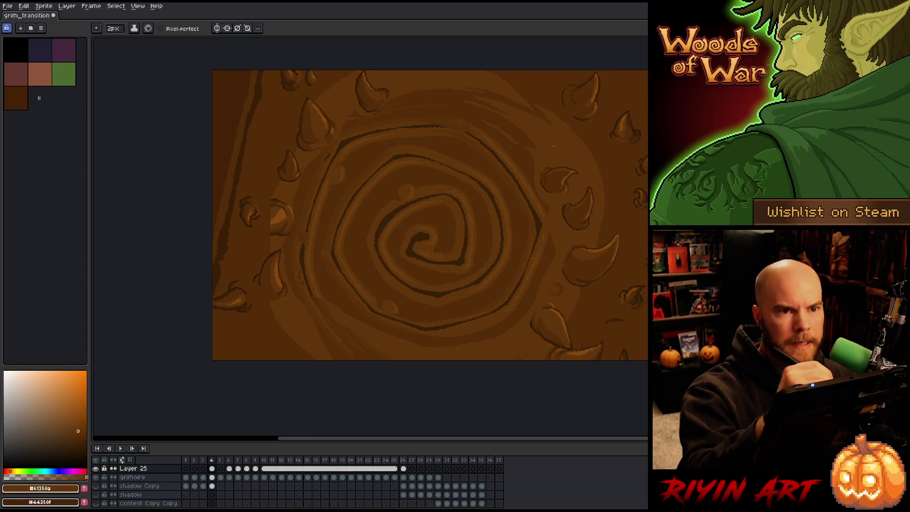
key("ctrl+s")
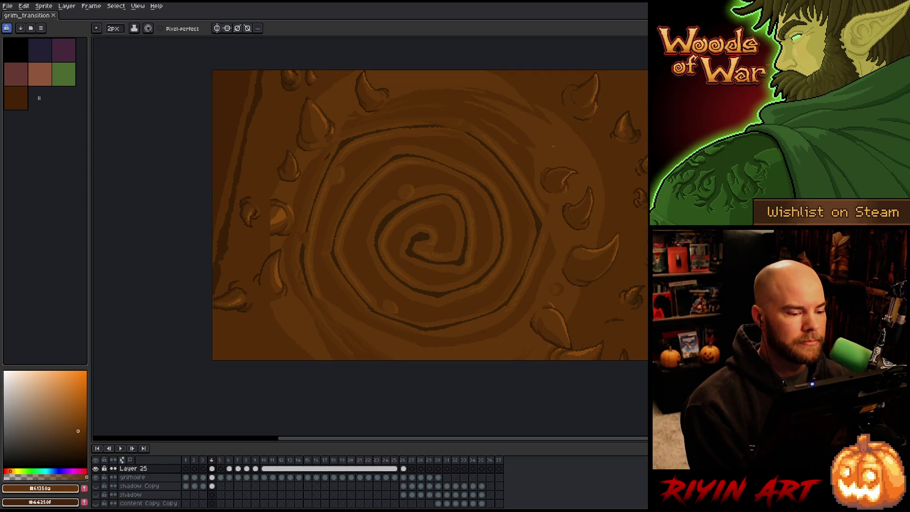
left_click(302, 252, "alt")
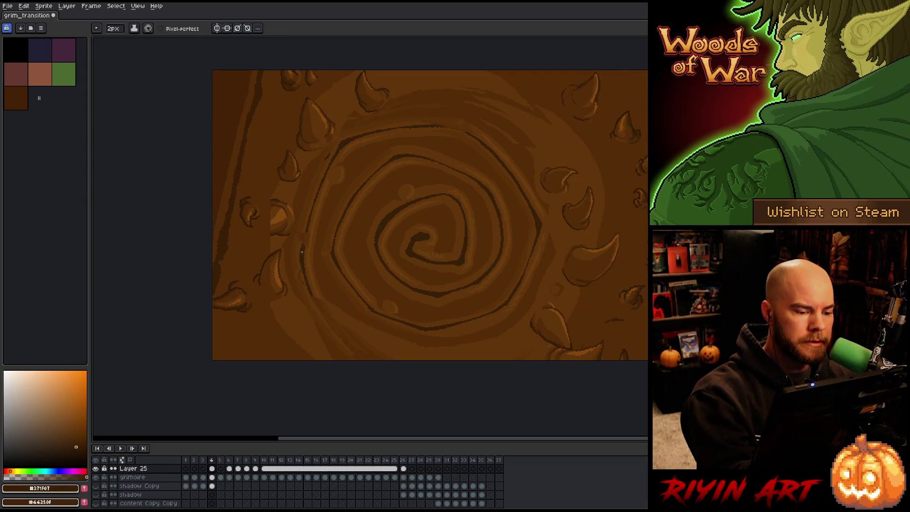
Step: Draw a darkest-brown shadow stroke along the left thorn to enlarge it into a claw
left_click(306, 221, "alt")
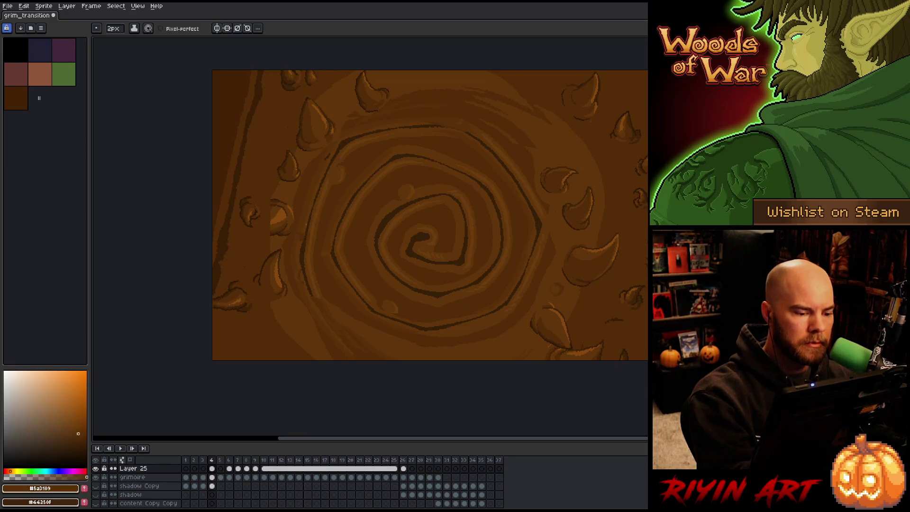
left_click(308, 221, "alt")
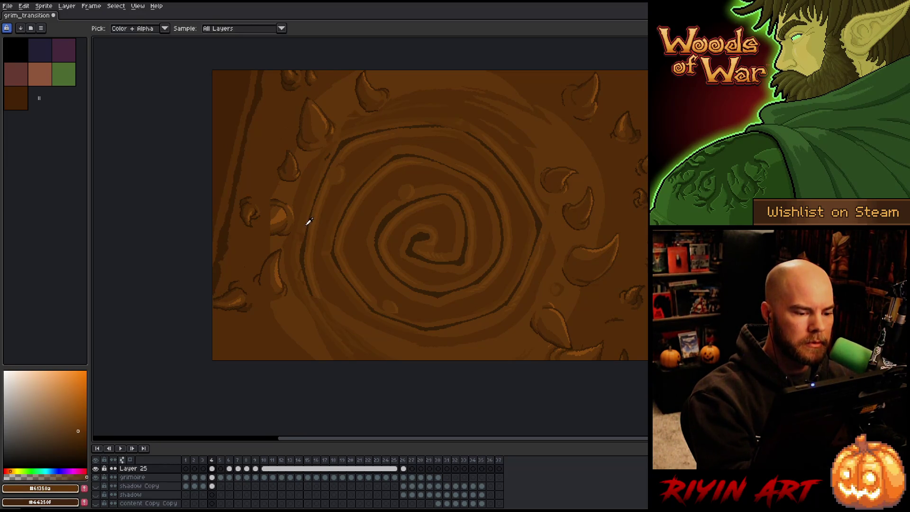
left_click(303, 226, "alt")
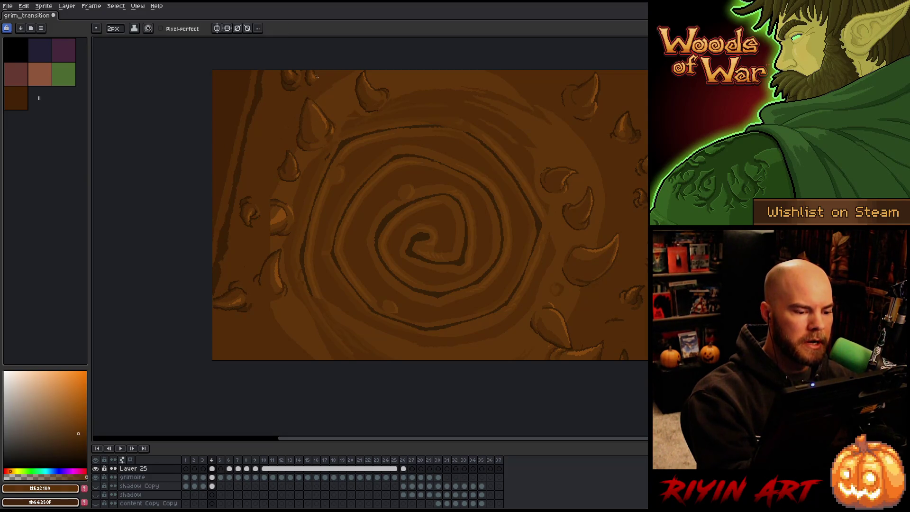
left_click(262, 223, "alt")
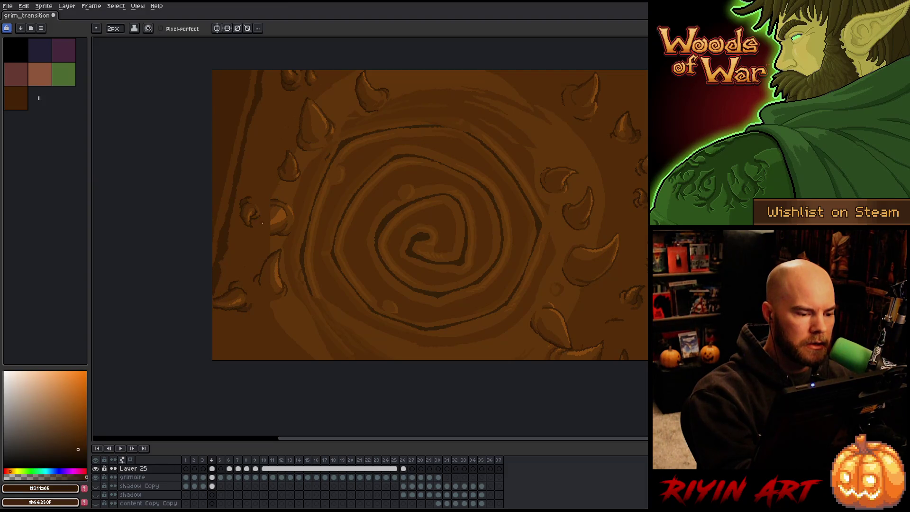
left_click_drag(269, 206, 254, 232)
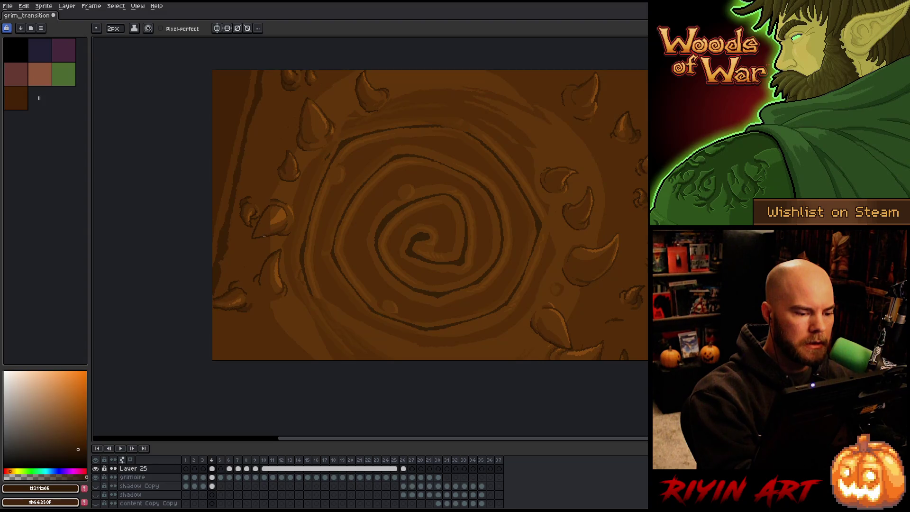
Step: Shade the claw with dark, bark and orange-brown highlight colours, then clear a test selection
left_click(278, 229, "alt")
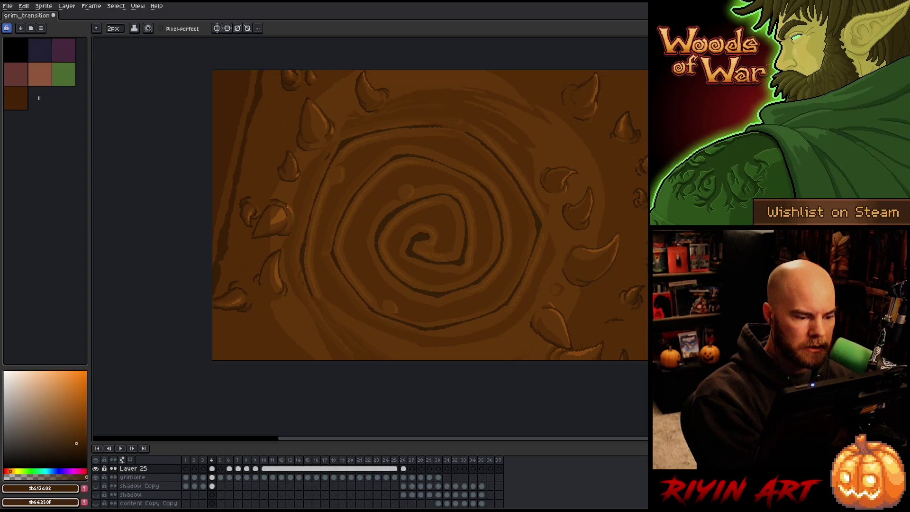
left_click(256, 232, "alt")
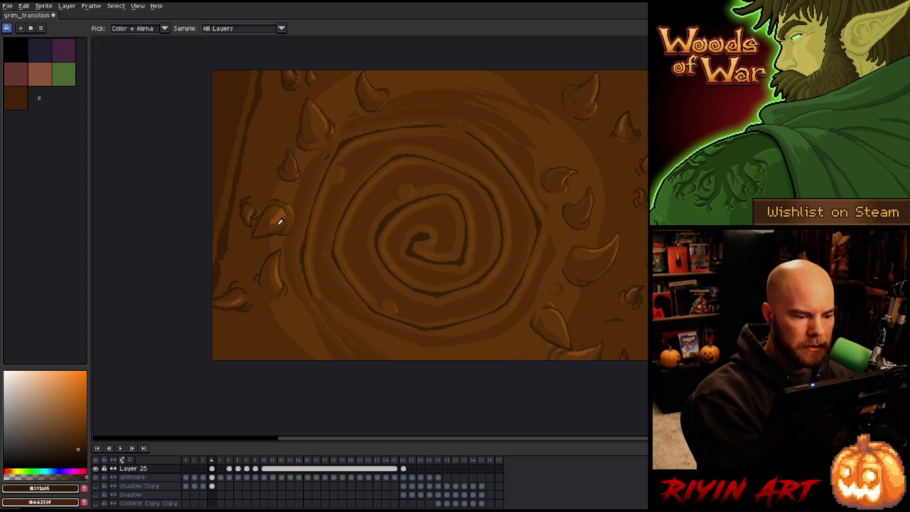
left_click(275, 227, "alt")
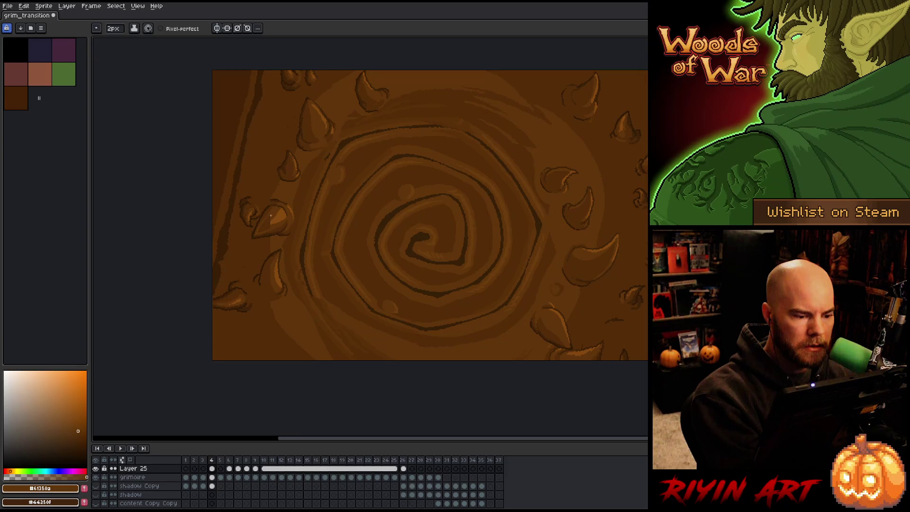
left_click(268, 222, "alt")
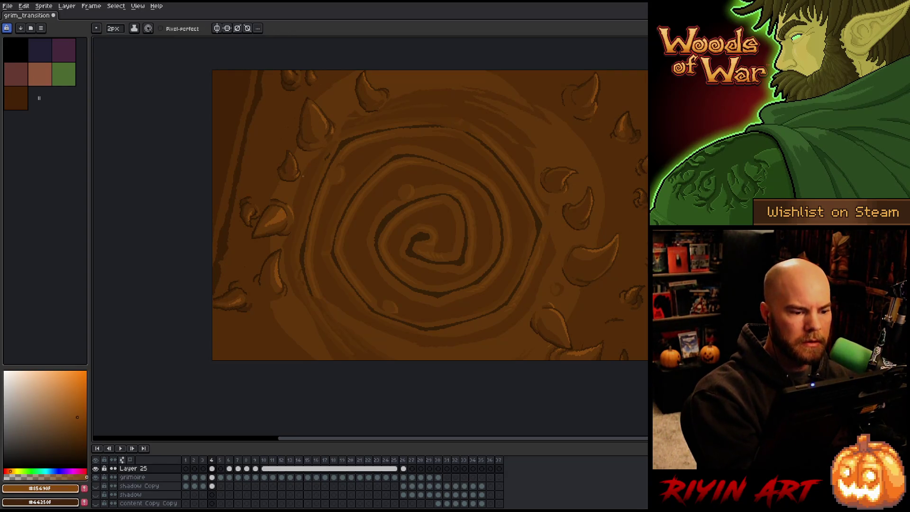
left_click(287, 147, "alt")
key("w")
left_click(325, 77)
key("ctrl+d")
Step: Make the grimoire layer active, discard a stray new layer, and save the file
key("alt+Down")
key("b")
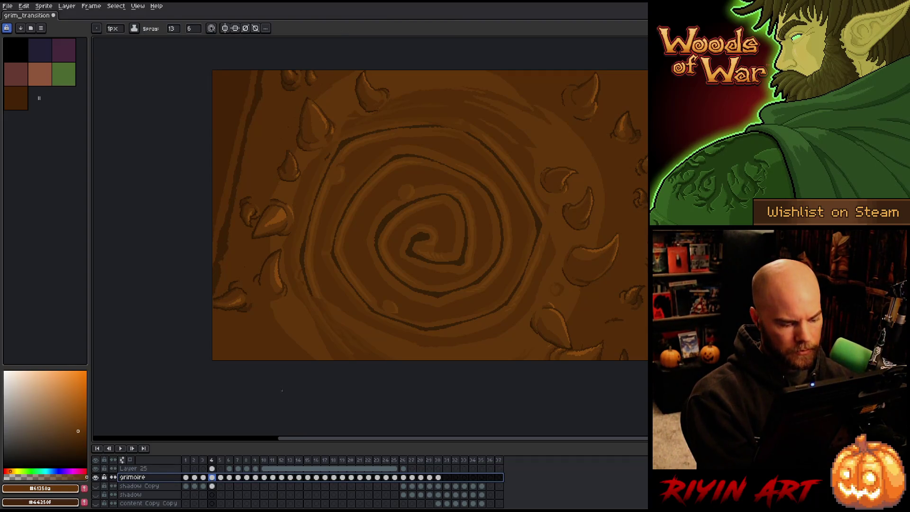
key("shift+n")
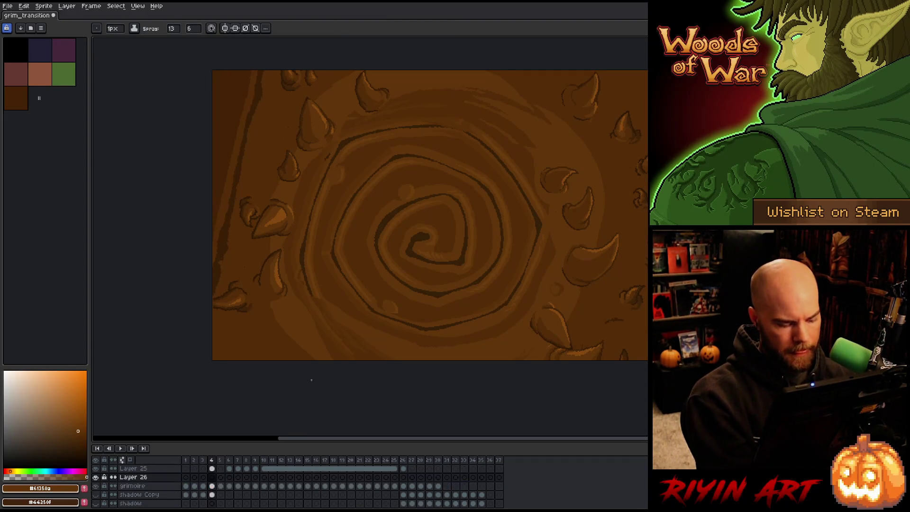
double_click(212, 476)
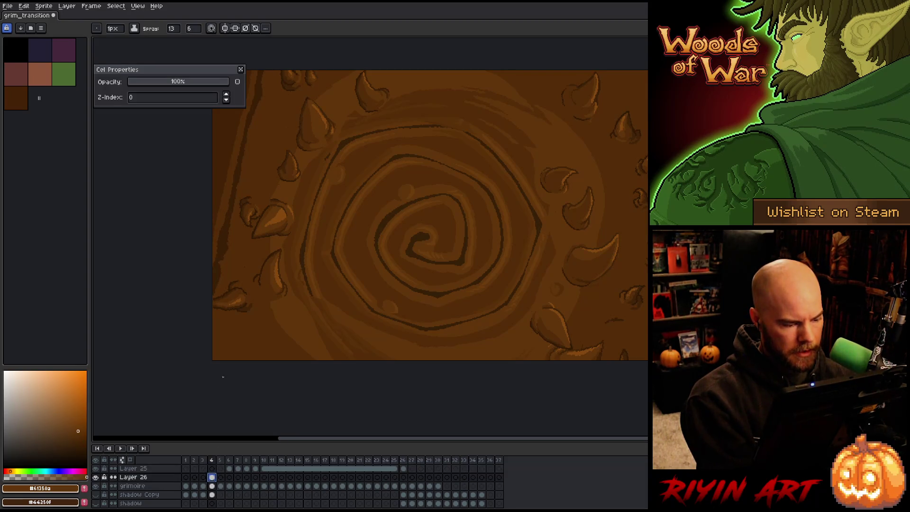
left_click(242, 71)
key("ctrl+z")
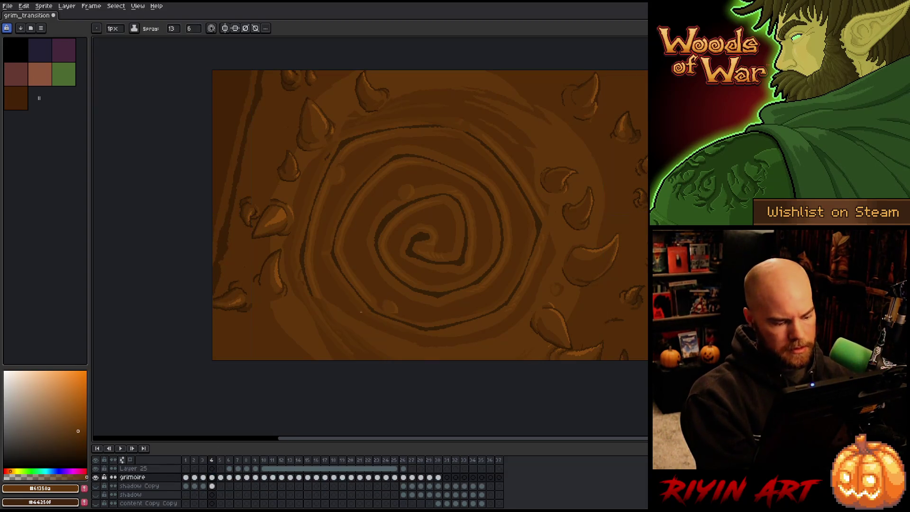
key("ctrl+s")
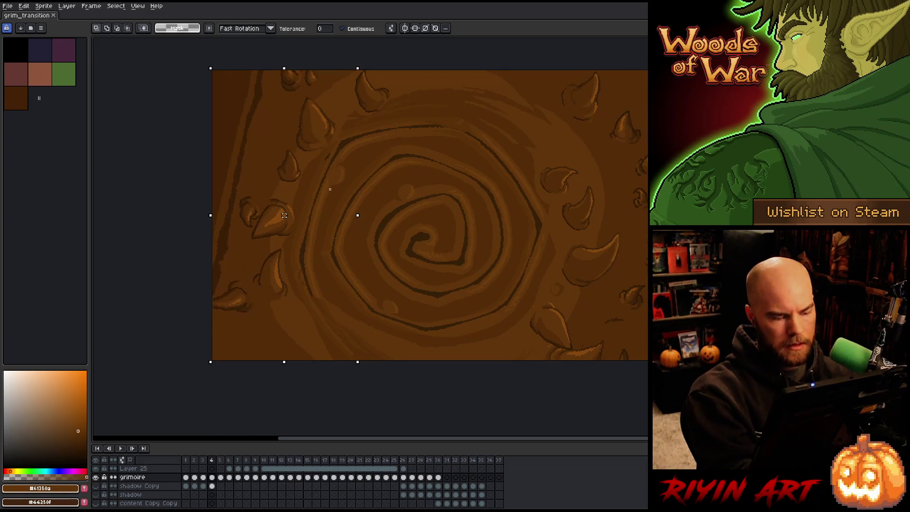
Step: Bucket-fill a small lighter patch just left of the thorn
key("b")
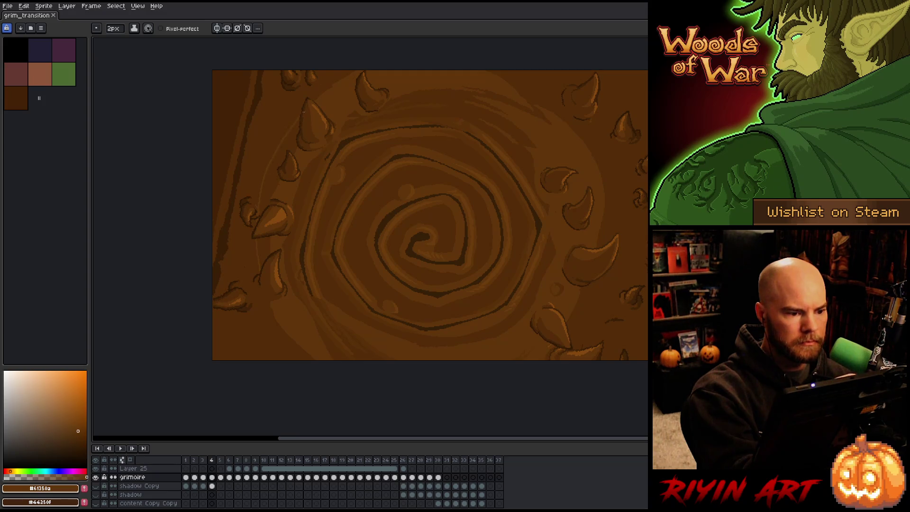
key("g")
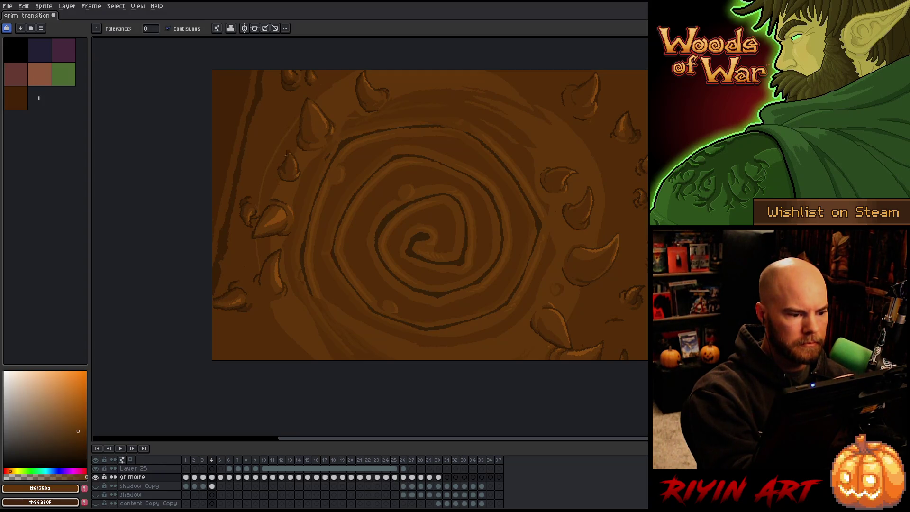
key("b")
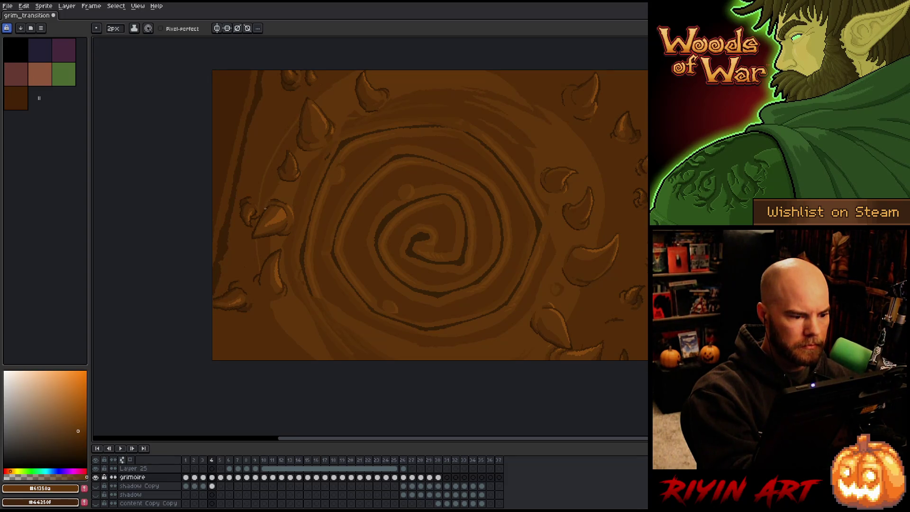
key("g")
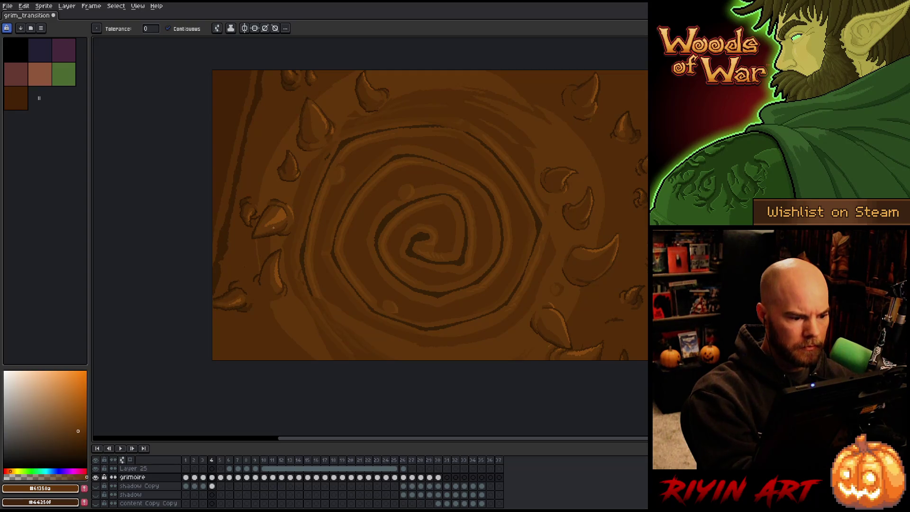
left_click(265, 249)
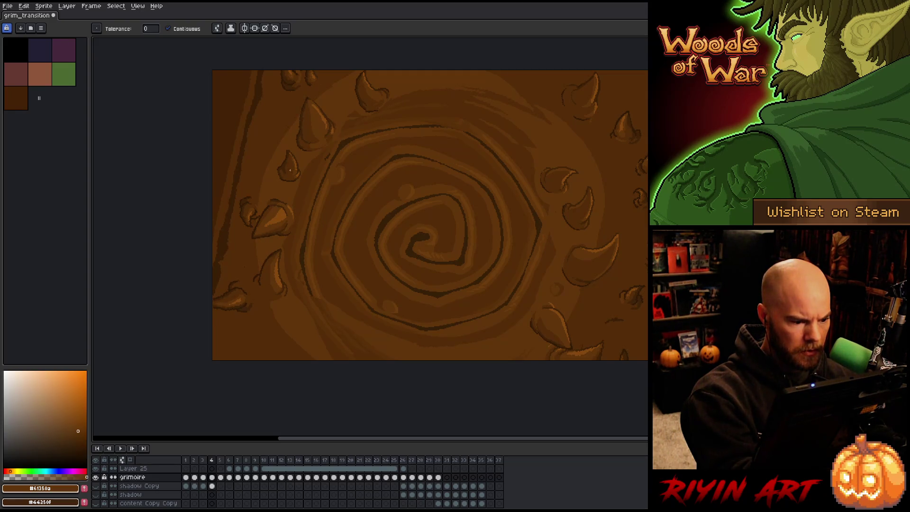
key("b")
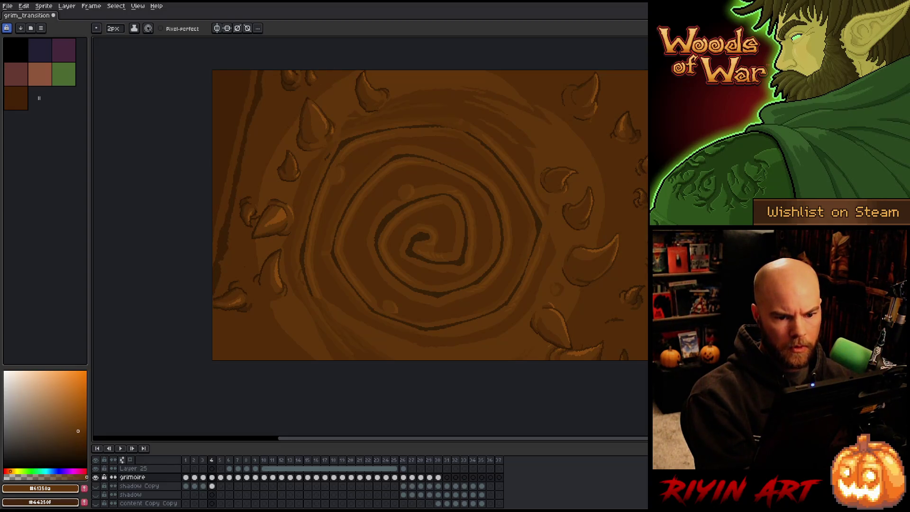
Step: Sample mid-dark, shadow and lighter bark browns, then step back to frame 3
left_click(596, 117, "alt")
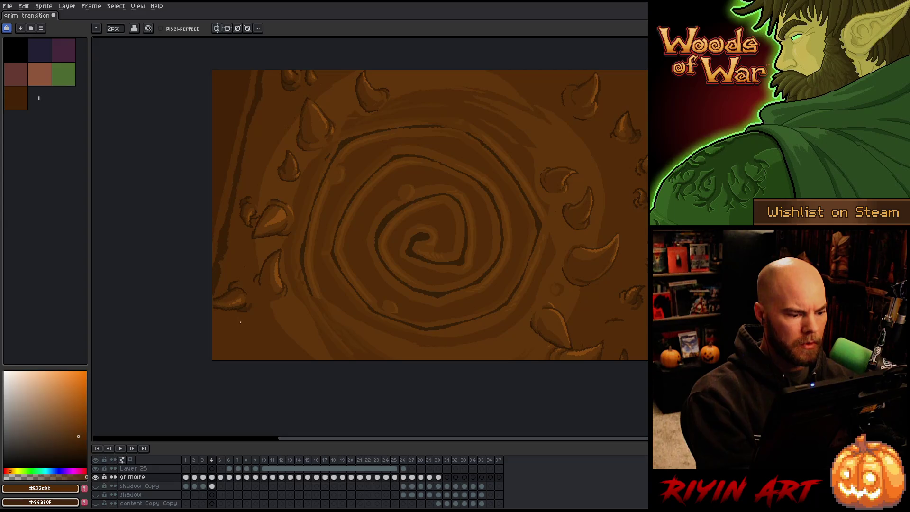
left_click(216, 295, "alt")
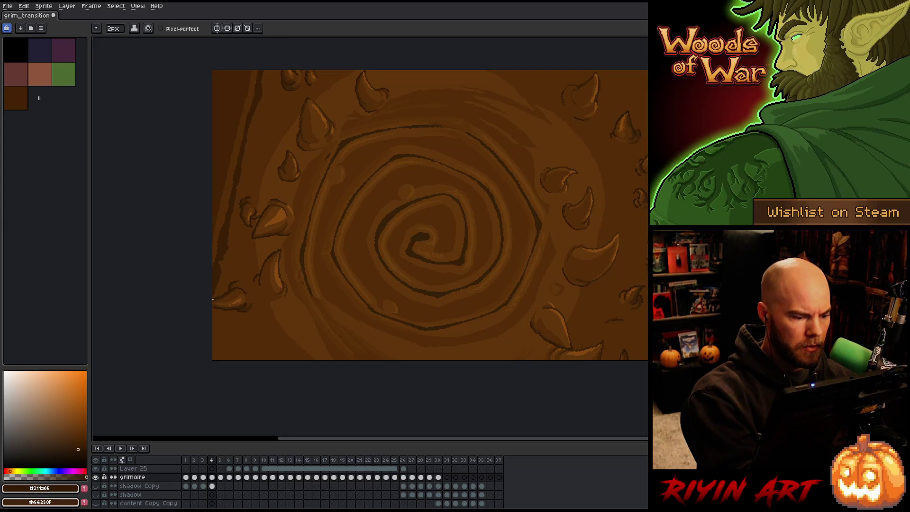
left_click(215, 306, "alt")
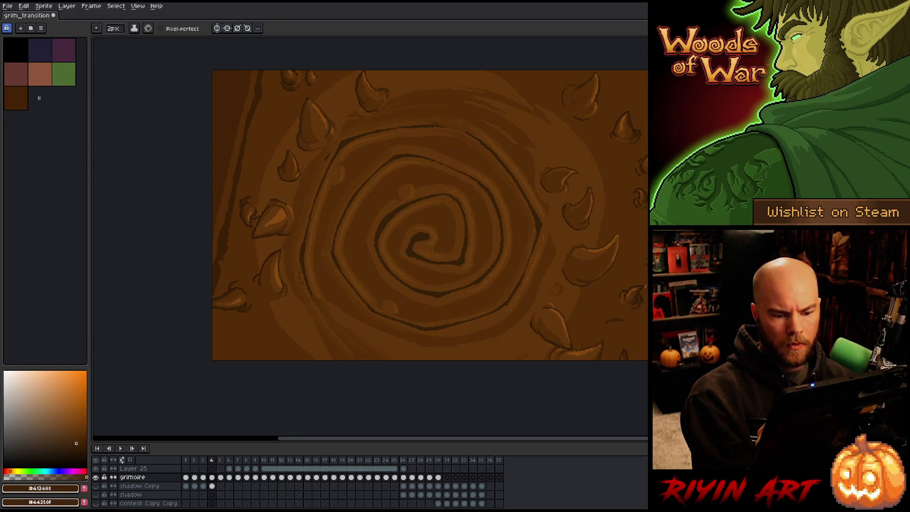
left_click(284, 329, "alt")
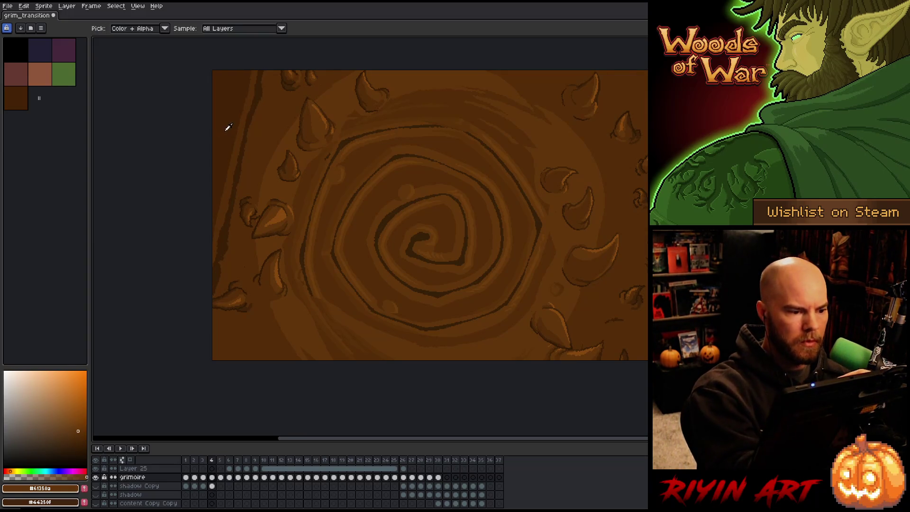
key("comma")
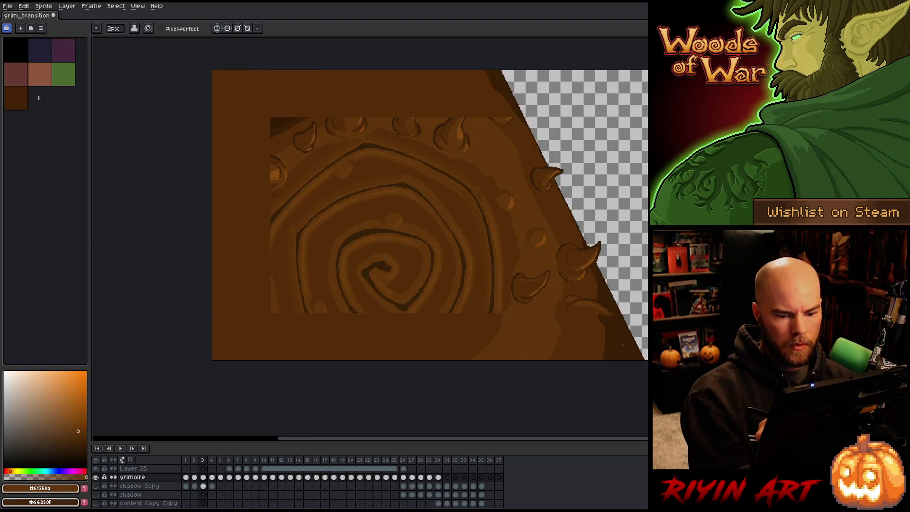
left_click(624, 333, "alt")
key("period")
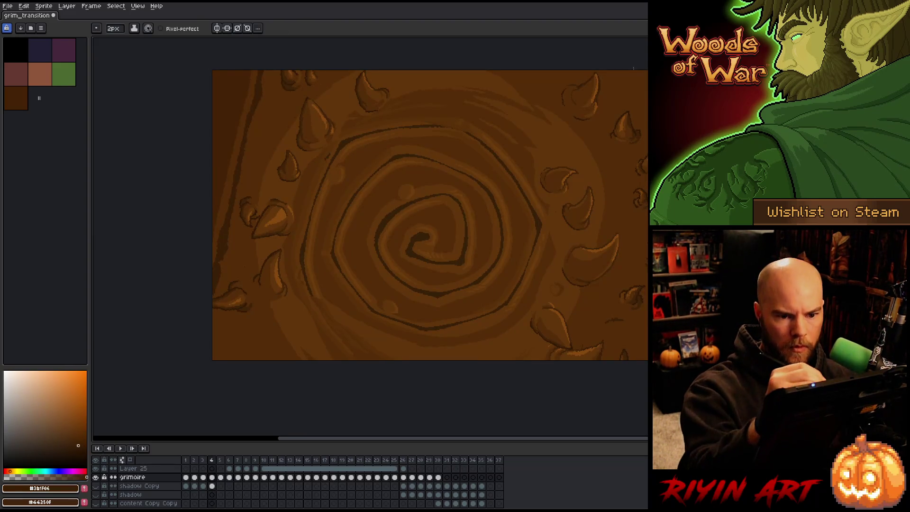
key("g")
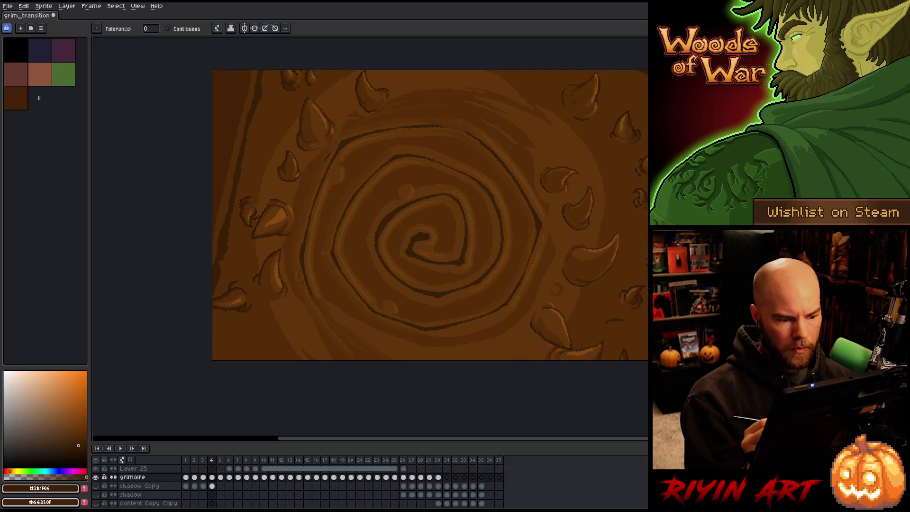
key("comma")
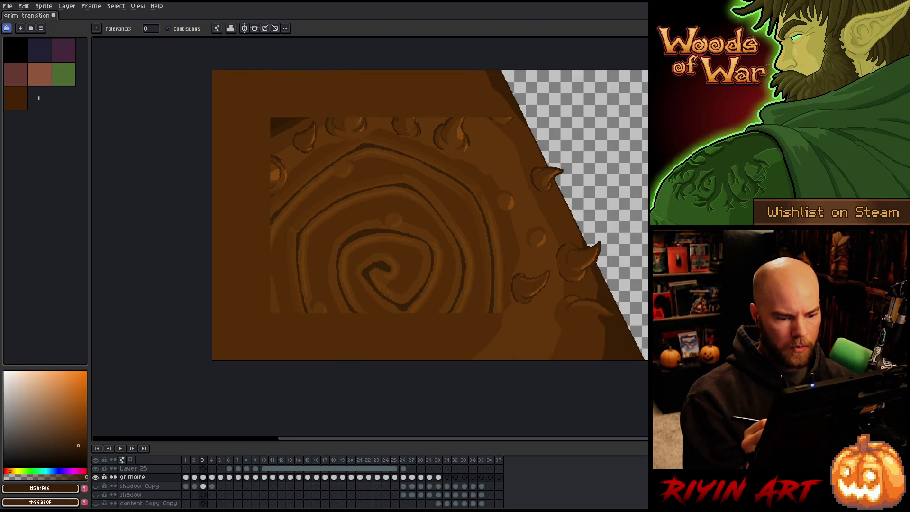
key("b")
left_click(492, 308, "alt")
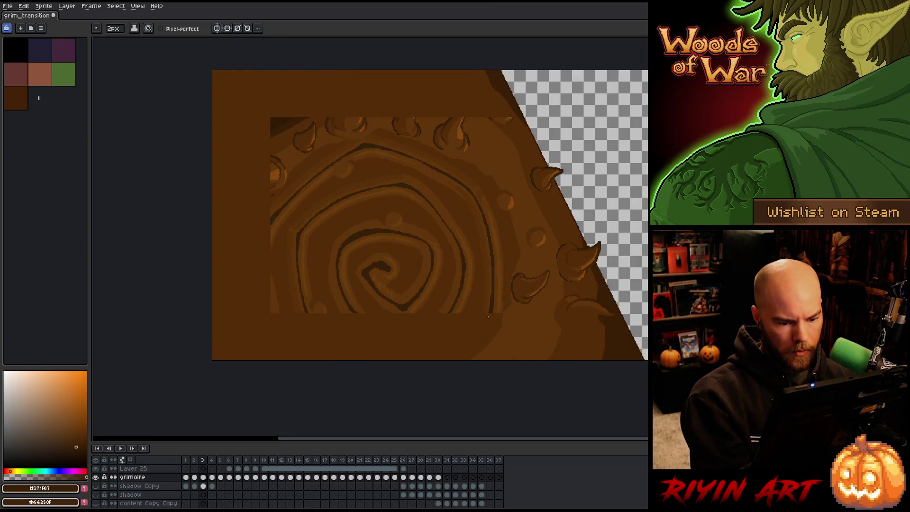
Step: Draw a dark curved carving line below the spiral and a lighter brown stroke along its lower curve
mouse_move(448, 313)
left_mouse_down()
mouse_move(423, 333)
mouse_move(397, 337)
mouse_move(351, 309)
mouse_move(378, 328)
left_mouse_up()
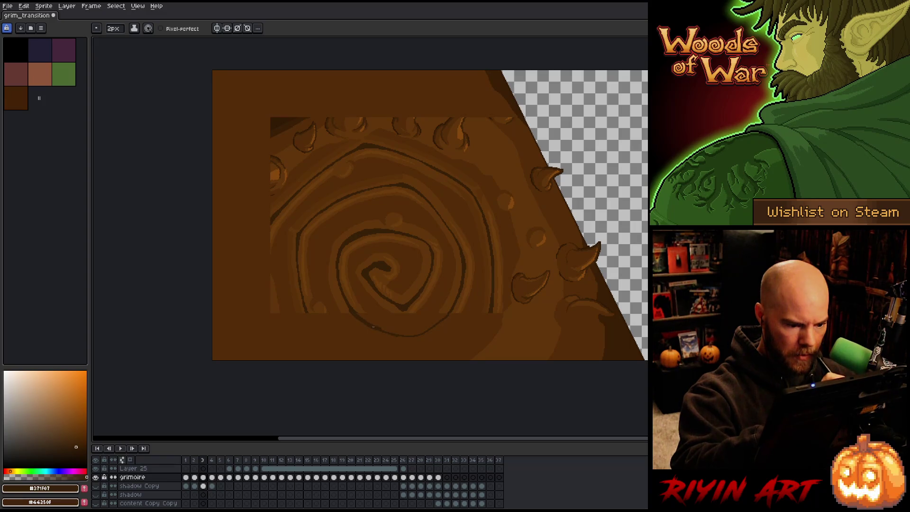
left_click(344, 302, "alt")
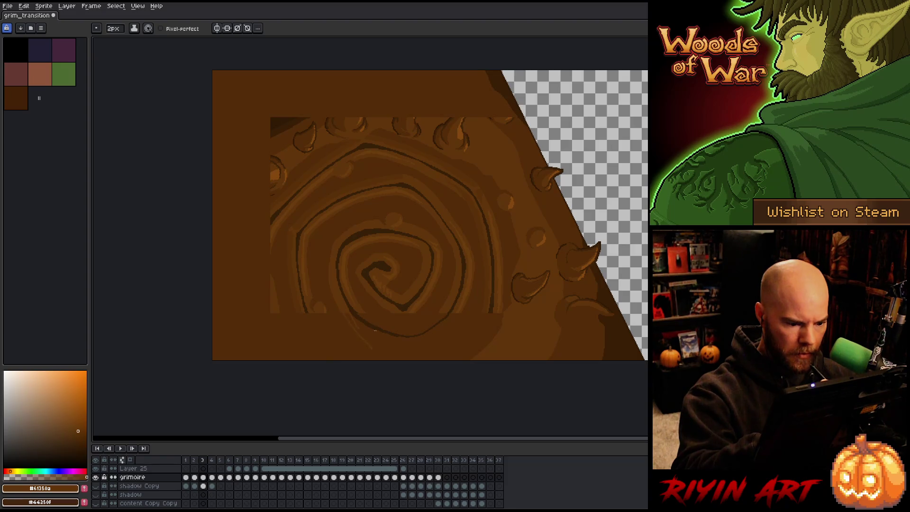
left_click_drag(353, 315, 461, 312)
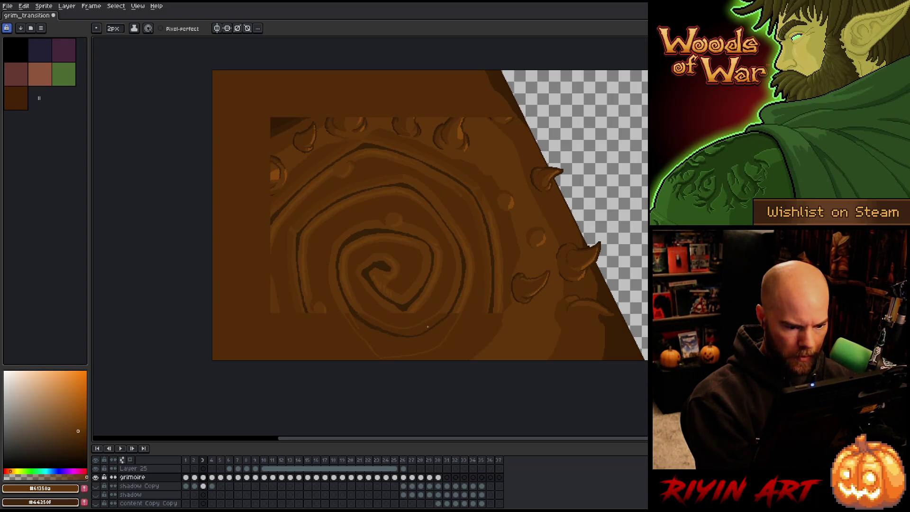
Step: Bucket-fill the area under the spiral's lower curve with a lighter bark brown
key("g")
left_click(428, 338)
key("i")
left_click(458, 314)
key("b")
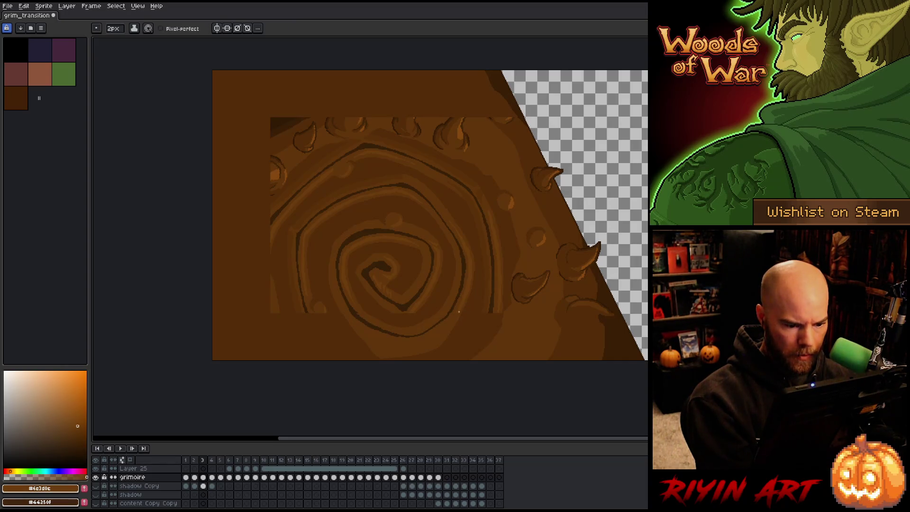
key("i")
left_click(416, 311)
key("b")
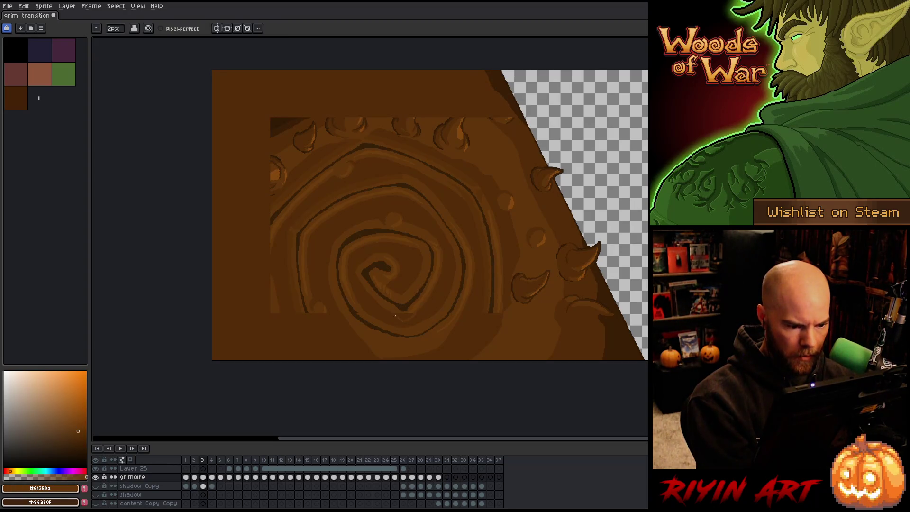
key("g")
key("b")
left_click(412, 312, "alt")
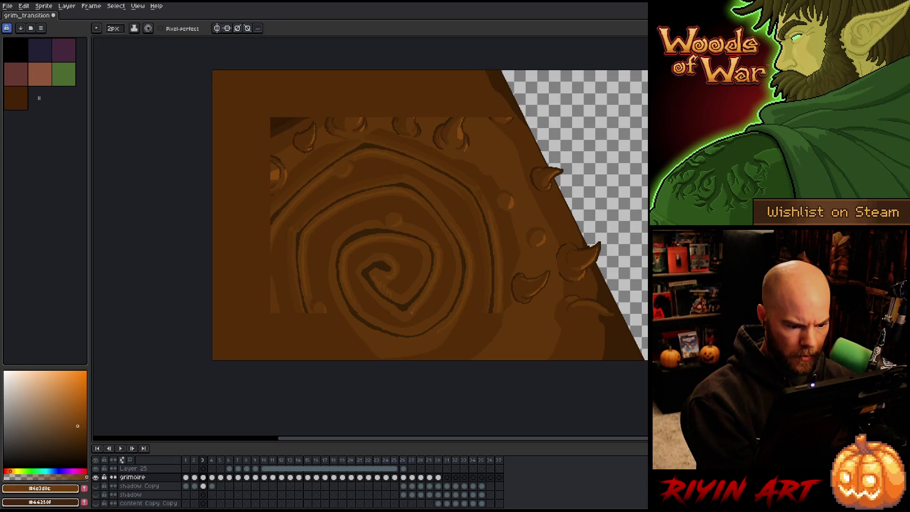
Step: Extend the spiral's dark carved line downward and lengthen the outer spiral line down-left
key("alt")
left_click(327, 305, "alt")
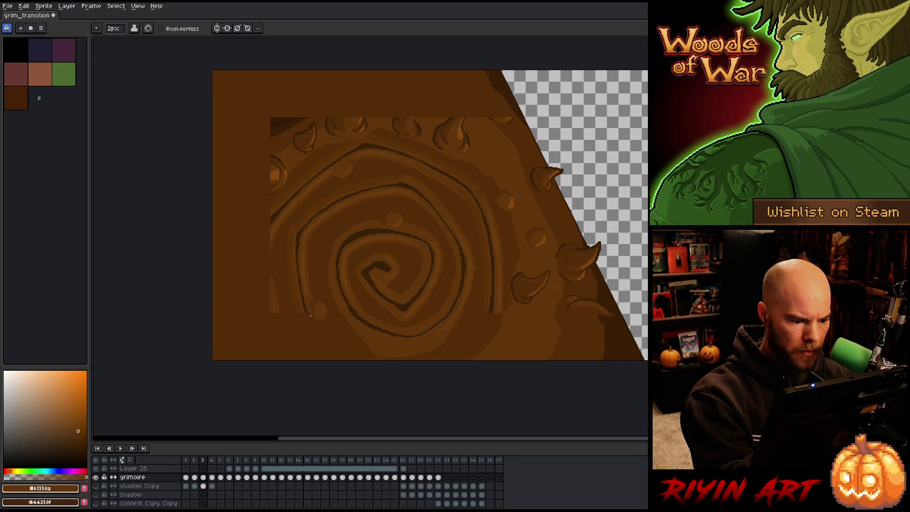
left_click(308, 308, "alt")
left_click_drag(309, 313, 337, 356)
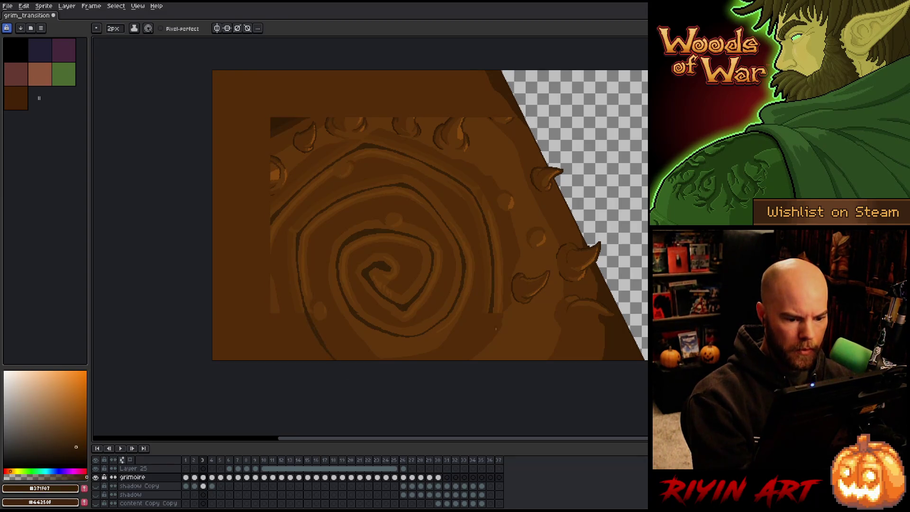
left_click_drag(475, 334, 448, 360)
left_click_drag(493, 308, 481, 330)
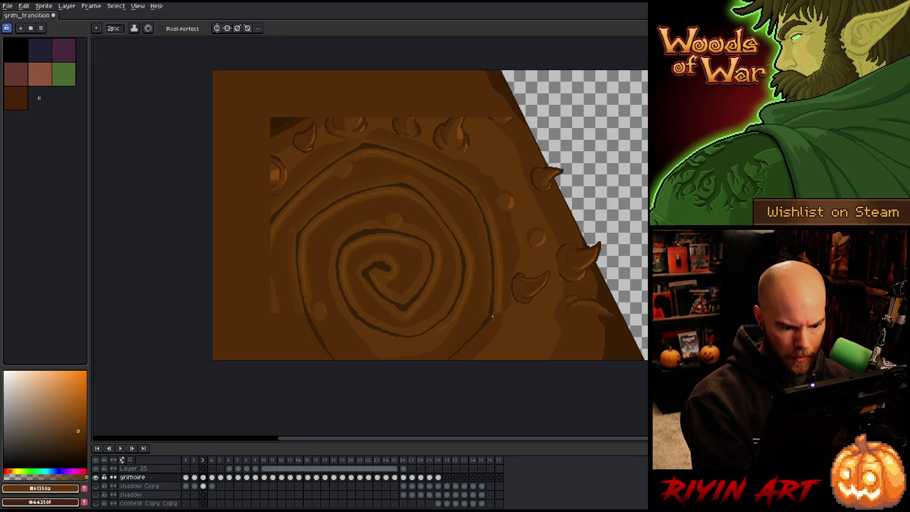
Step: Sample the mid, lighter, darker-mid and dark carving browns around the spiral for further shading
left_click(502, 308, "alt")
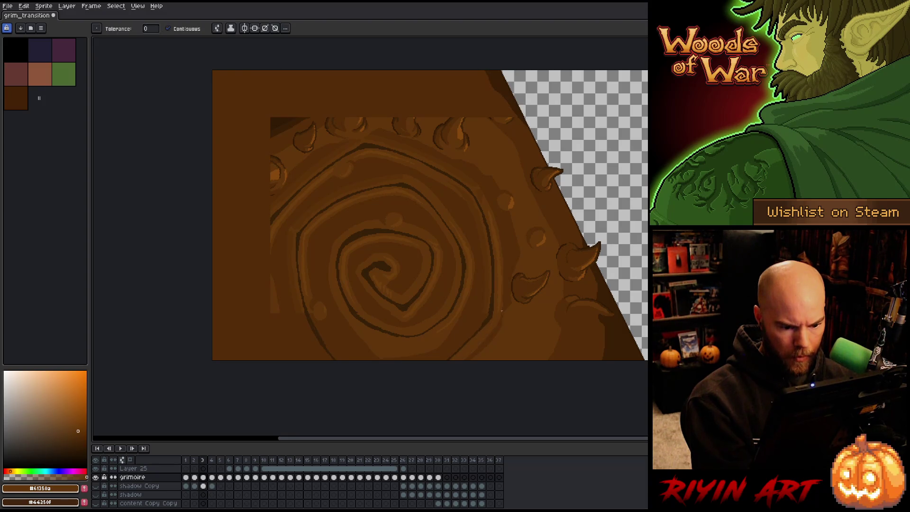
left_click(497, 314, "alt")
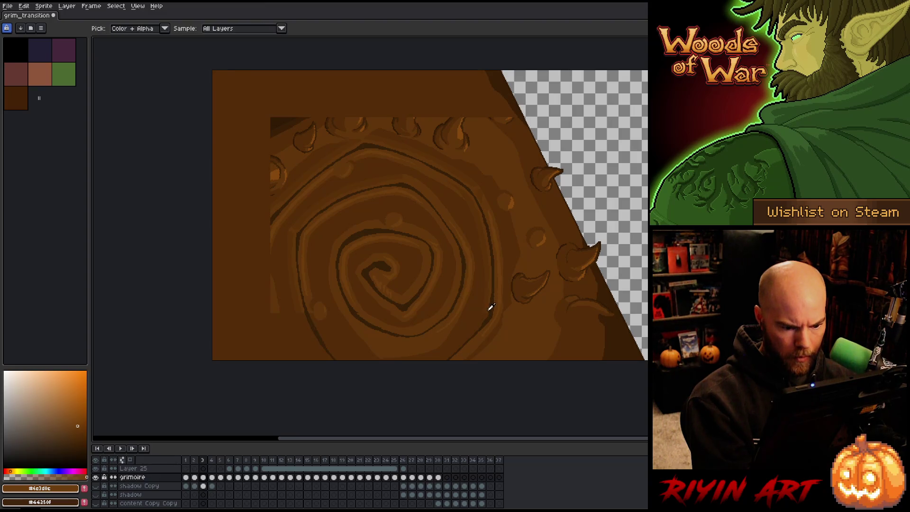
left_click(483, 312, "alt")
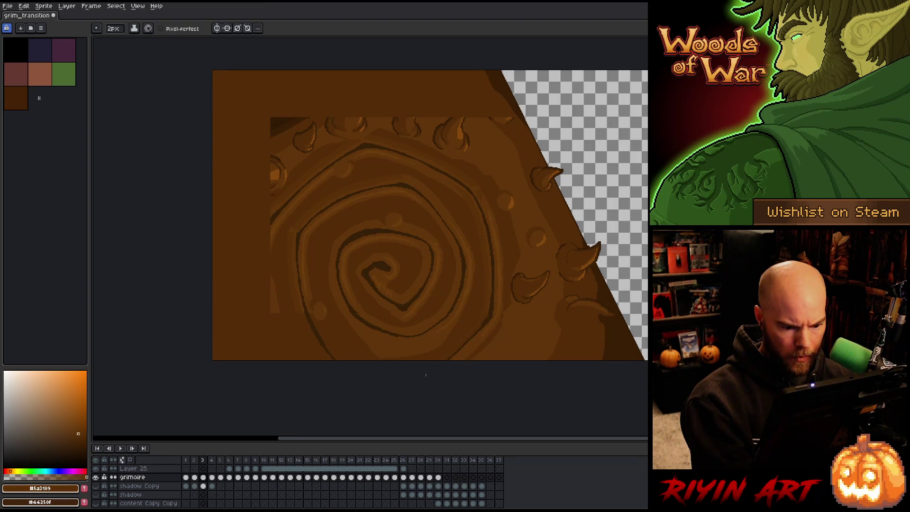
key("alt")
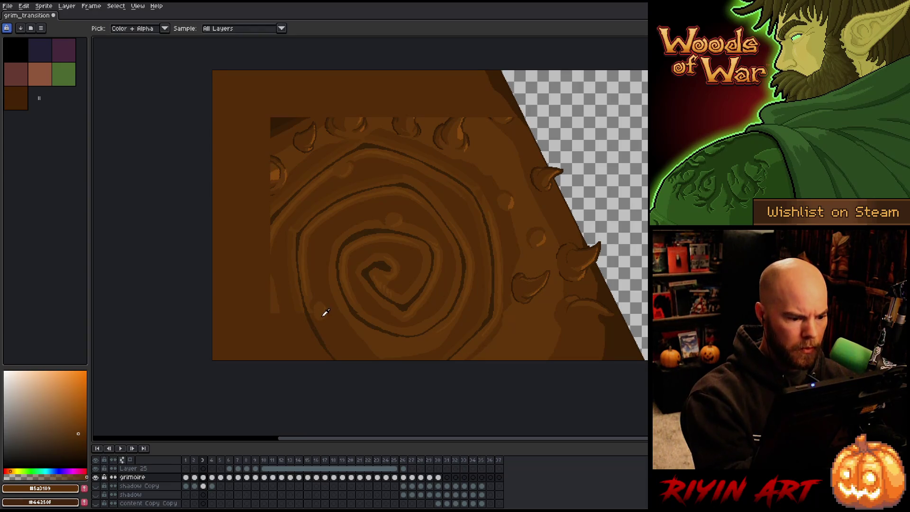
left_click(311, 296, "alt")
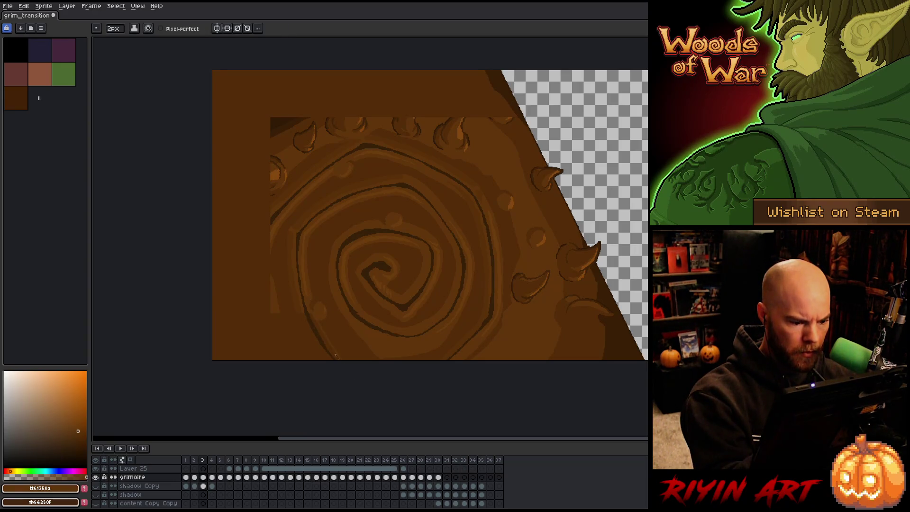
left_click(320, 339, "alt")
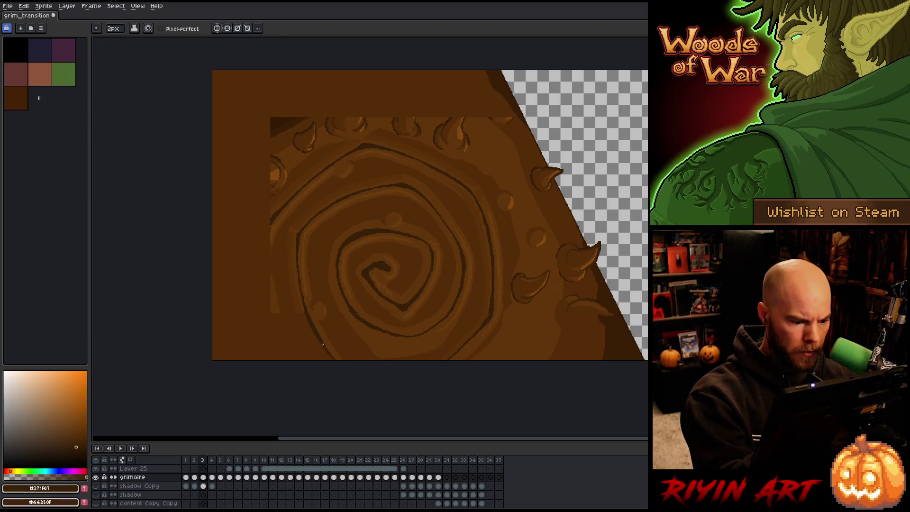
left_click(306, 301, "alt")
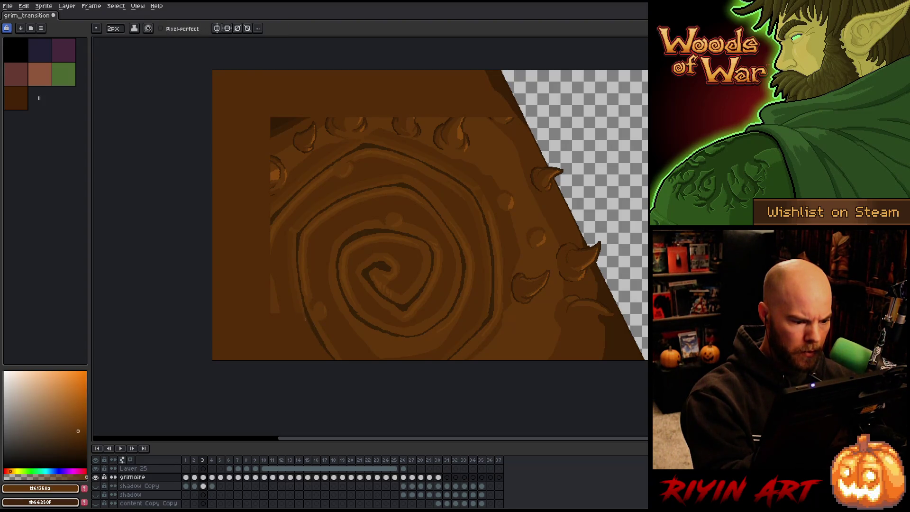
left_click(293, 293, "alt")
key("g")
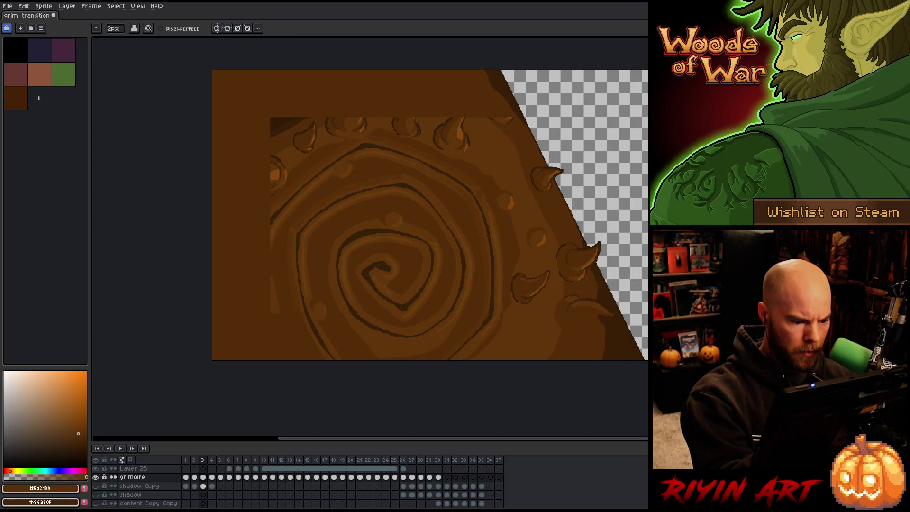
left_click(313, 321, "alt")
key("b")
left_click(275, 290, "alt")
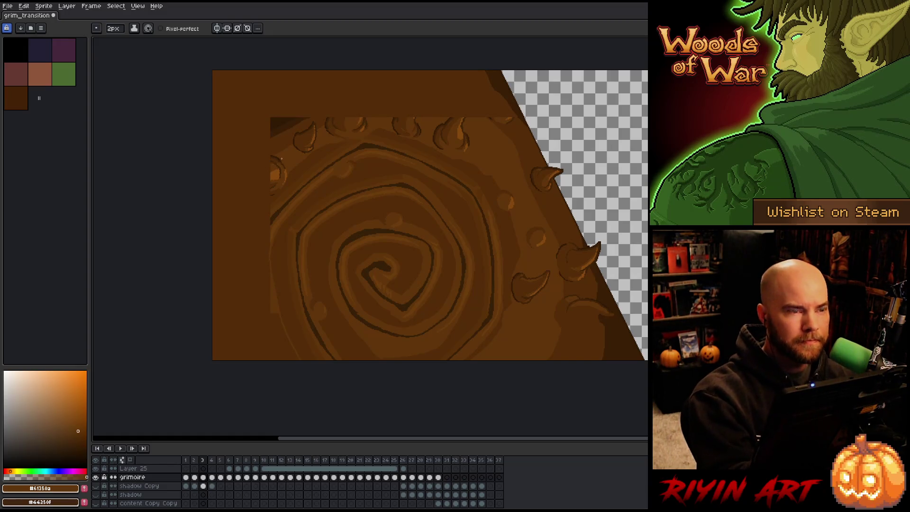
left_click(276, 220, "alt")
Step: Draw a dark carved line down the spiral's left edge, then sample browns and start a dark top-left line
left_click_drag(266, 225, 267, 296)
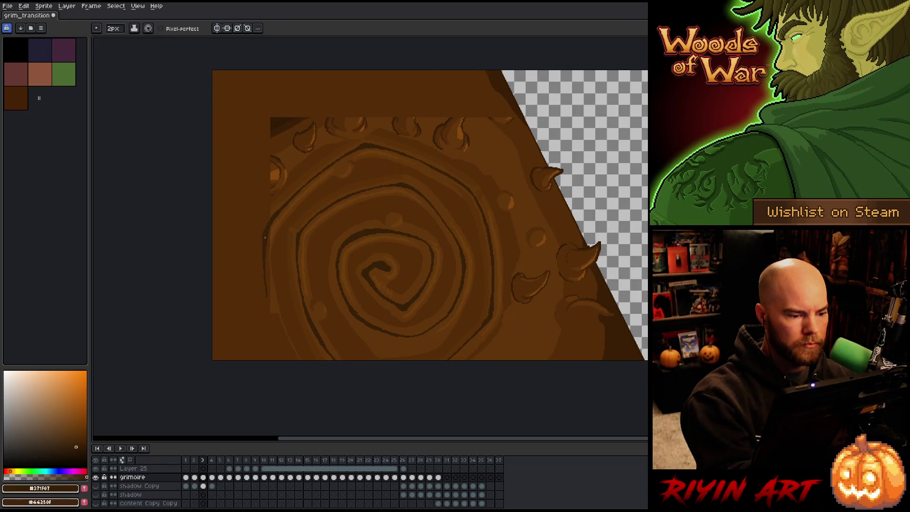
left_click_drag(267, 296, 271, 321)
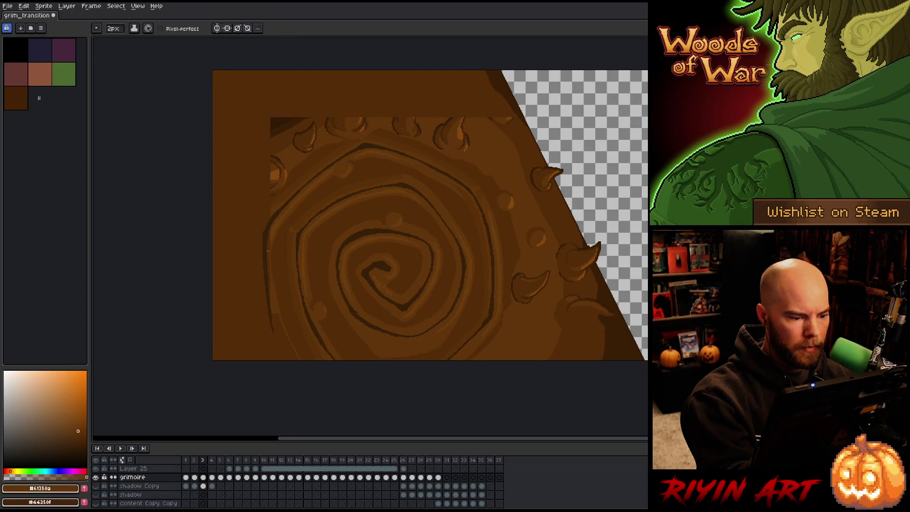
left_click(273, 230, "alt")
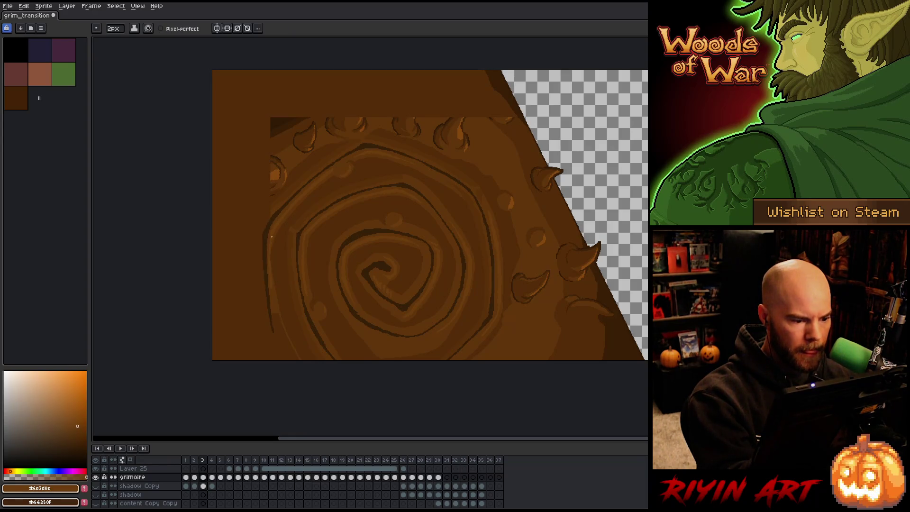
left_click(272, 259, "alt")
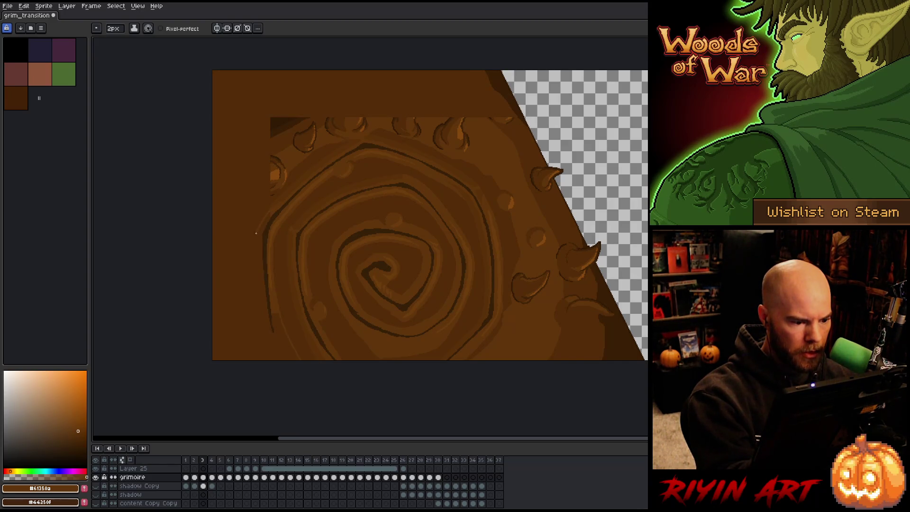
left_click(280, 198, "alt")
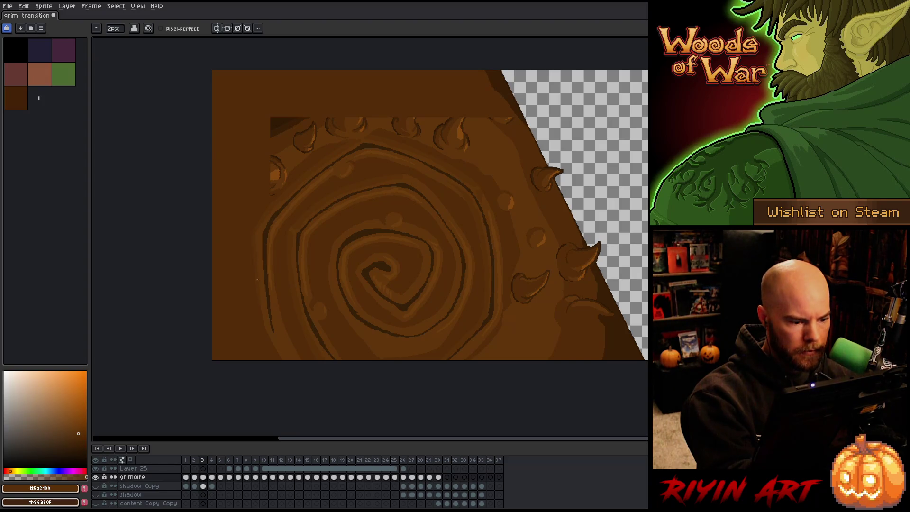
left_click(278, 133, "alt")
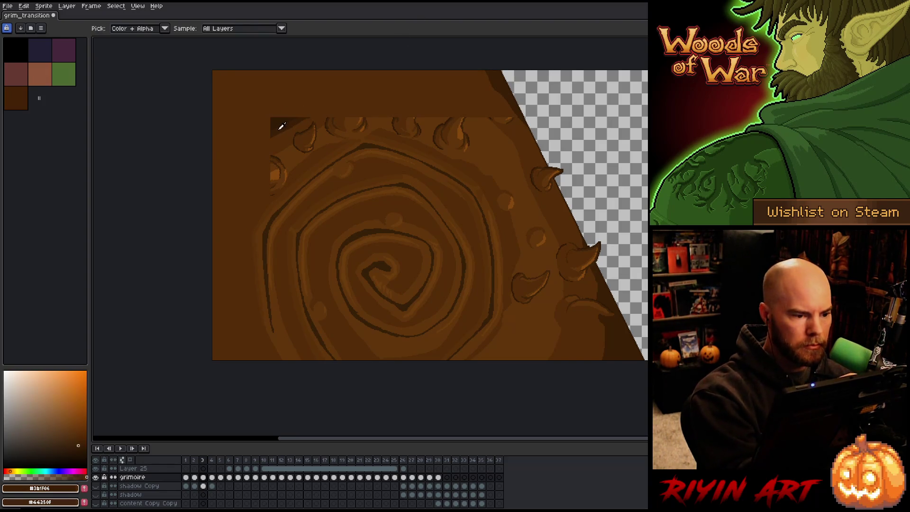
left_click(307, 119, "shift")
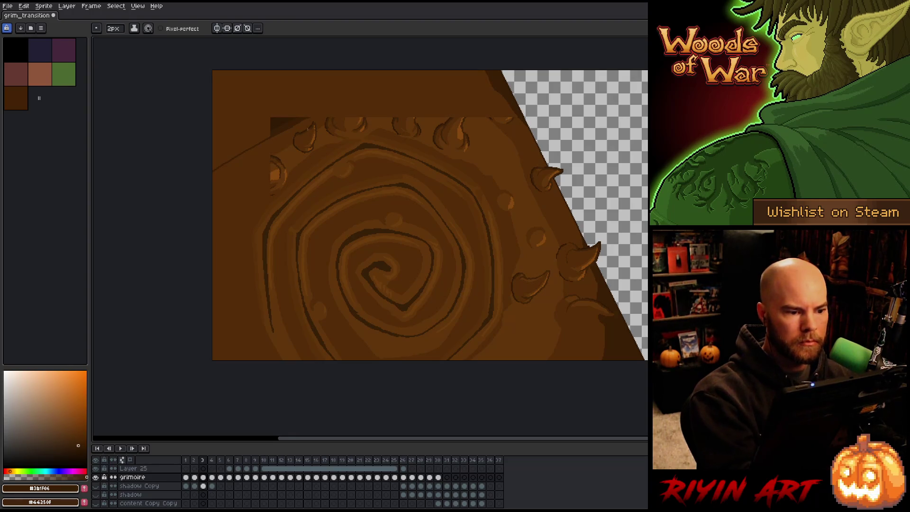
Step: Extend the dark line up-right across the top and fill the upper-left corner dark brown
left_click_drag(307, 119, 403, 76)
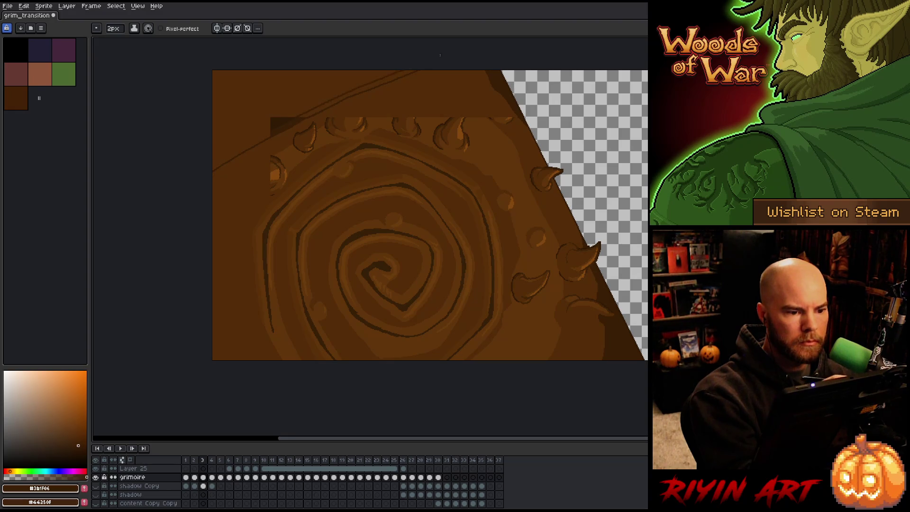
key("g")
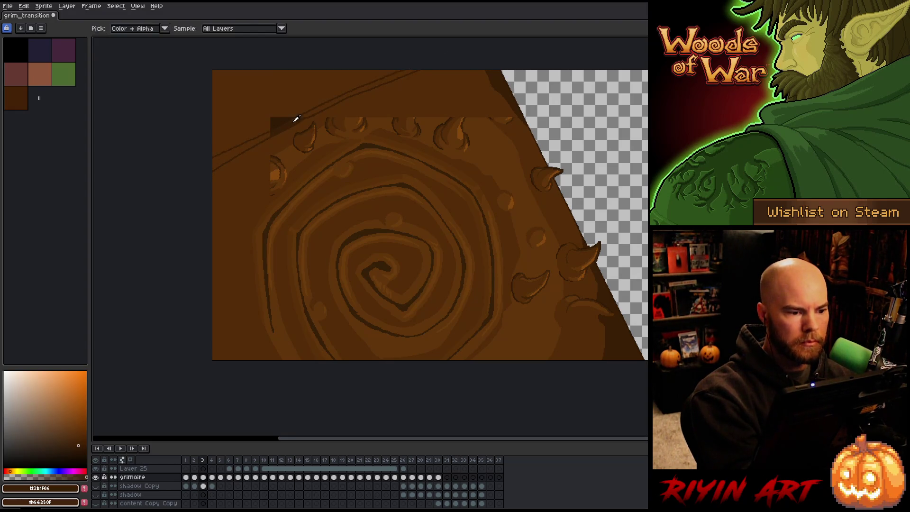
left_click(257, 140, "alt")
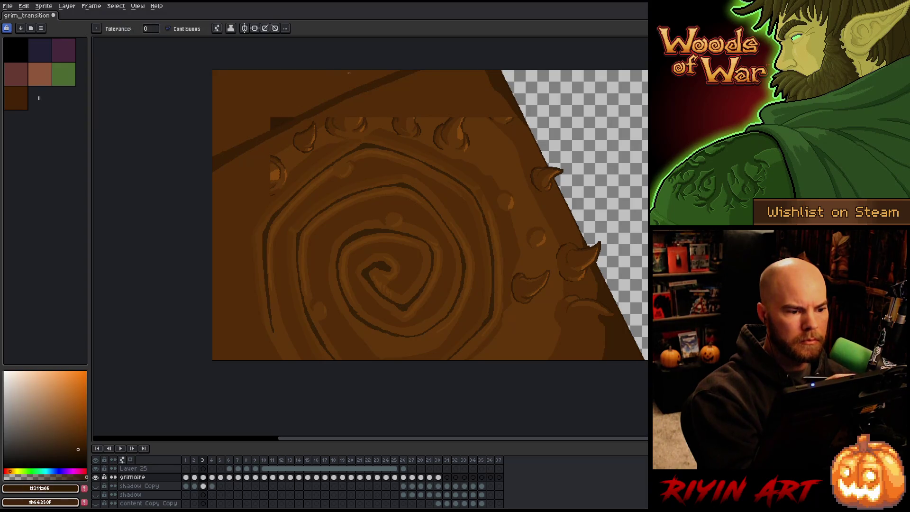
left_click(278, 109)
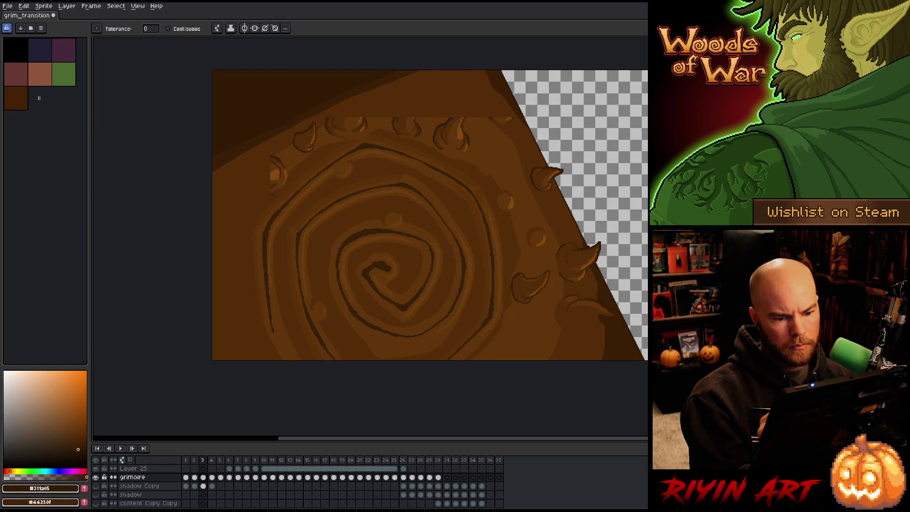
Step: Draw a lighter mid-brown curved highlight across the dark upper area
left_click(490, 119, "alt")
key("b")
left_click_drag(484, 113, 416, 90)
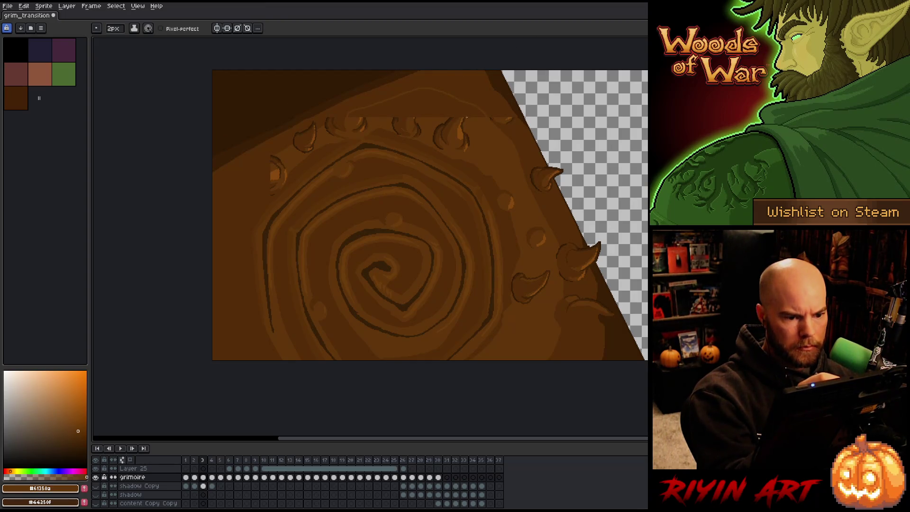
left_click(460, 107, "alt")
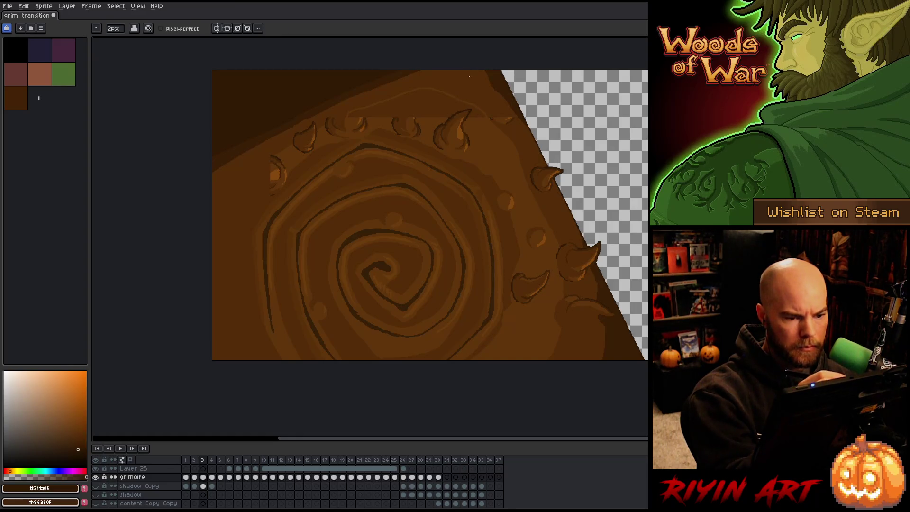
Step: Outline the top thorn up to its tip and a new thorn's left edge in dark brown
mouse_move(466, 115)
left_mouse_down()
mouse_move(472, 108)
mouse_move(452, 116)
left_mouse_up()
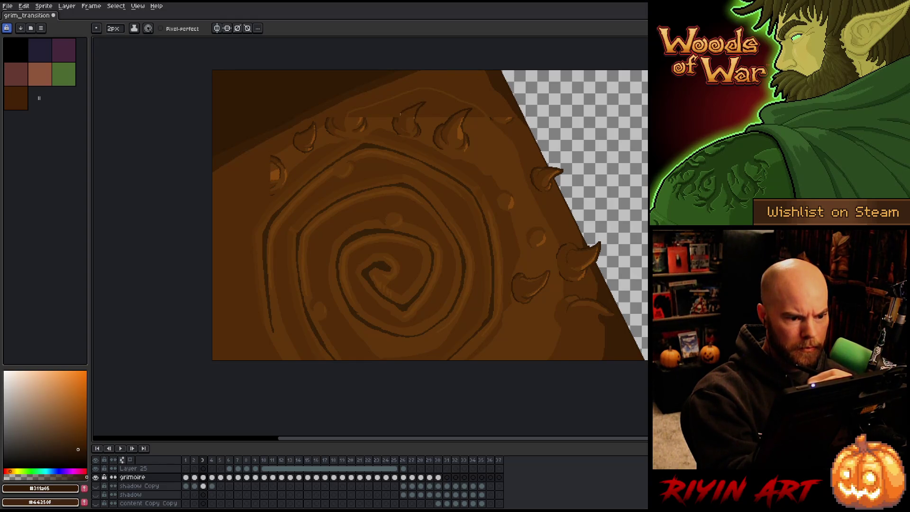
mouse_move(400, 114)
left_mouse_down()
mouse_move(417, 104)
mouse_move(395, 119)
left_mouse_up()
key("ctrl+z")
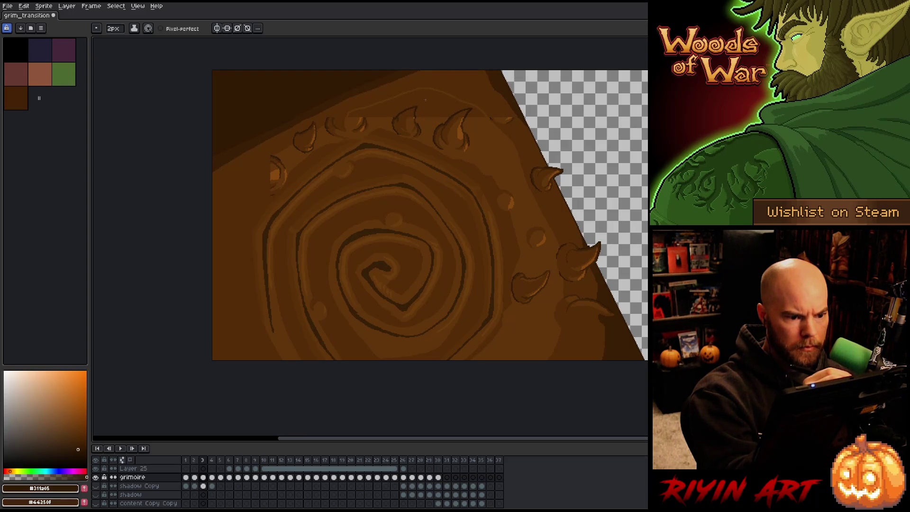
key("ctrl+z")
left_click_drag(398, 119, 419, 105)
left_click_drag(364, 116, 359, 99)
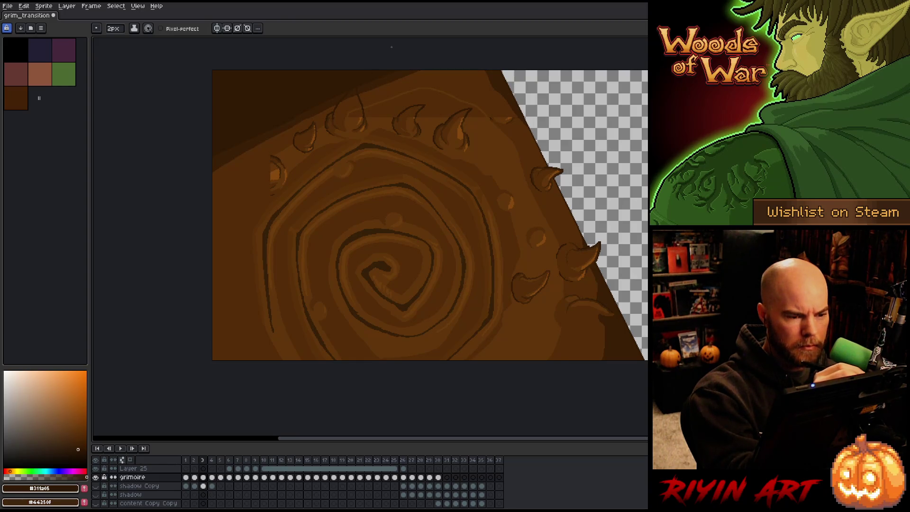
left_click(429, 122, "alt")
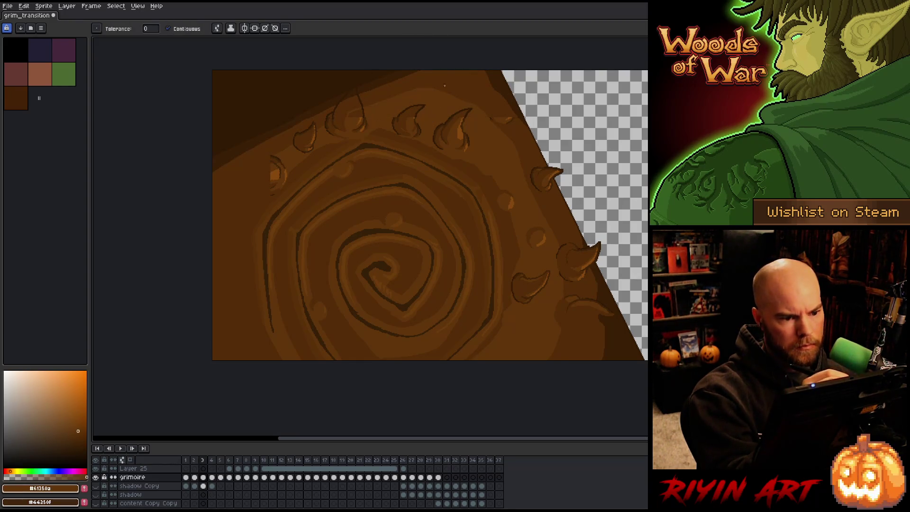
left_click(281, 152, "alt")
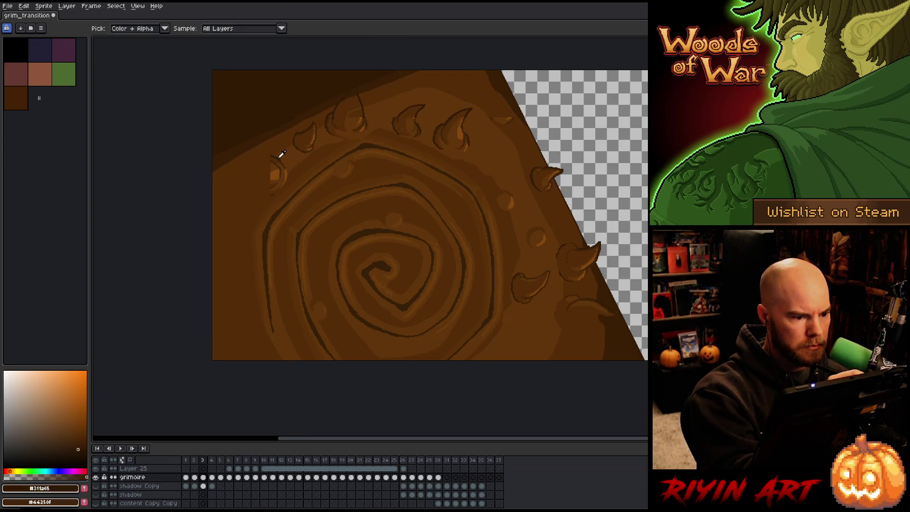
Step: Outline new claws on the ring's left side and darken the lower-right claw's bottom edge
mouse_move(260, 162)
left_mouse_down()
mouse_move(244, 170)
mouse_move(268, 190)
left_mouse_up()
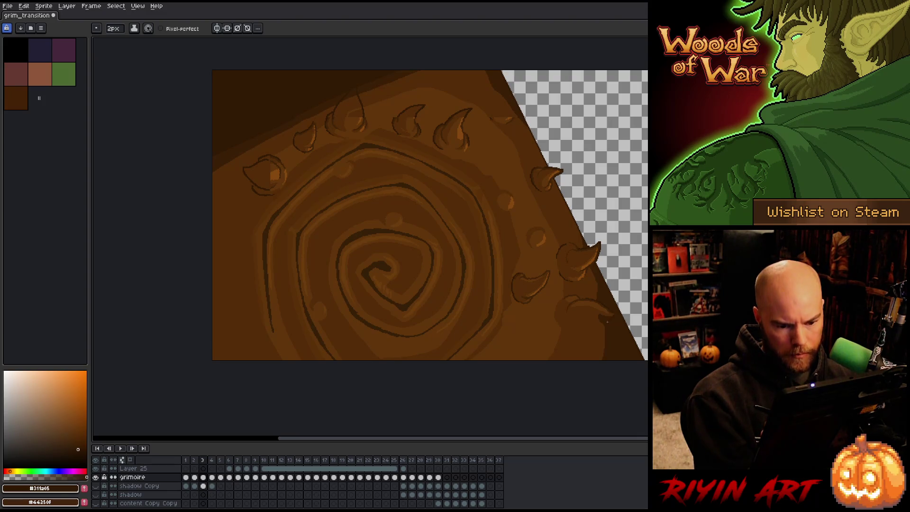
left_click_drag(574, 327, 586, 333)
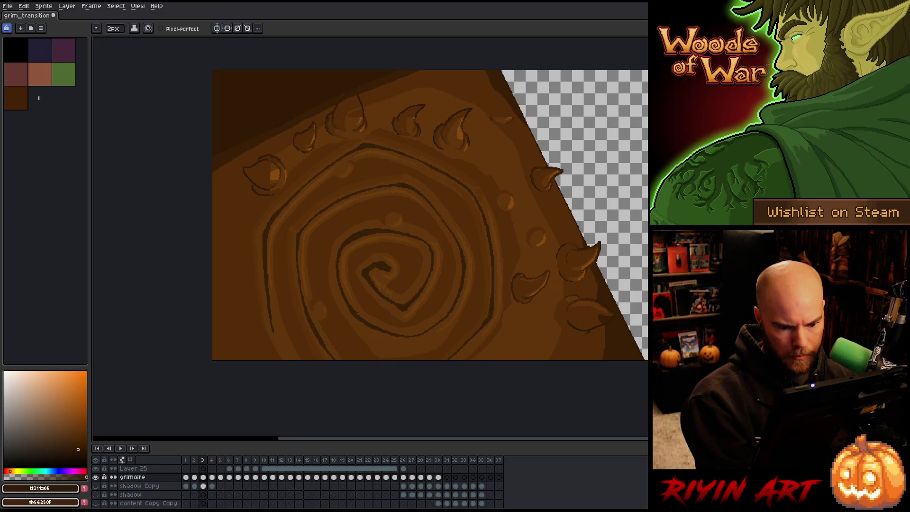
left_click_drag(569, 336, 586, 338)
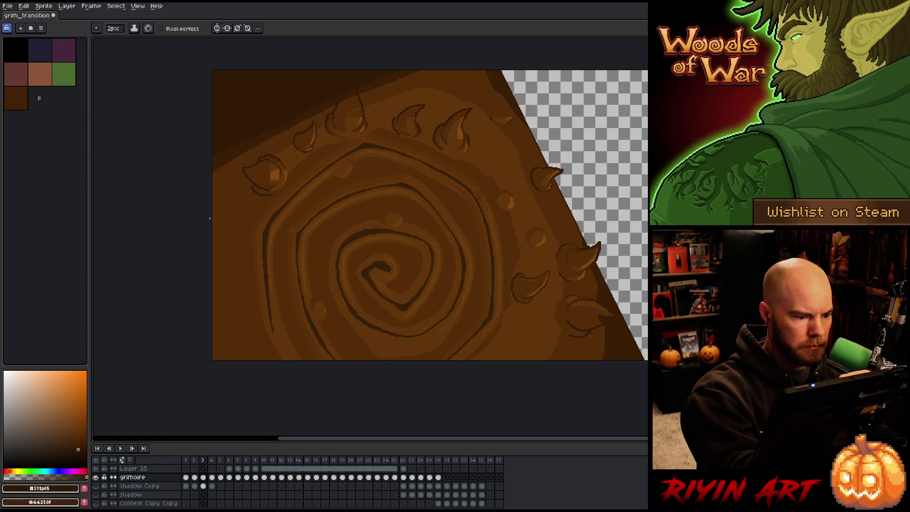
left_click_drag(227, 209, 213, 235)
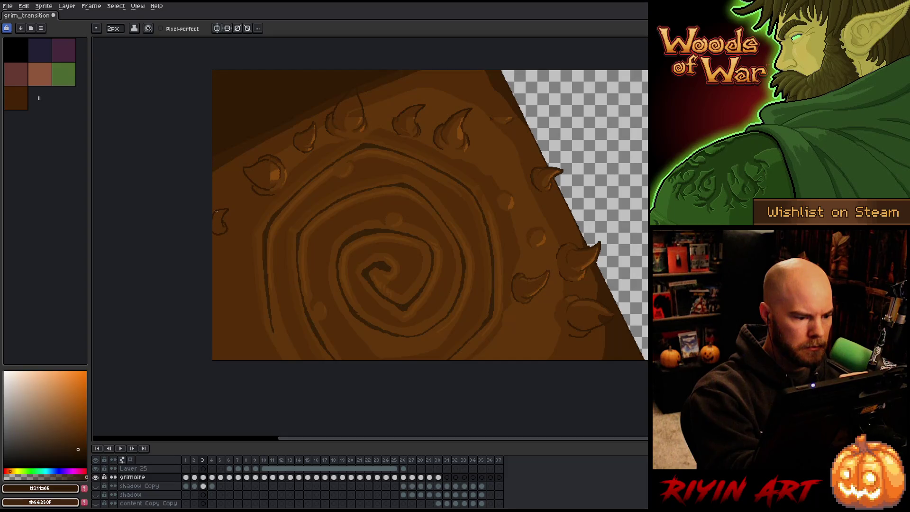
Step: Fill the new left-side claw area with lighter brown and sample mid and highlight browns for shading
left_click(223, 225, "alt")
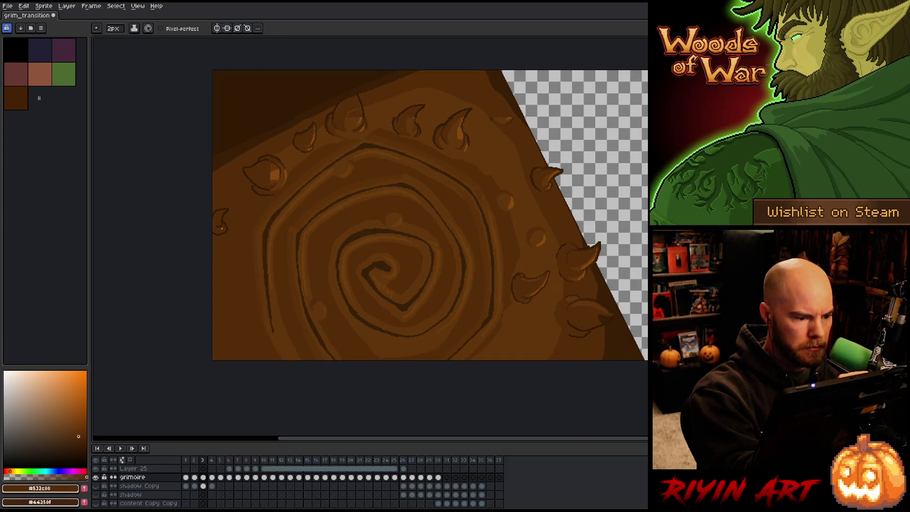
left_click(463, 270, "alt")
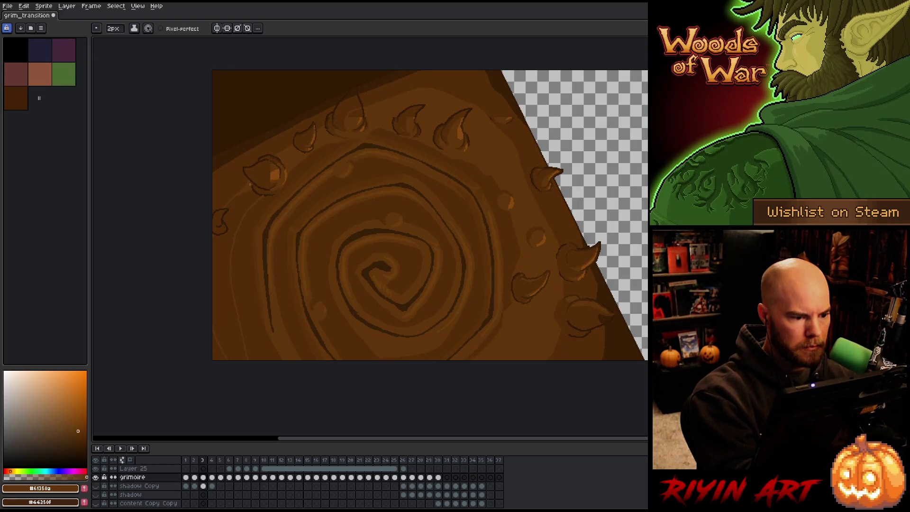
key("g")
left_click(245, 208)
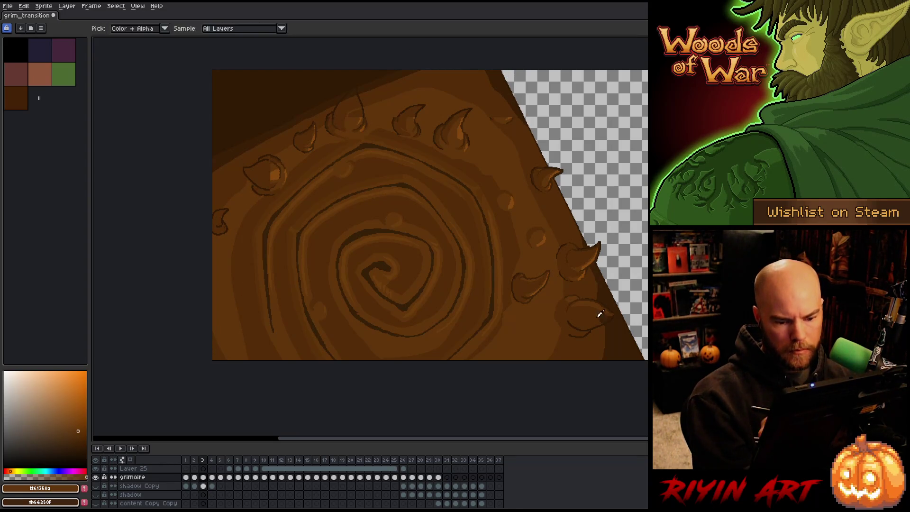
left_click(599, 315, "alt")
key("b")
key("g")
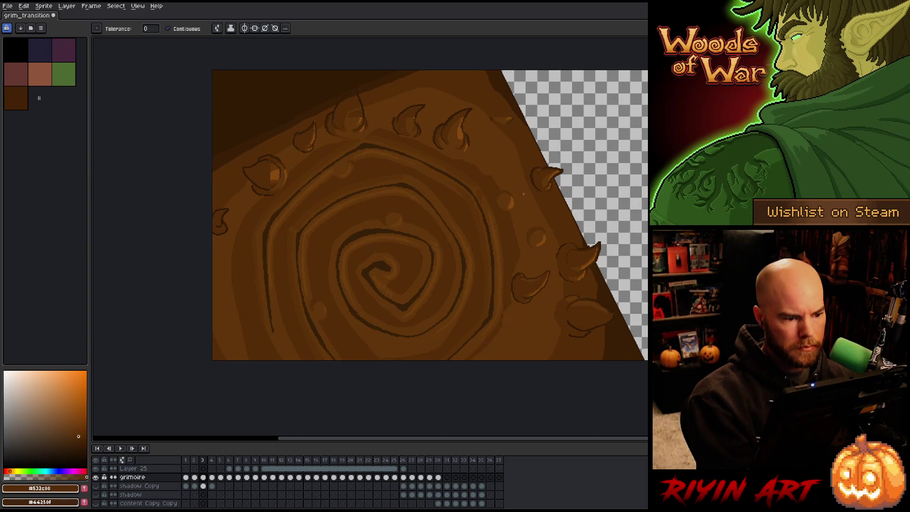
left_click(269, 166, "alt")
key("b")
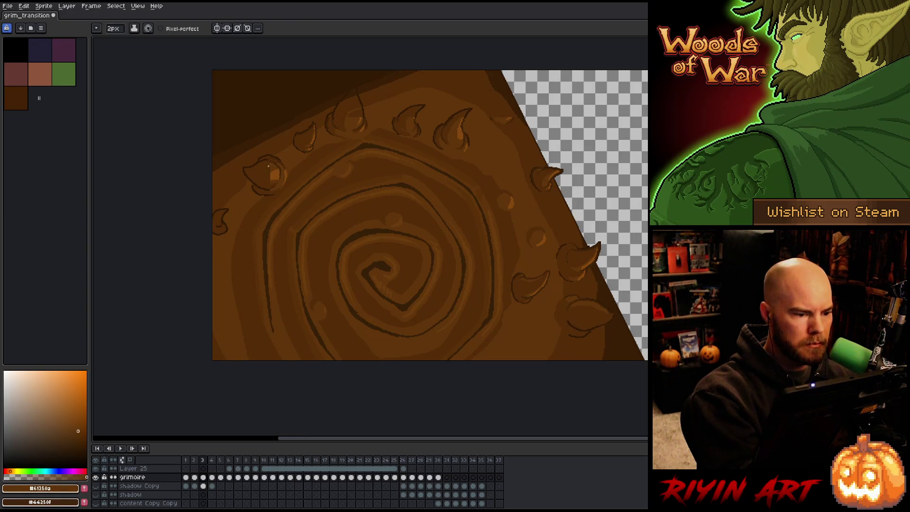
left_click(272, 179, "alt")
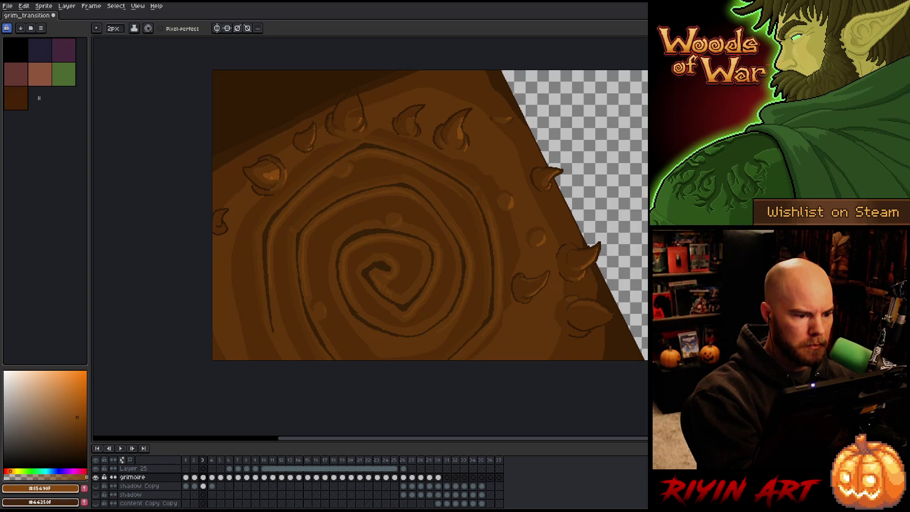
left_click(220, 215, "alt")
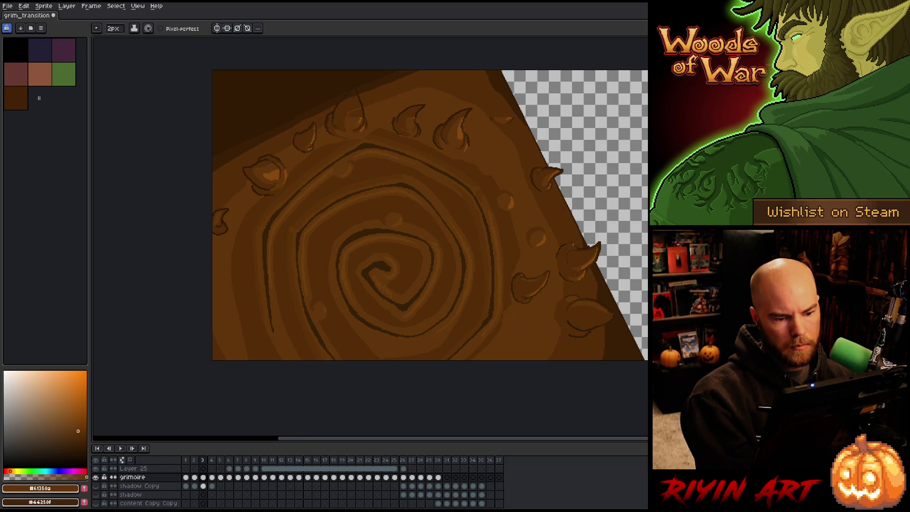
key("Left")
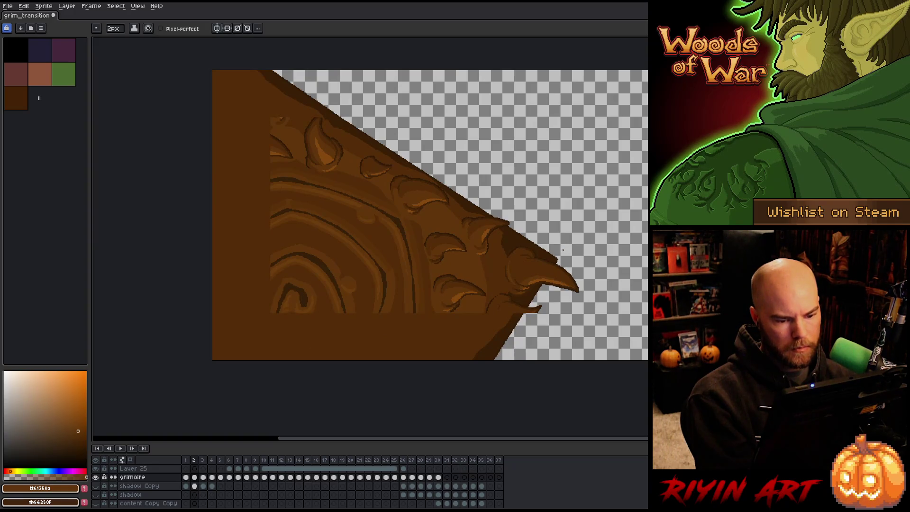
Step: Draw a dark brown diagonal outline along the carved edge on the lower right
left_click(534, 313, "alt")
left_click_drag(535, 314, 514, 328)
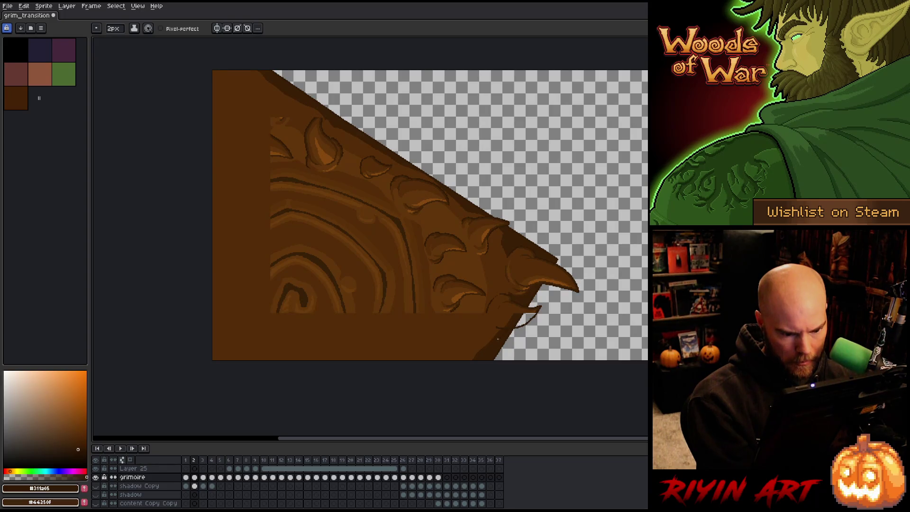
left_click(498, 332, "alt")
key("g")
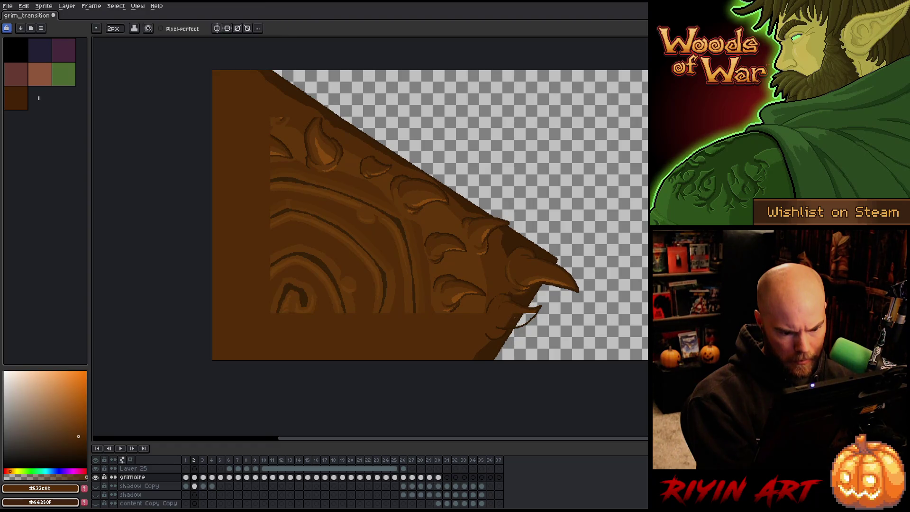
key("b")
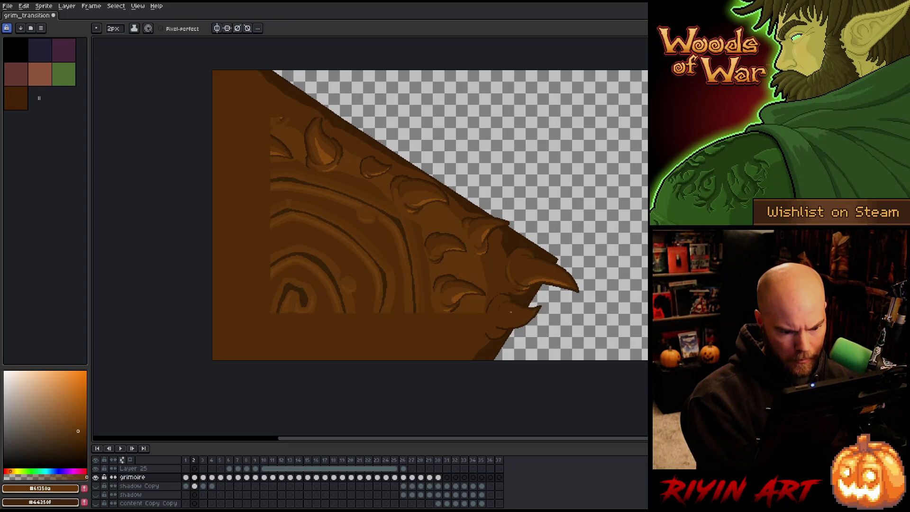
Step: Fill the area below the carved ring with a lighter mid-brown
left_click(492, 309, "alt")
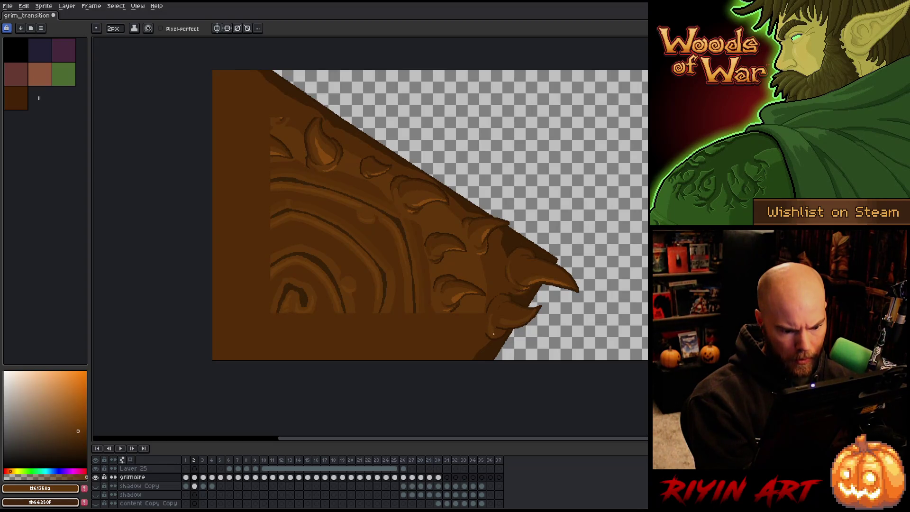
left_click(488, 333, "alt")
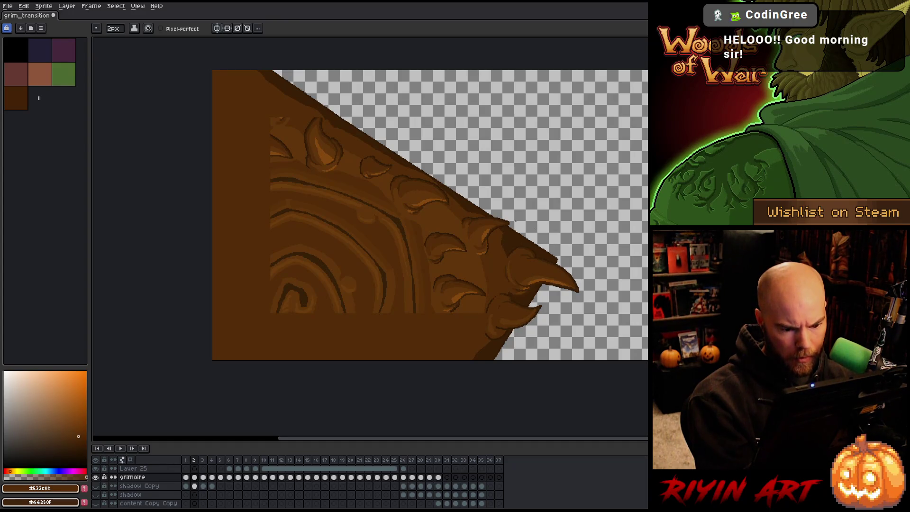
left_click(484, 309, "alt")
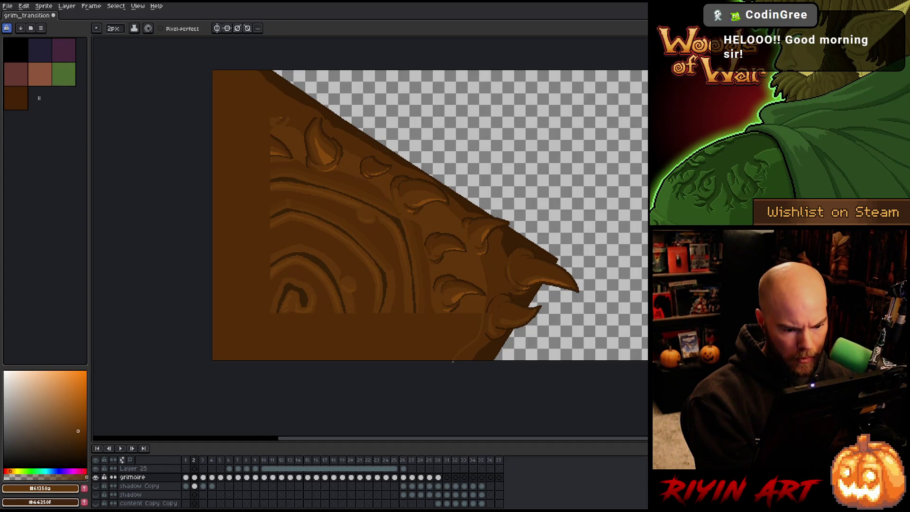
key("g")
left_click(455, 337)
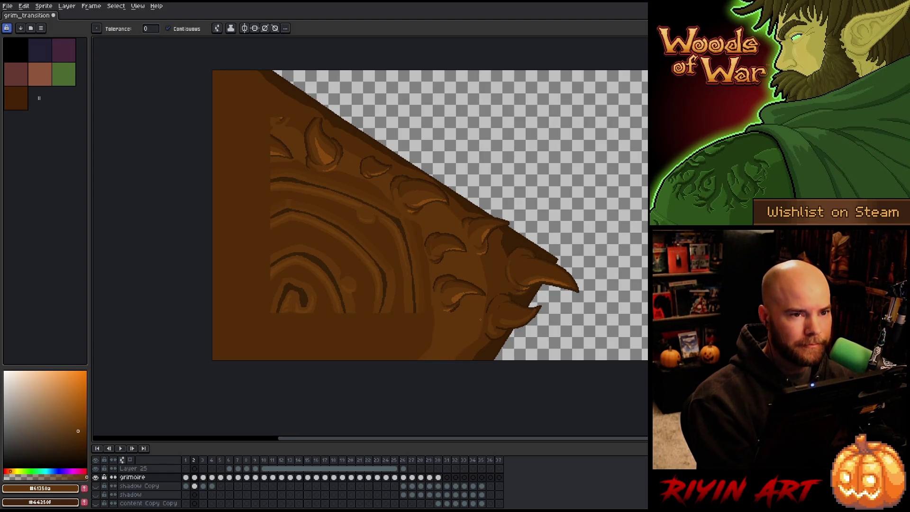
key("b")
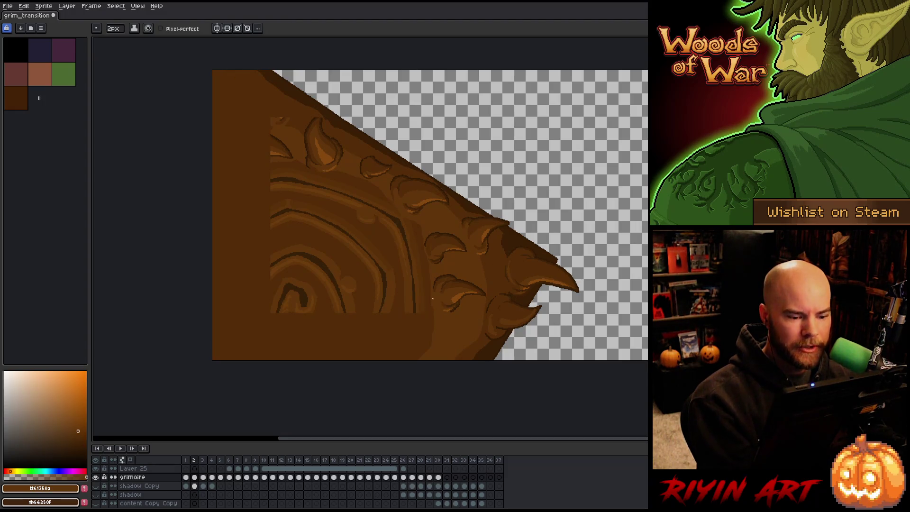
key("g")
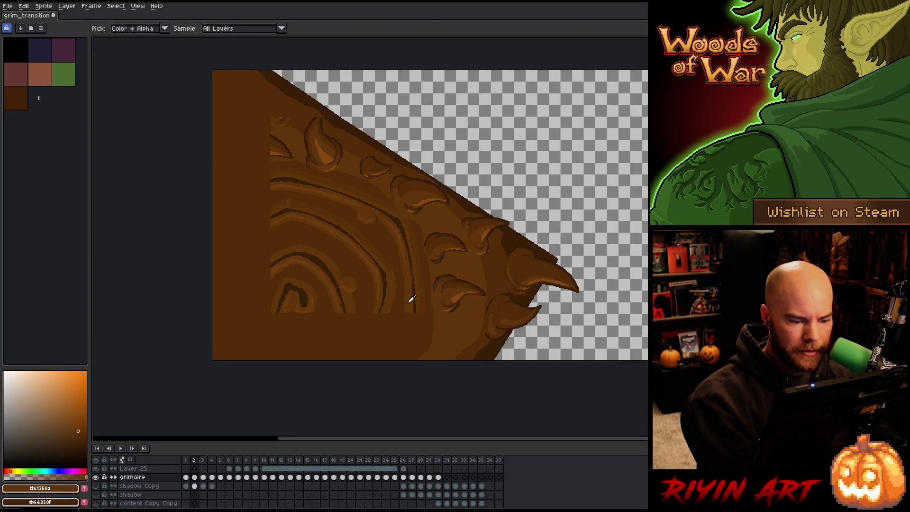
key("b")
Step: Draw dark groove lines in the lower band, ending with a dark diagonal groove beside the spiral
left_click(423, 305, "alt")
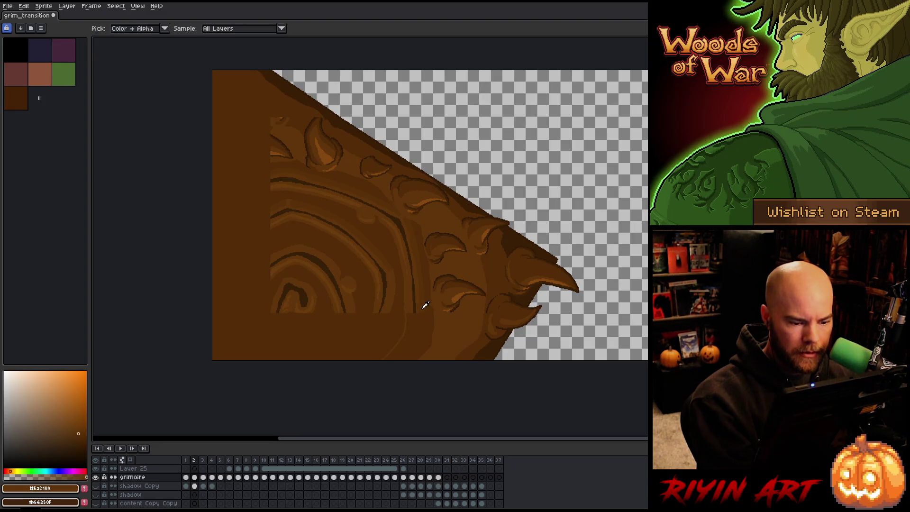
left_click(417, 301, "alt")
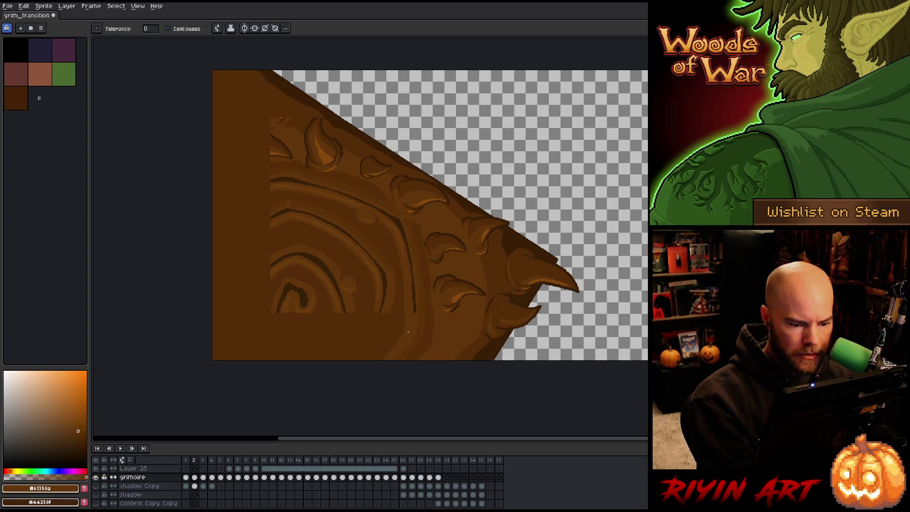
left_click(416, 308, "alt")
mouse_move(414, 310)
left_mouse_down()
mouse_move(413, 331)
mouse_move(415, 310)
left_mouse_up()
key("ctrl+z")
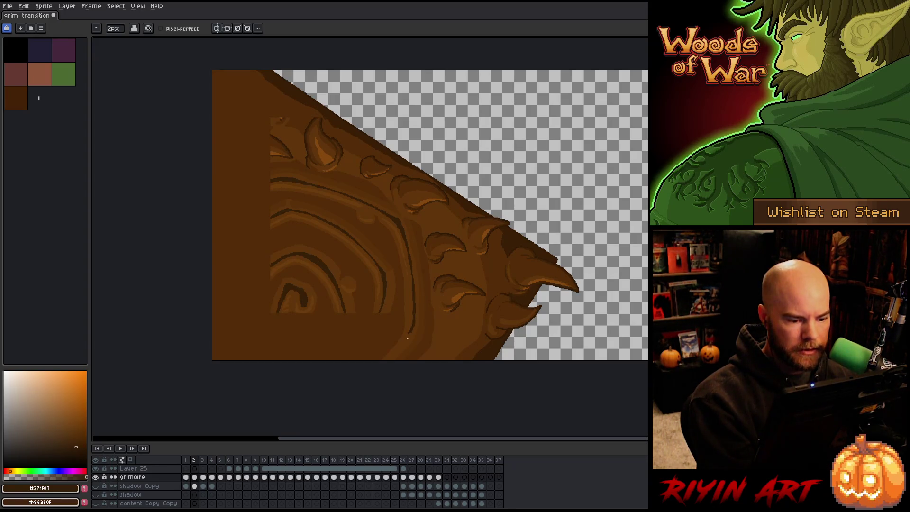
mouse_move(409, 334)
left_mouse_down()
mouse_move(392, 351)
mouse_move(410, 335)
left_mouse_up()
key("ctrl+z")
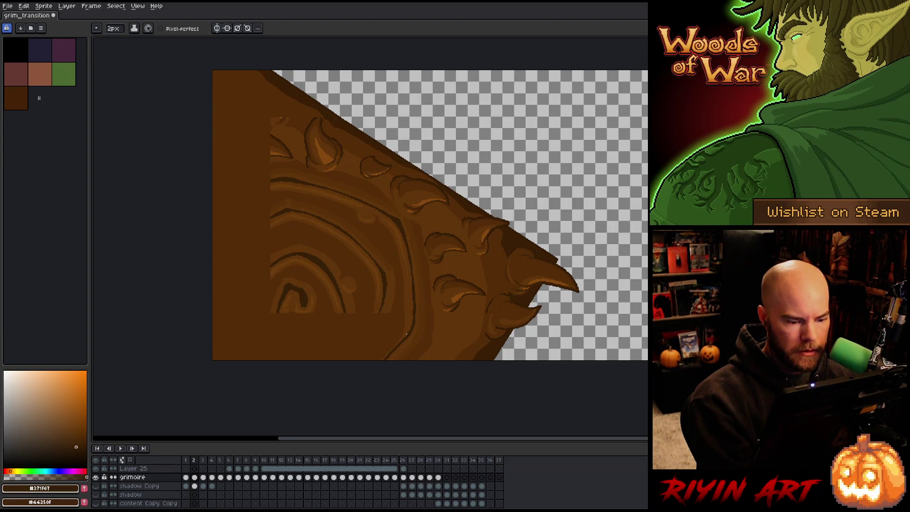
left_click(406, 319, "alt")
left_click(381, 302, "alt")
left_click_drag(358, 347, 381, 311)
Step: Redraw the dark diagonal groove and continue the spiral's curved groove and bottom edge down-left
key("ctrl+z")
left_click_drag(357, 347, 384, 309)
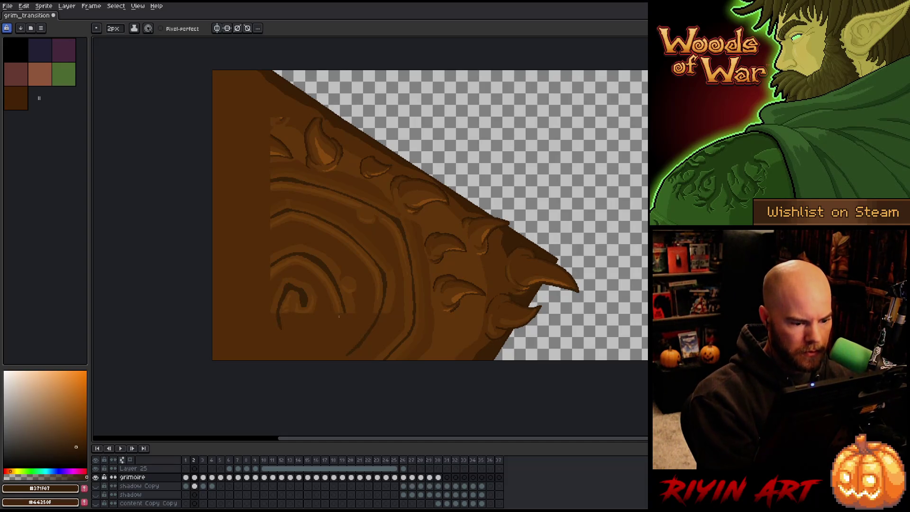
left_click_drag(345, 316, 297, 336)
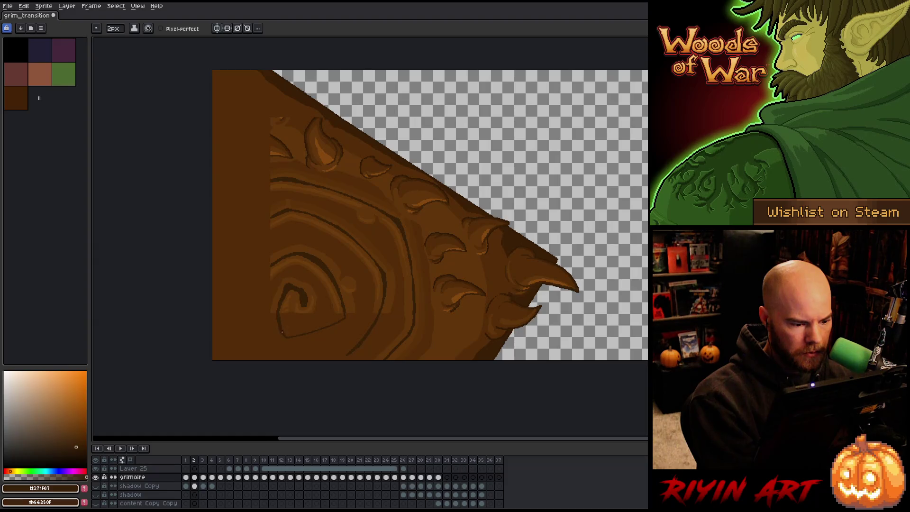
left_click_drag(322, 328, 346, 316)
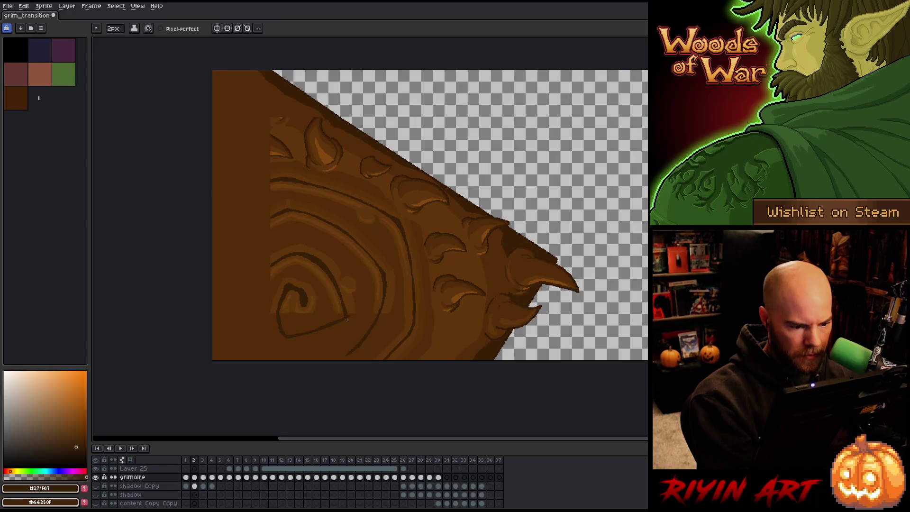
Step: Draw a dark outer groove left of the spiral and lighten its bottom part with mid-brown
mouse_move(271, 264)
left_mouse_down()
mouse_move(253, 291)
mouse_move(267, 360)
left_mouse_up()
mouse_move(271, 266)
left_mouse_down()
mouse_move(250, 313)
mouse_move(267, 359)
left_mouse_up()
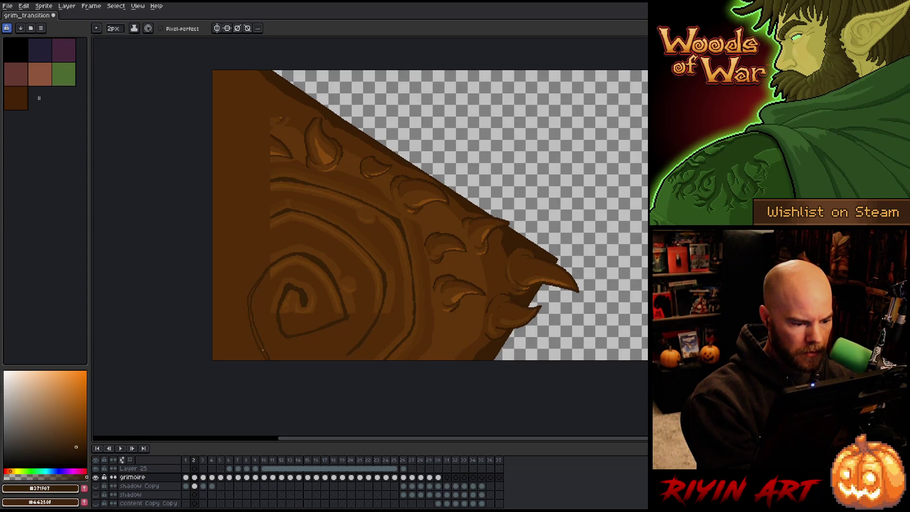
left_click(256, 345, "alt")
left_click_drag(255, 339, 275, 371)
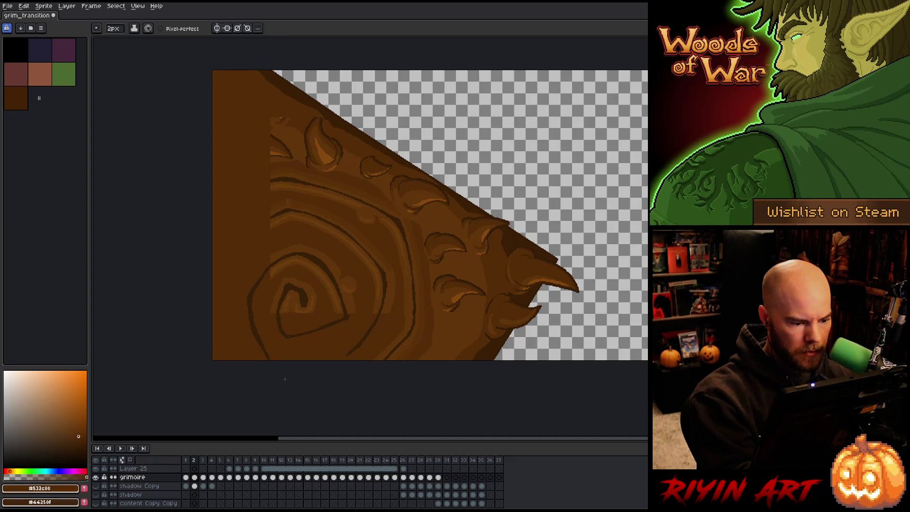
left_click(355, 348, "alt")
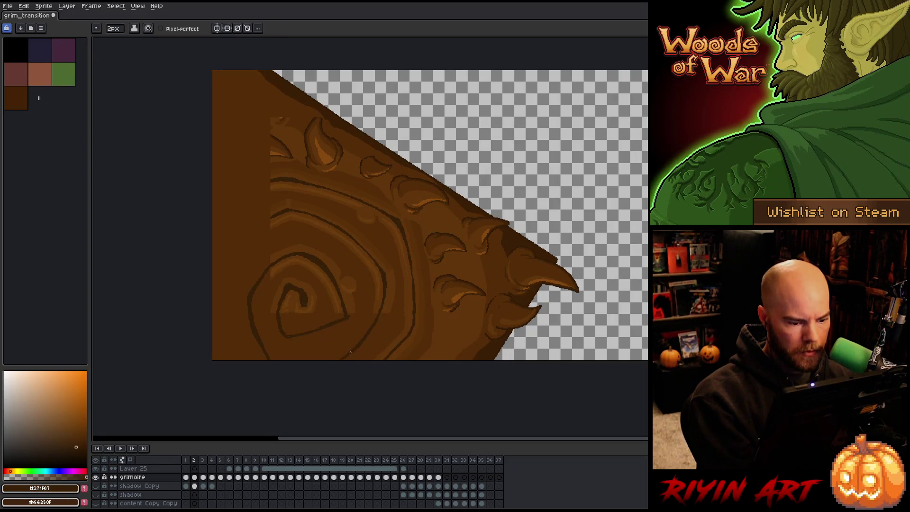
Step: Draw a new outer ring groove on the far left, extending it down to the bottom edge
left_click_drag(265, 224, 220, 286)
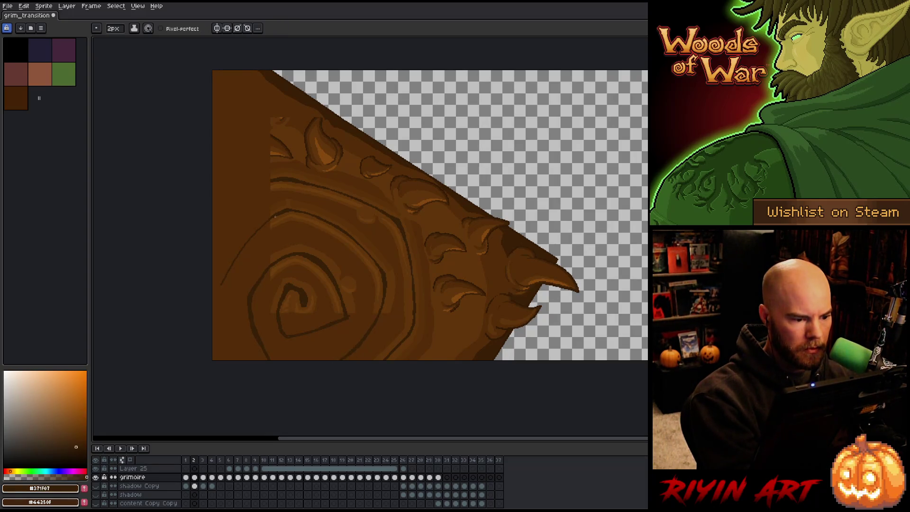
left_click_drag(266, 225, 217, 290)
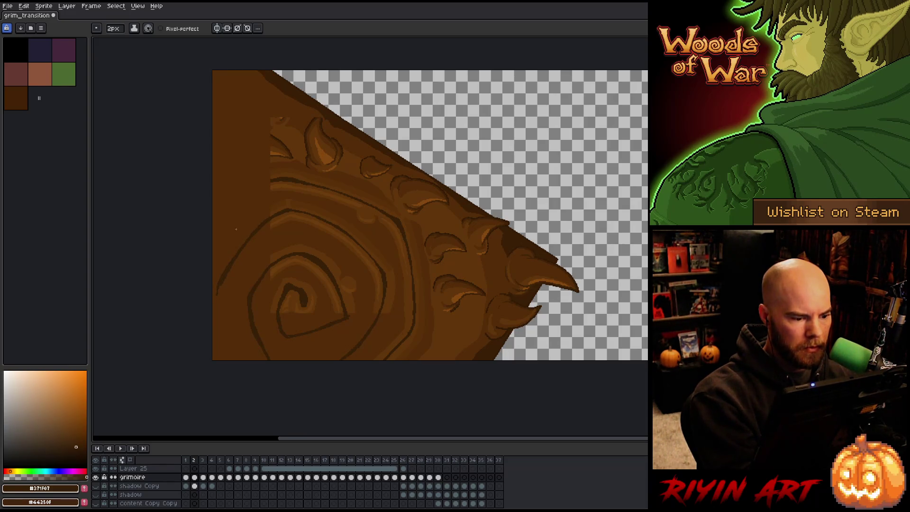
left_click_drag(217, 290, 222, 350)
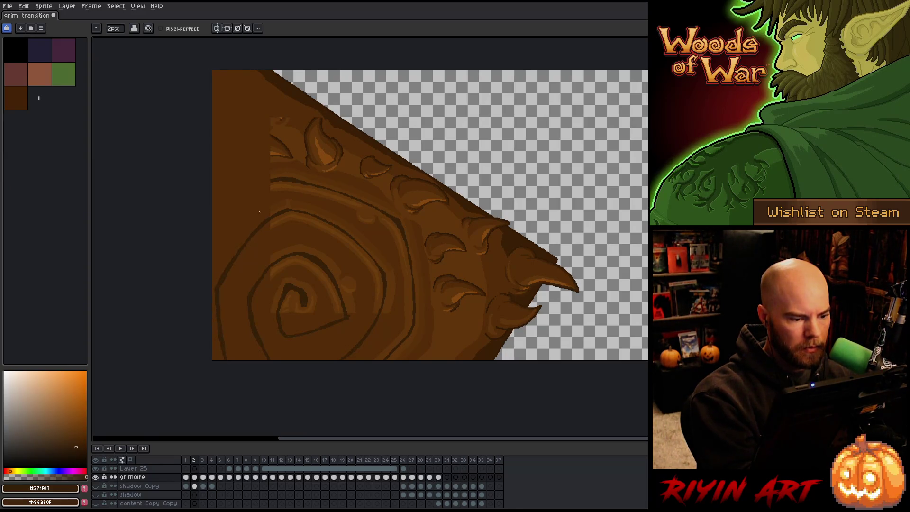
mouse_move(214, 243)
left_mouse_down()
mouse_move(273, 179)
mouse_move(213, 239)
left_mouse_up()
key("ctrl+z")
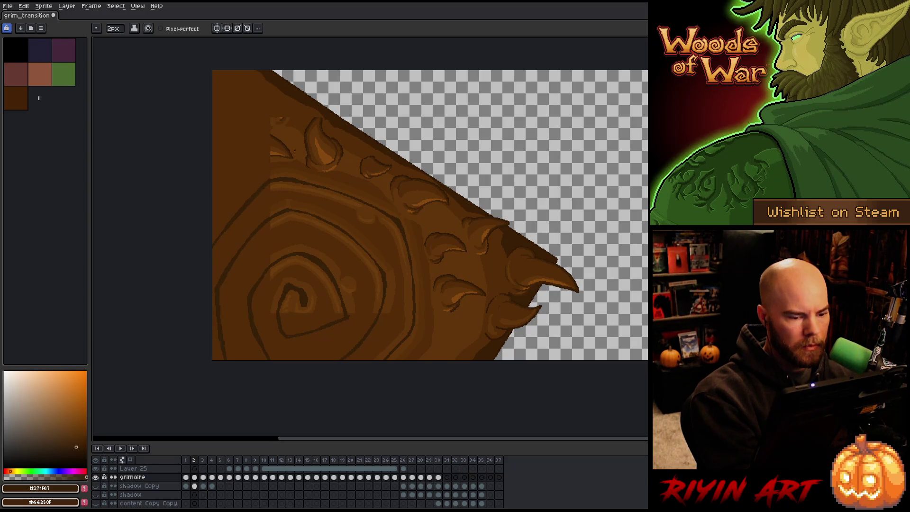
Step: Pick the mid-brown bark colour and flood-fill two spiral bands with it
left_click(278, 217, "alt")
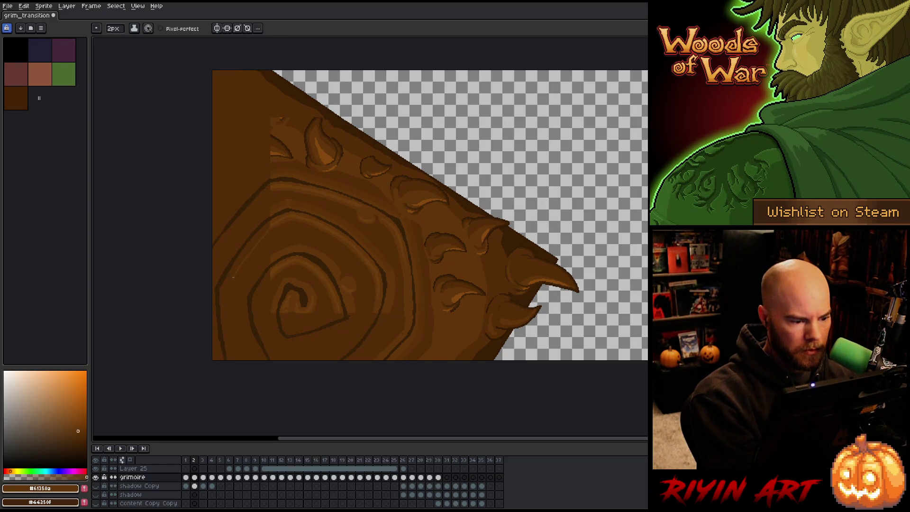
left_click(277, 270, "alt")
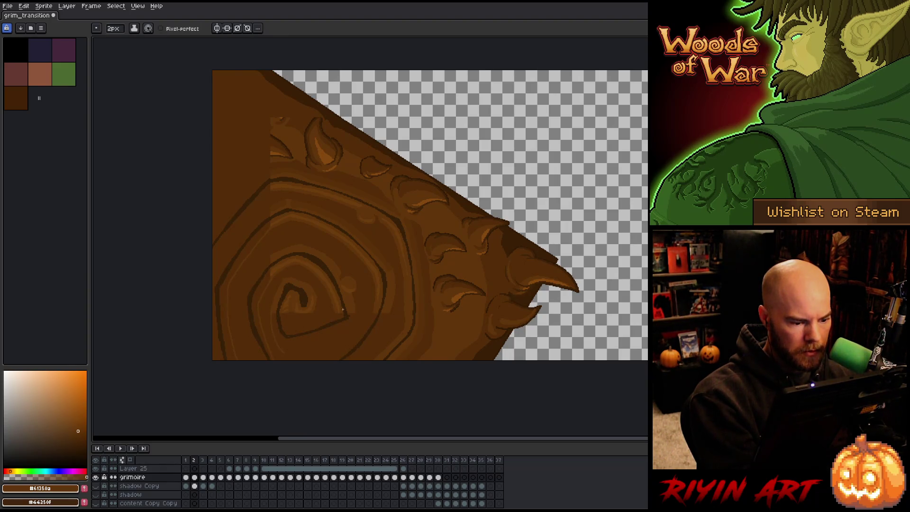
left_click(305, 329, "alt")
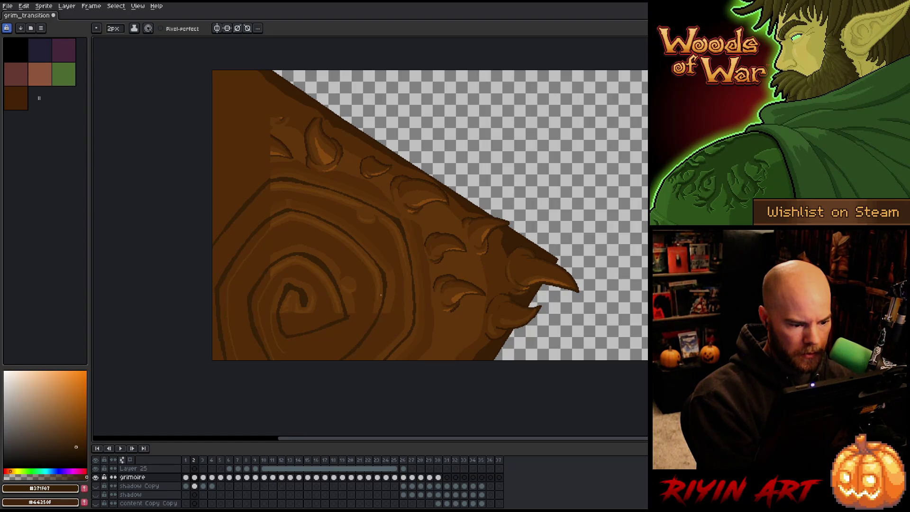
left_click(349, 311, "alt")
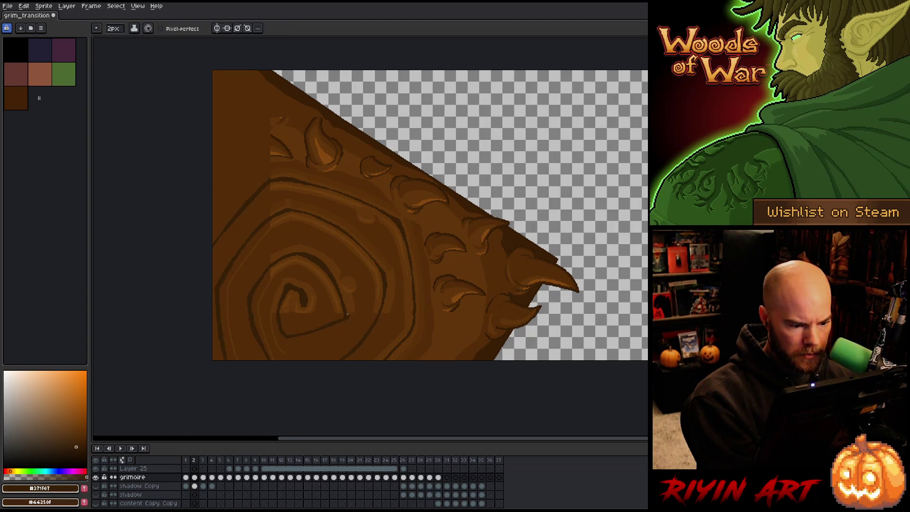
left_click(357, 317, "alt")
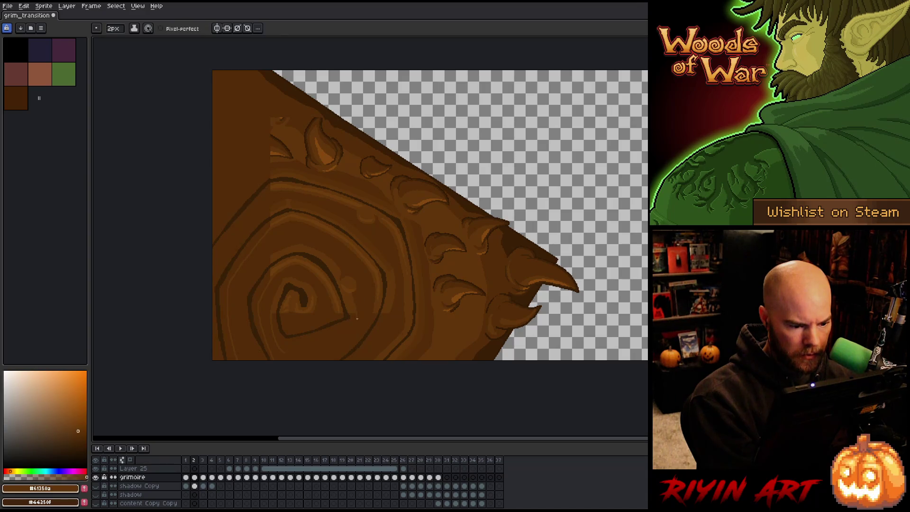
left_click(331, 312, "alt")
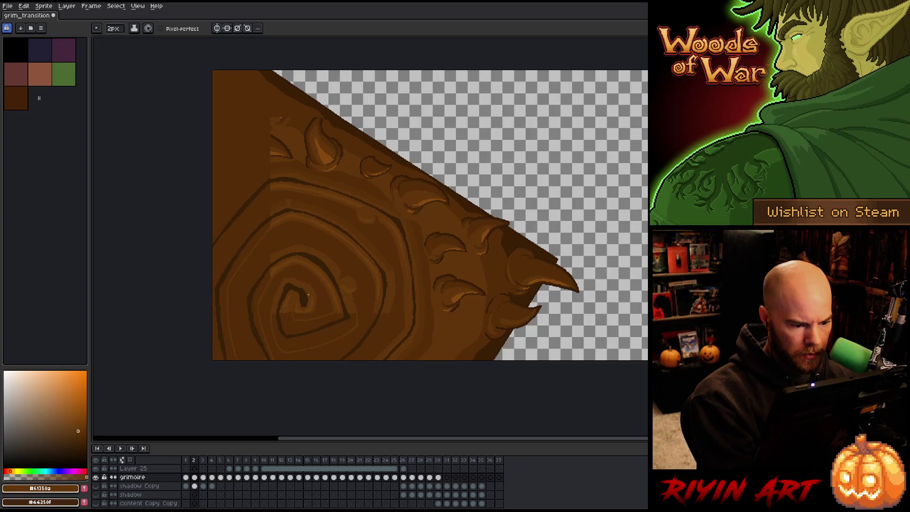
key("g")
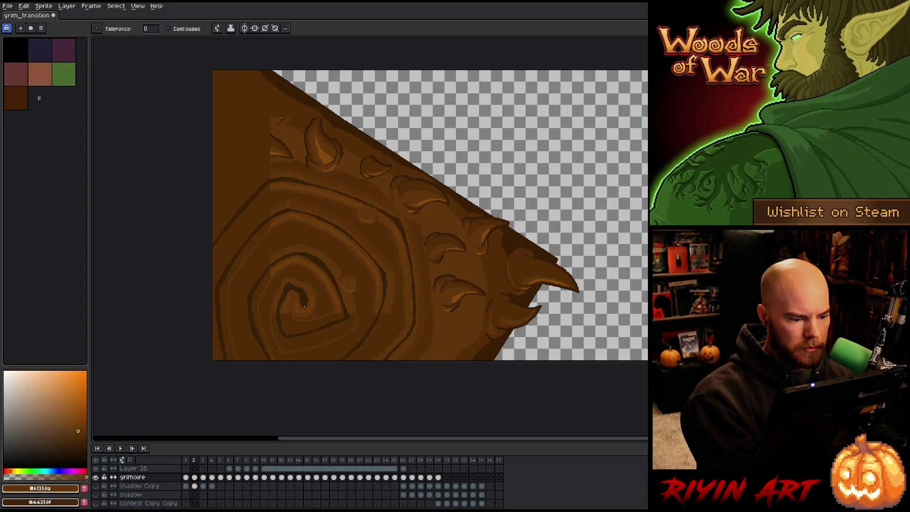
left_click(288, 327)
left_click(262, 287, "alt")
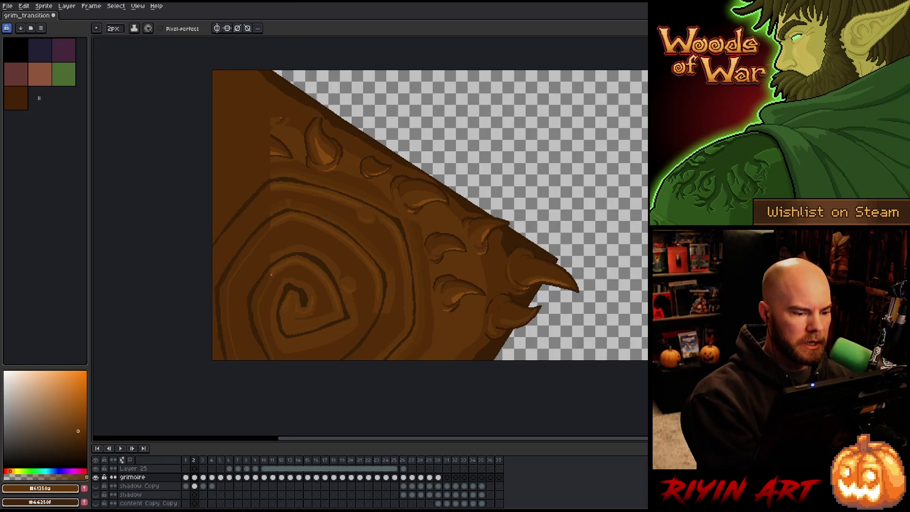
Step: Fill the region left of the swirl with mid-brown
key("b")
left_click(260, 318, "alt")
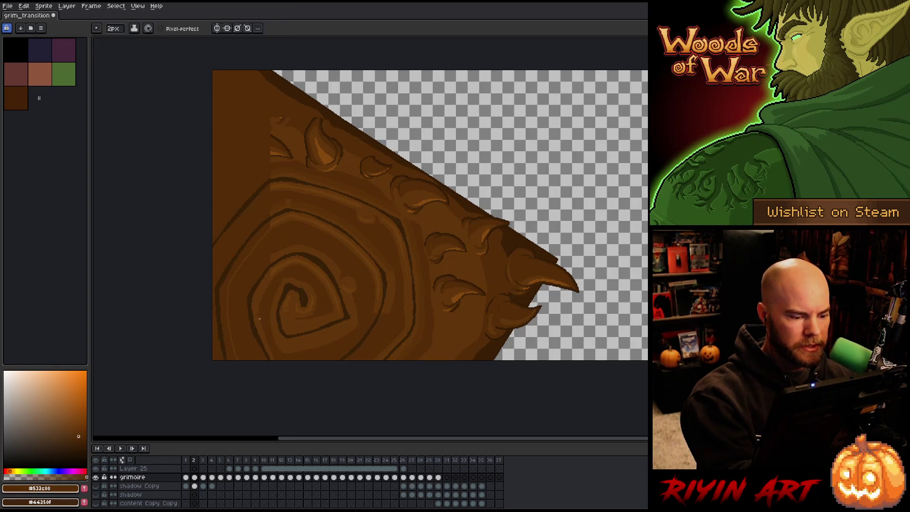
left_click(261, 316, "alt")
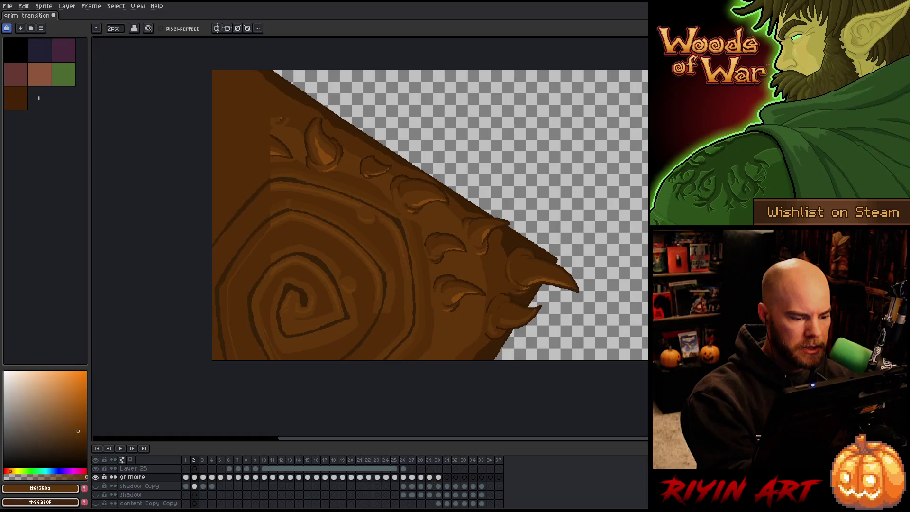
left_click(274, 254, "alt")
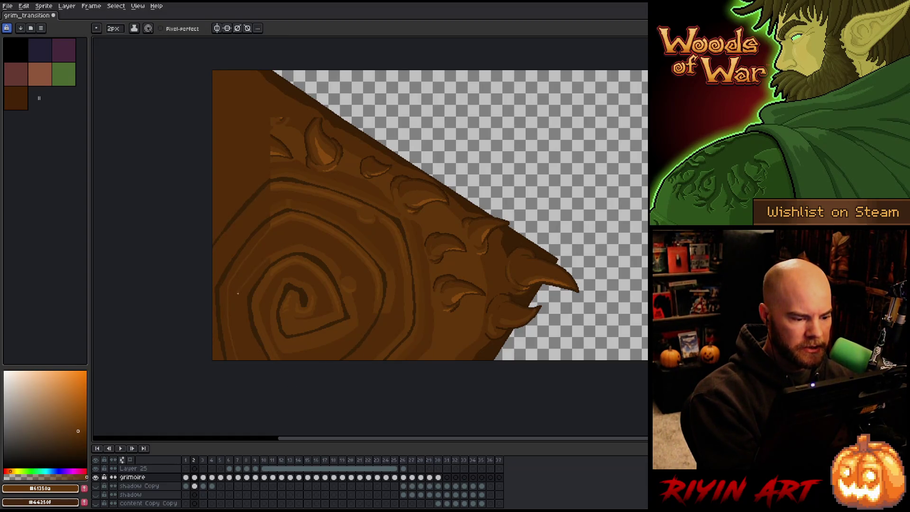
key("g")
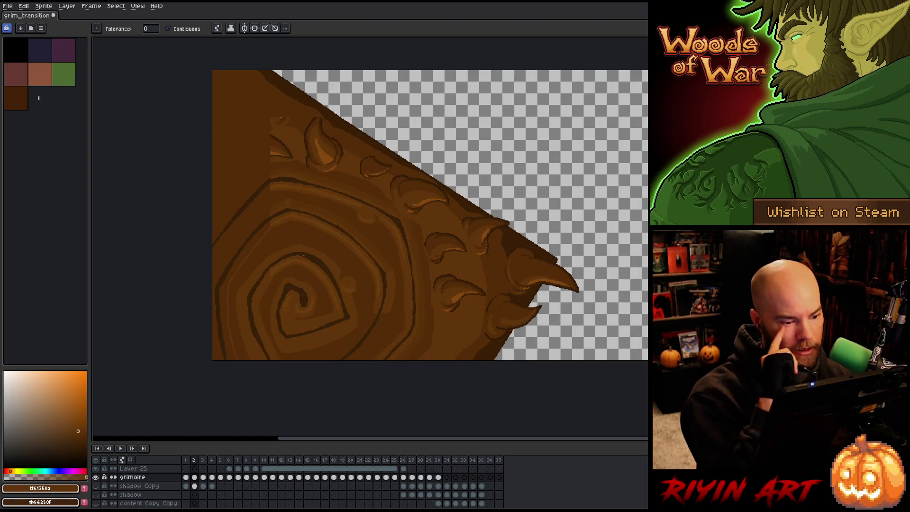
left_click(255, 241)
Step: Sample slightly darker and mid-brown bark tones around the upper and right bark
key("b")
left_click(275, 209, "alt")
left_click(275, 209, "alt")
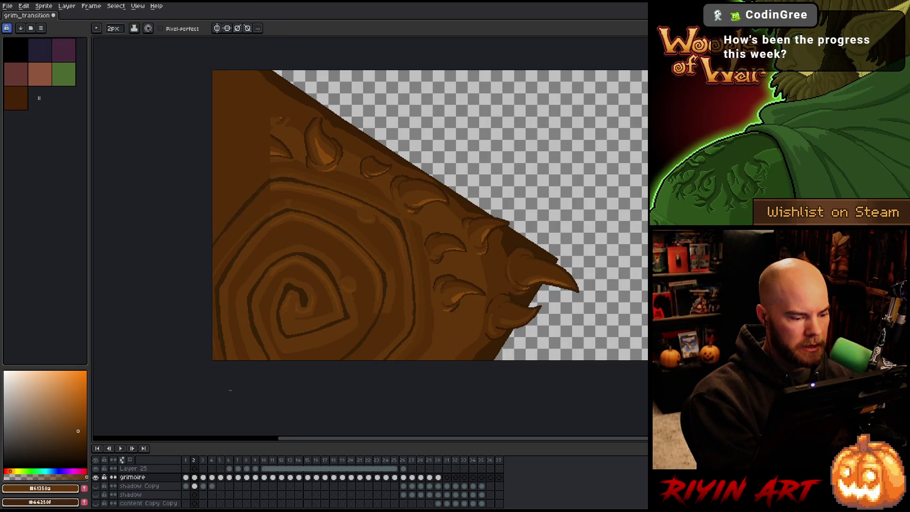
left_click(275, 204, "alt")
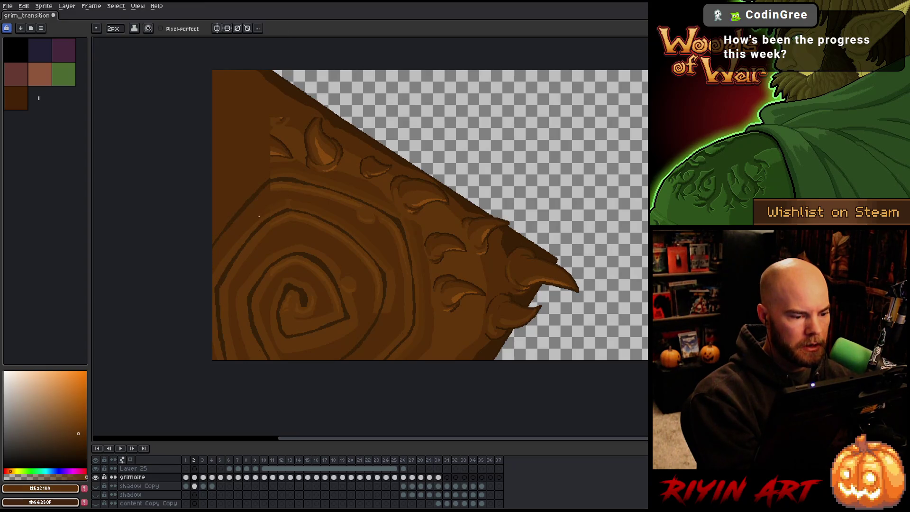
key("g")
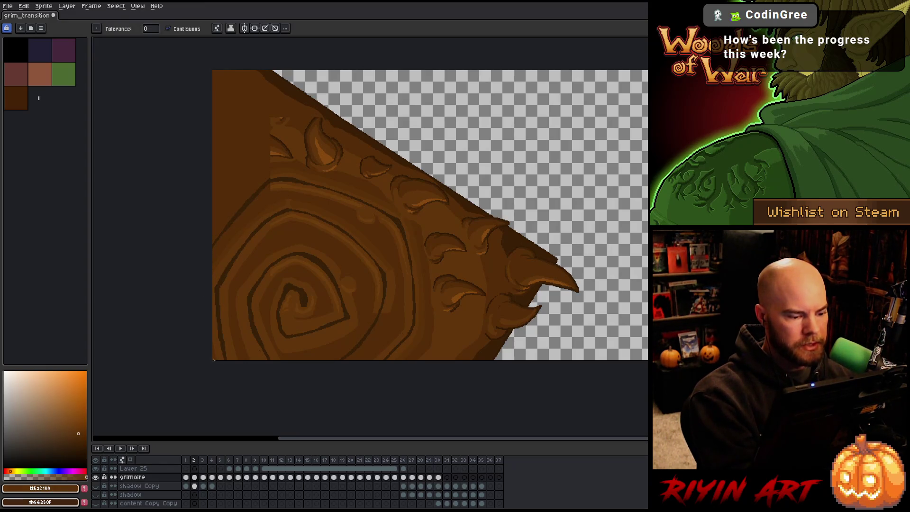
key("b")
left_click(388, 310, "alt")
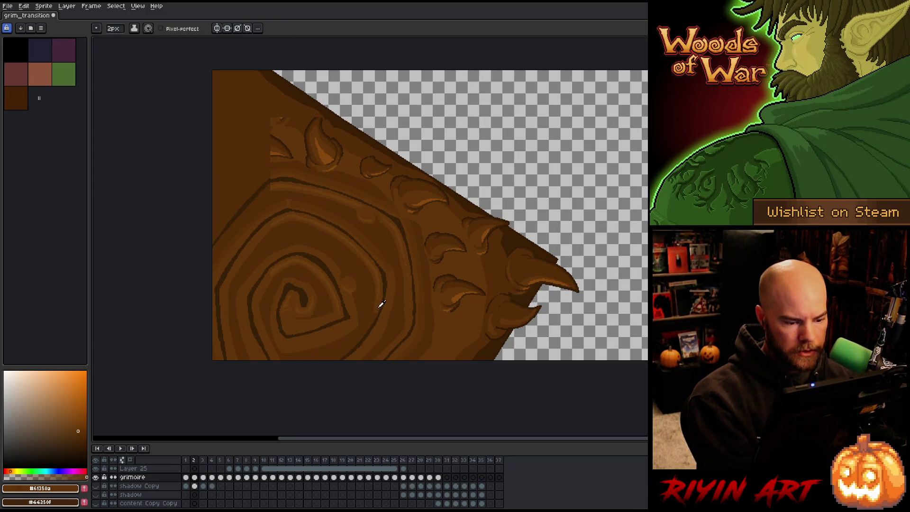
key("g")
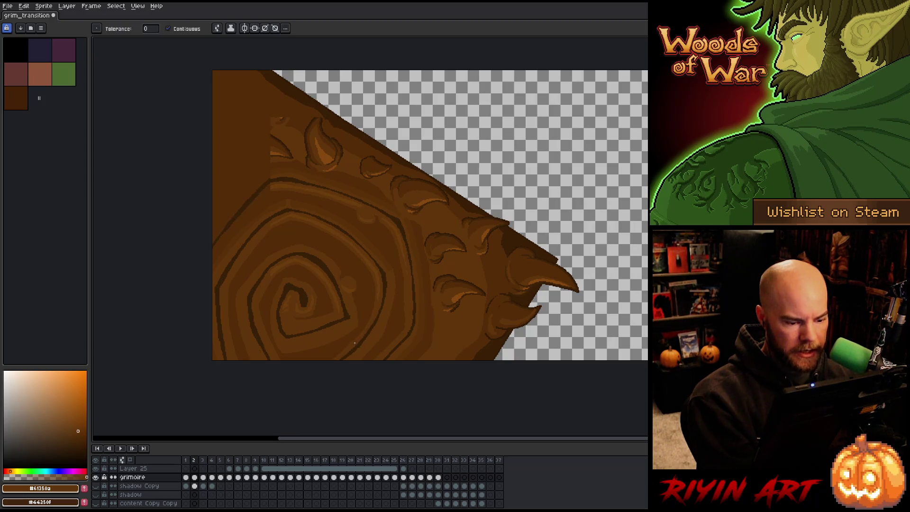
key("b")
left_click(391, 276, "alt")
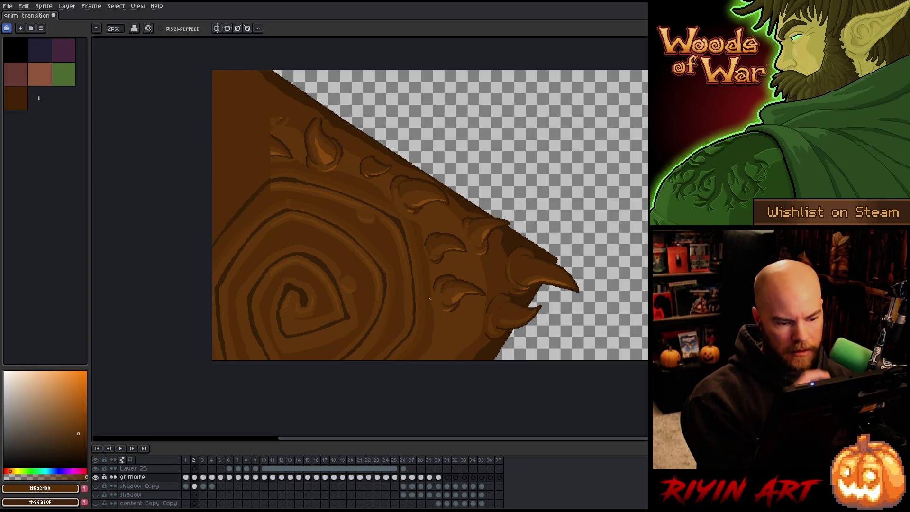
Step: Fill the dark upper-left bark patch with the lighter bark brown
left_click(274, 190, "alt")
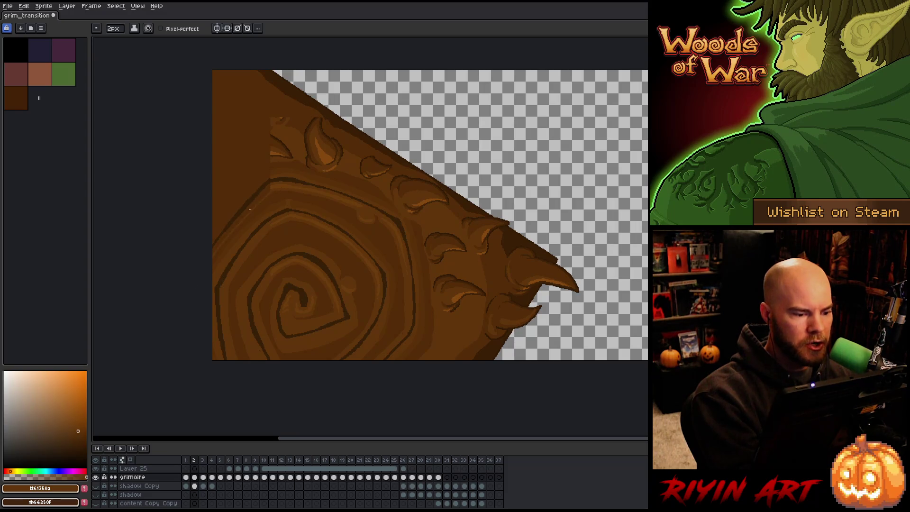
left_click(268, 190, "alt")
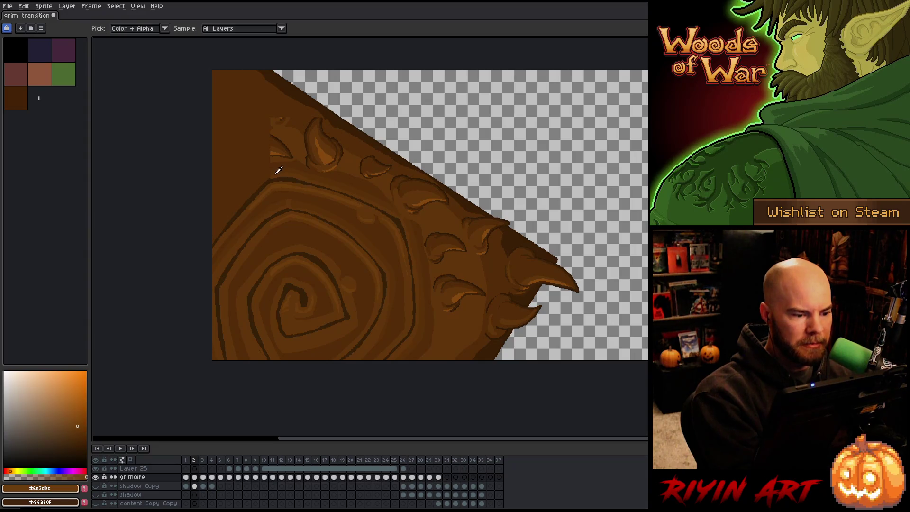
left_click(275, 171, "alt")
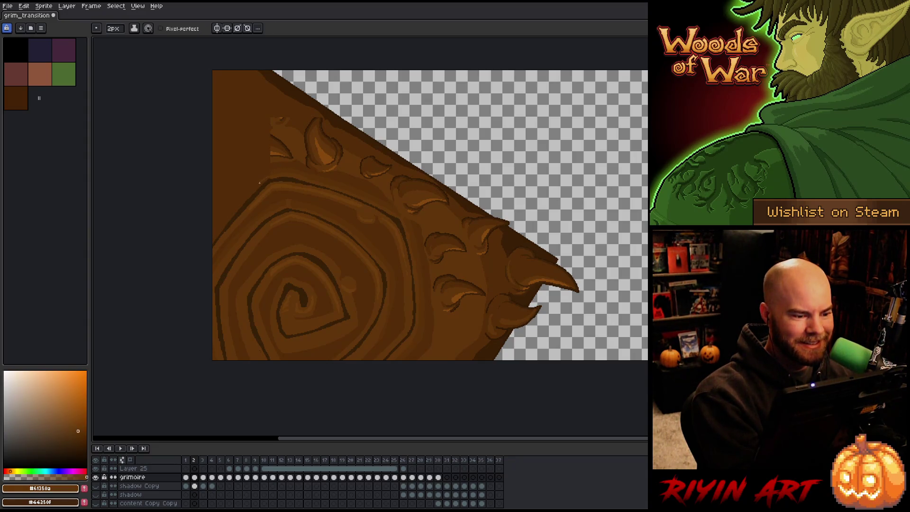
left_click(271, 170, "alt")
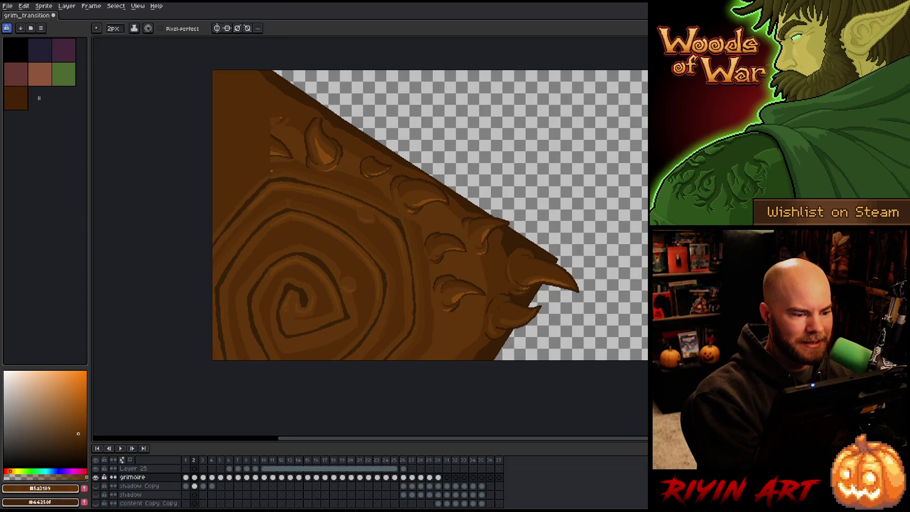
key("g")
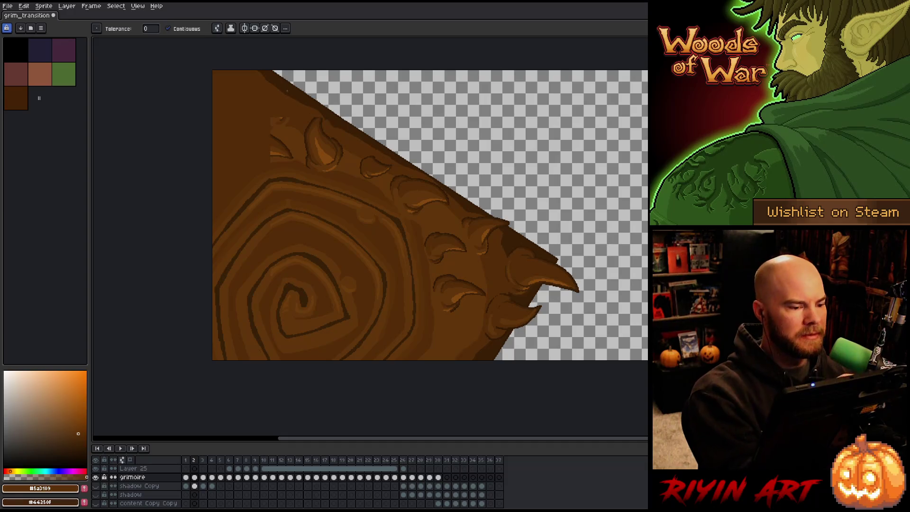
key("b")
left_click(289, 132, "alt")
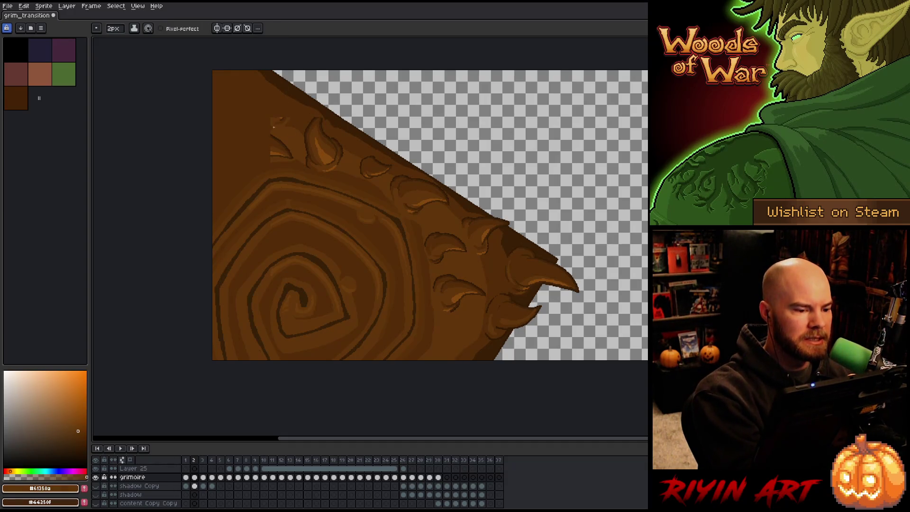
key("g")
left_click(247, 152)
key("b")
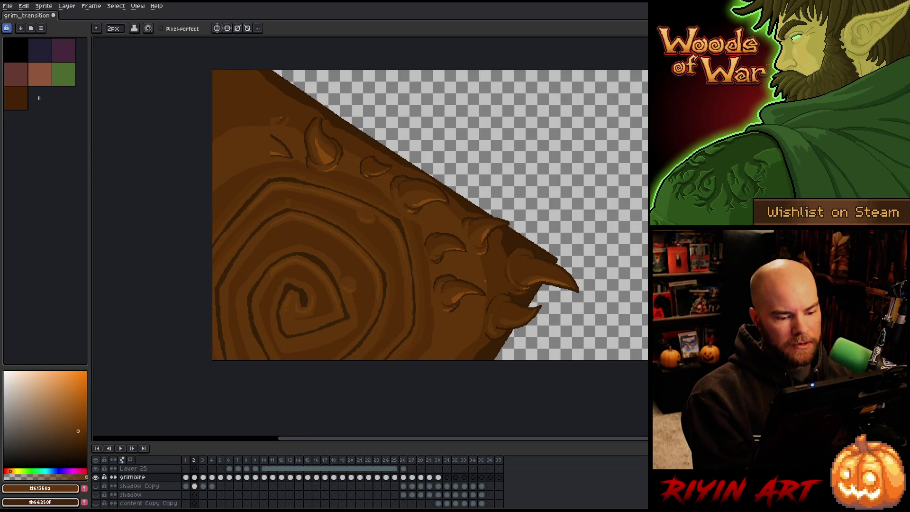
Step: Draw small dark brown curl marks along the bark's bottom edge
left_click(460, 320, "alt")
mouse_move(445, 345)
left_mouse_down()
mouse_move(461, 351)
mouse_move(456, 359)
mouse_move(447, 339)
left_mouse_up()
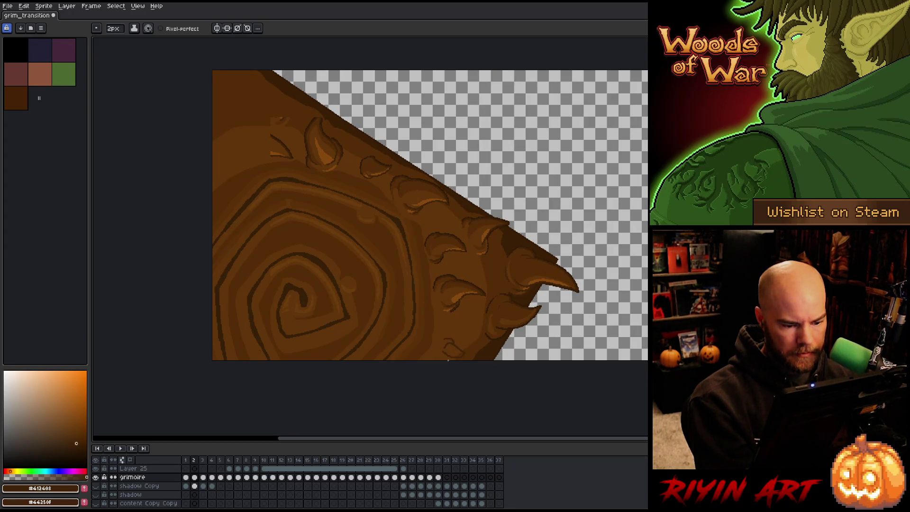
left_click_drag(452, 358, 440, 357)
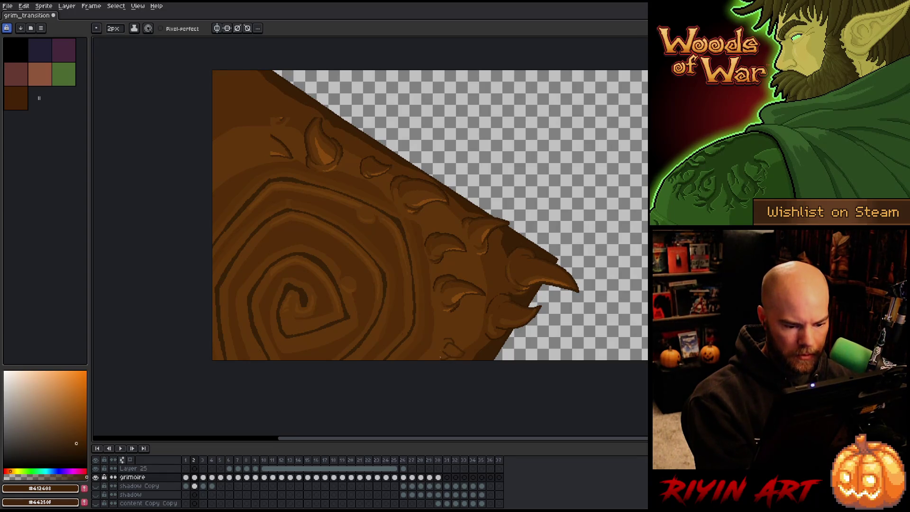
left_click(471, 348, "alt")
key("g")
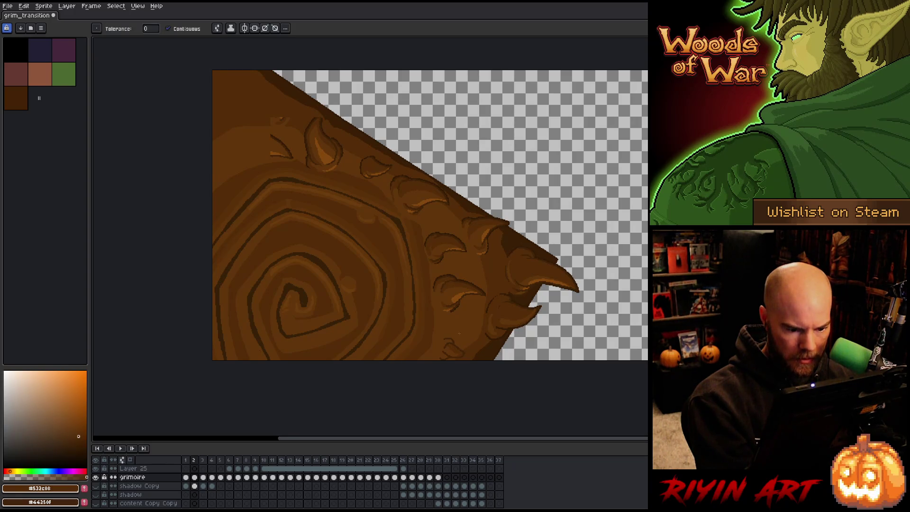
key("b")
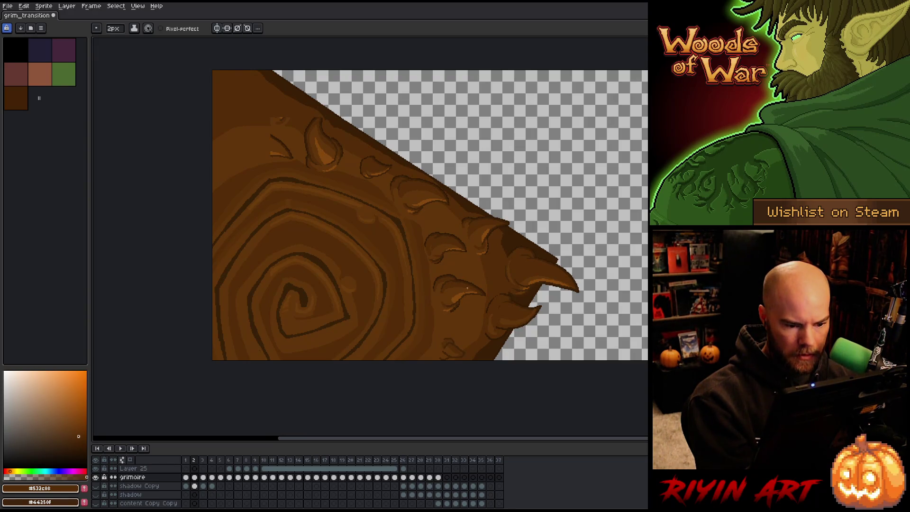
left_click(456, 298, "alt")
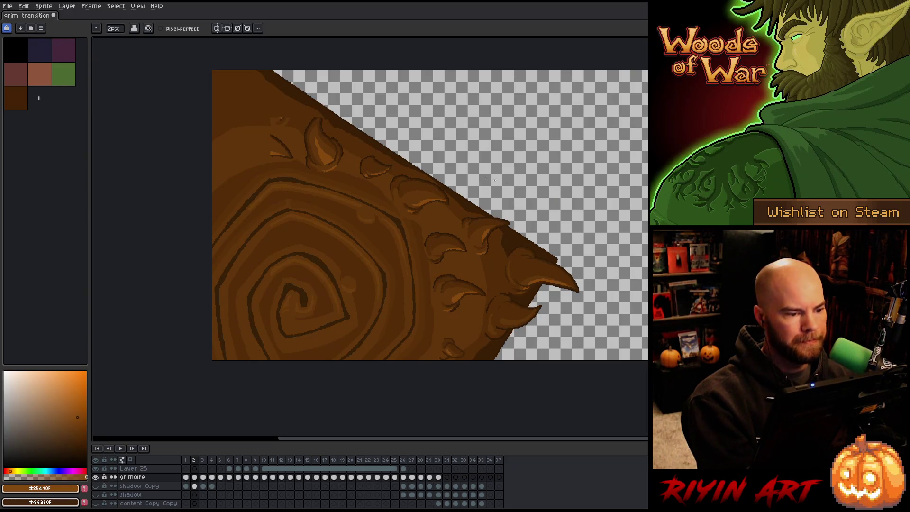
left_click(271, 130, "alt")
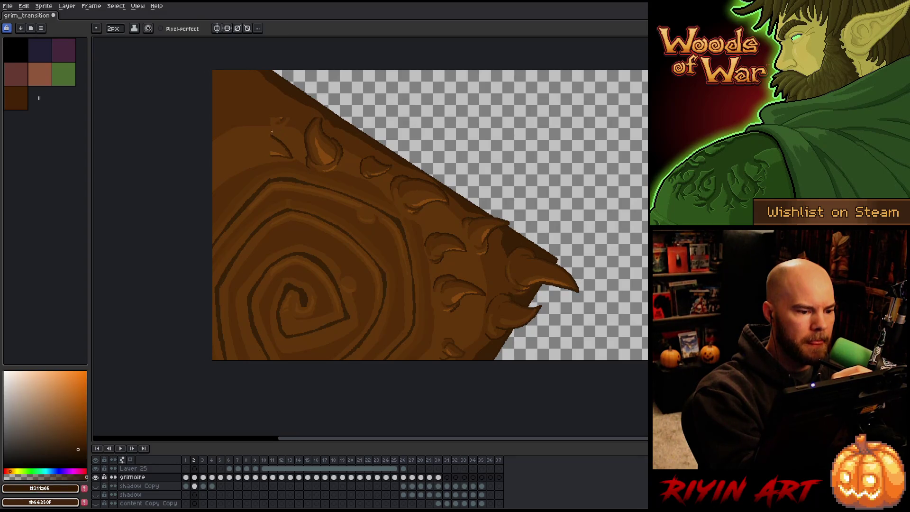
Step: Outline a new curled thorn on the upper-left bark with dark curved strokes
left_click_drag(270, 133, 251, 138)
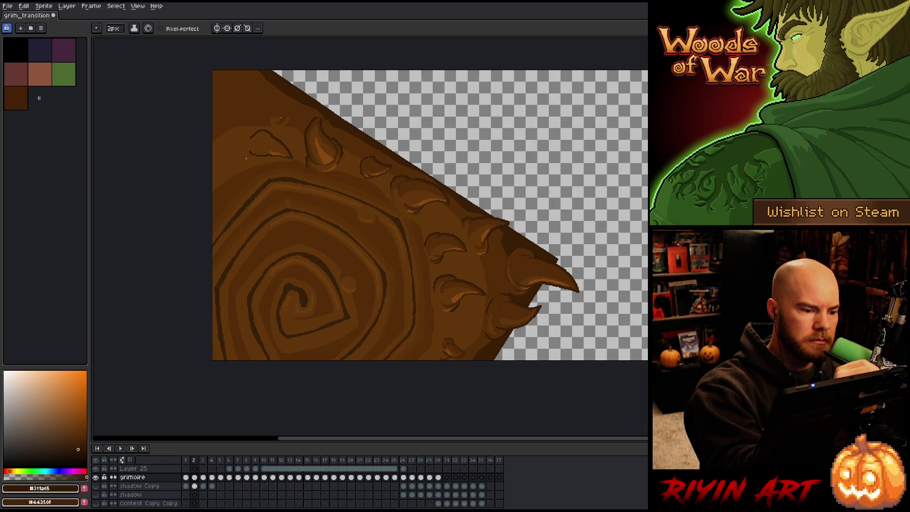
left_click_drag(256, 156, 243, 154)
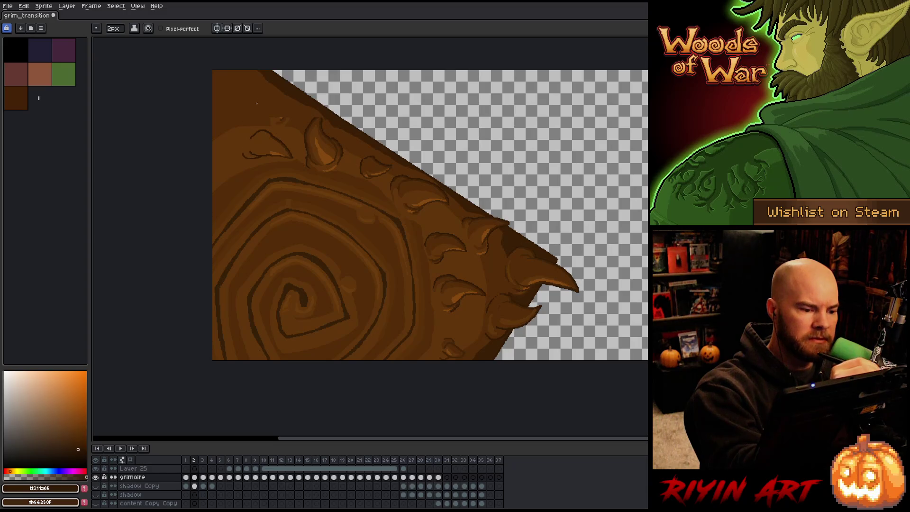
left_click_drag(257, 123, 271, 131)
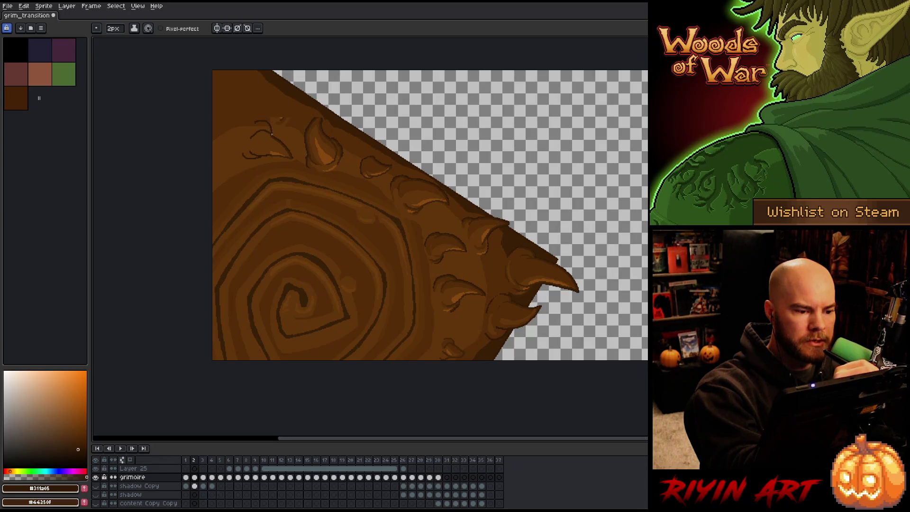
Step: Magic Wand select the area around the new thorn
left_click(262, 112, "alt")
key("w")
left_click(259, 112)
key("b")
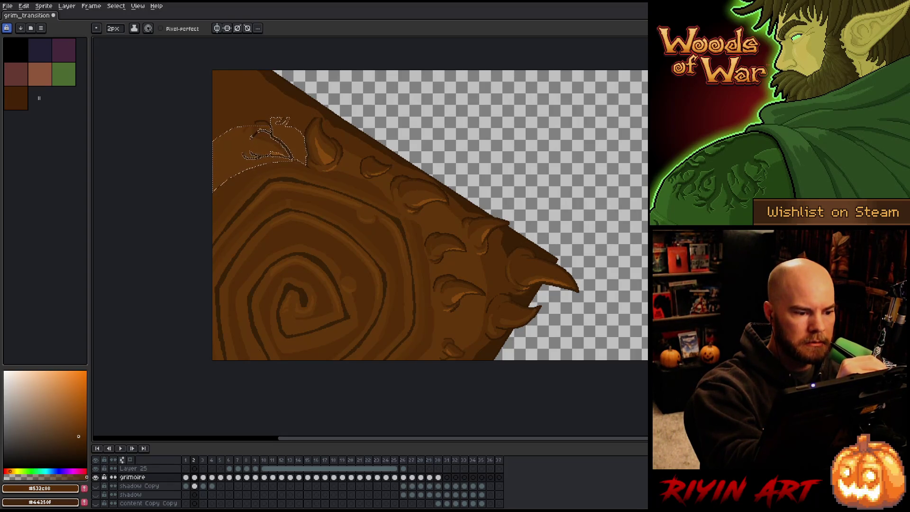
Step: Deselect and shade the new thorn with highlight, base, mid and dark bark browns
key("ctrl+d")
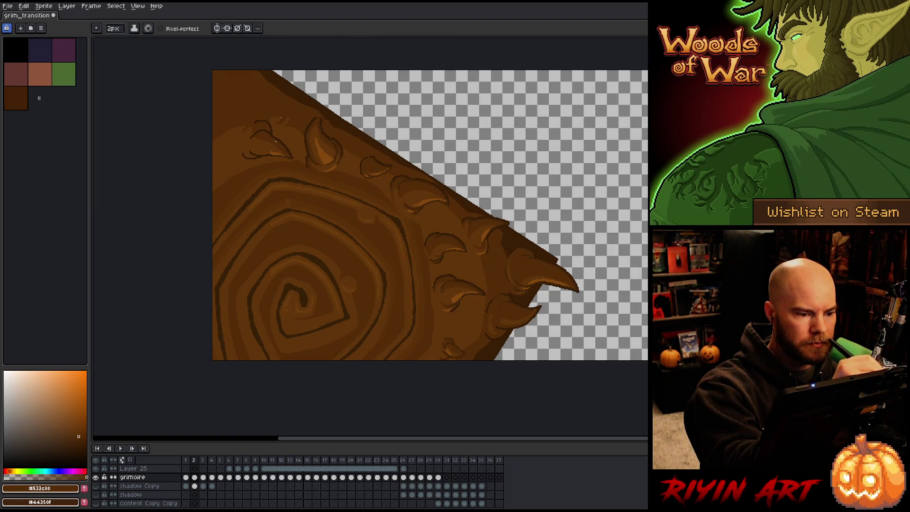
left_click(276, 148, "alt")
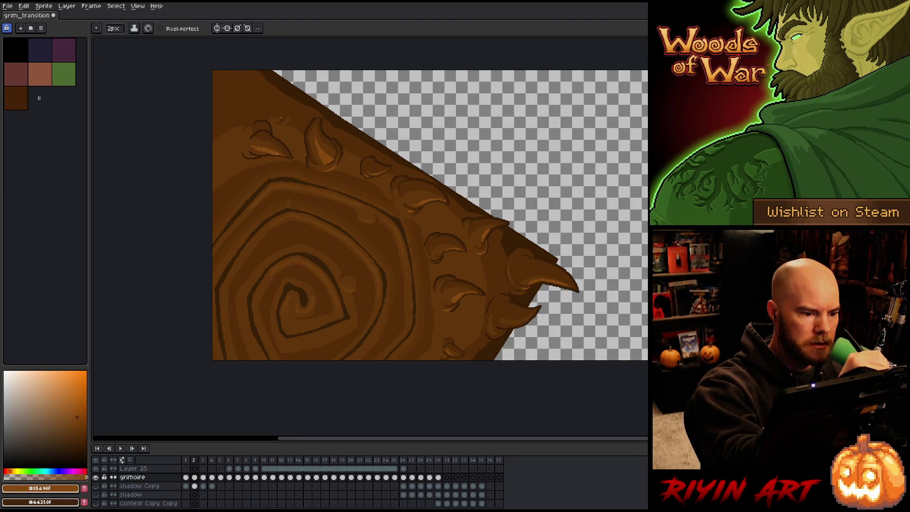
left_click(267, 135, "alt")
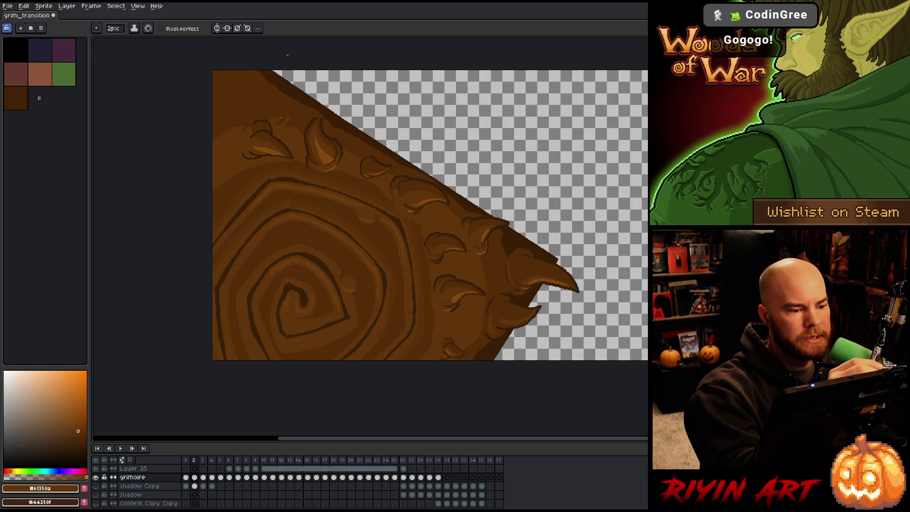
left_click(283, 118, "alt")
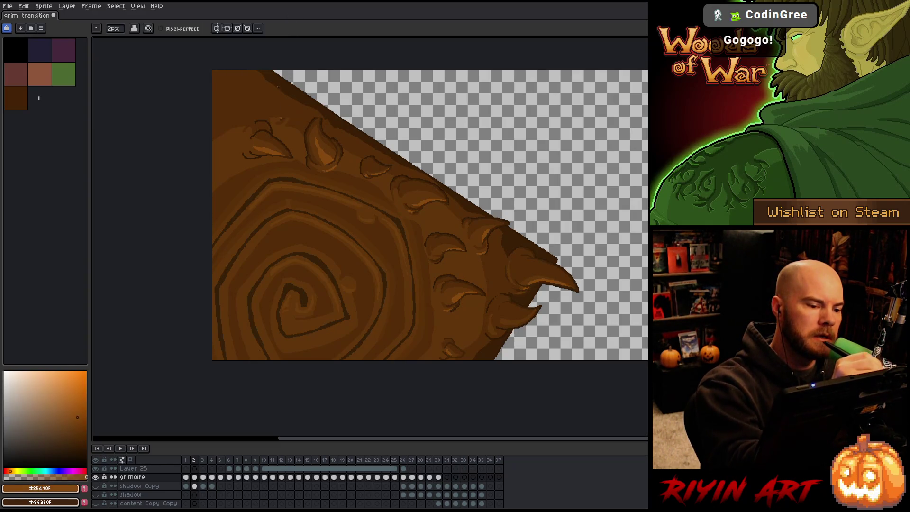
left_click(266, 120, "alt")
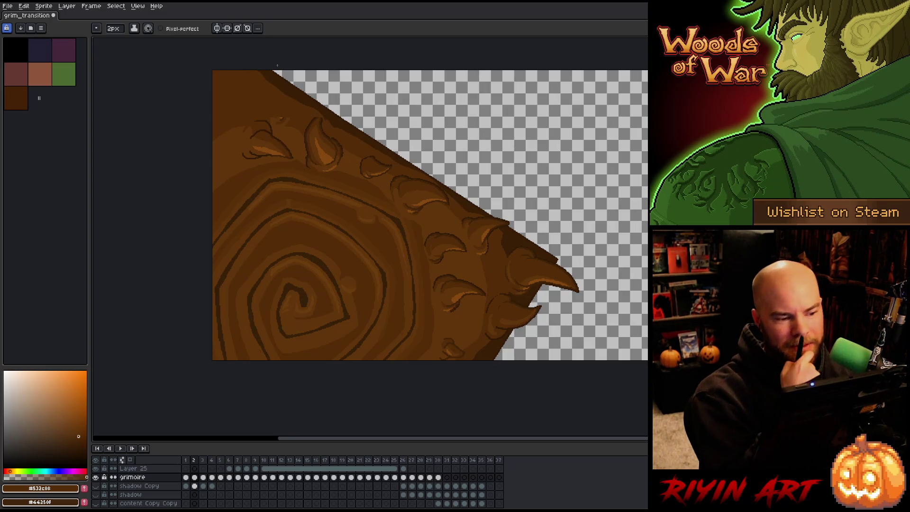
key("alt")
left_click(316, 113, "alt")
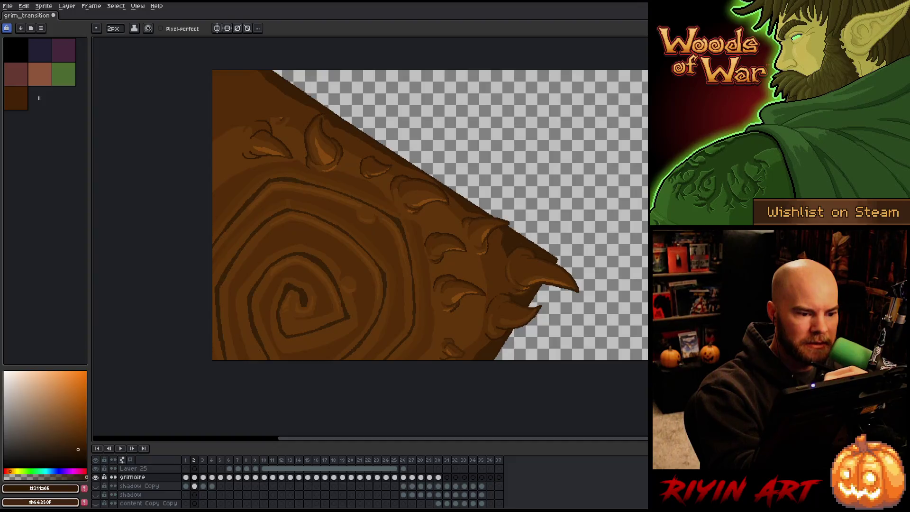
left_click(320, 119, "alt")
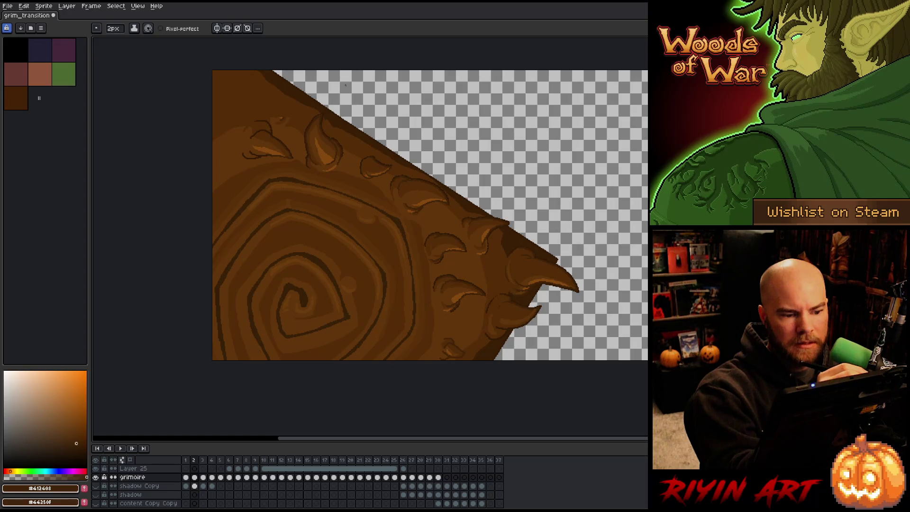
left_click(284, 116, "alt")
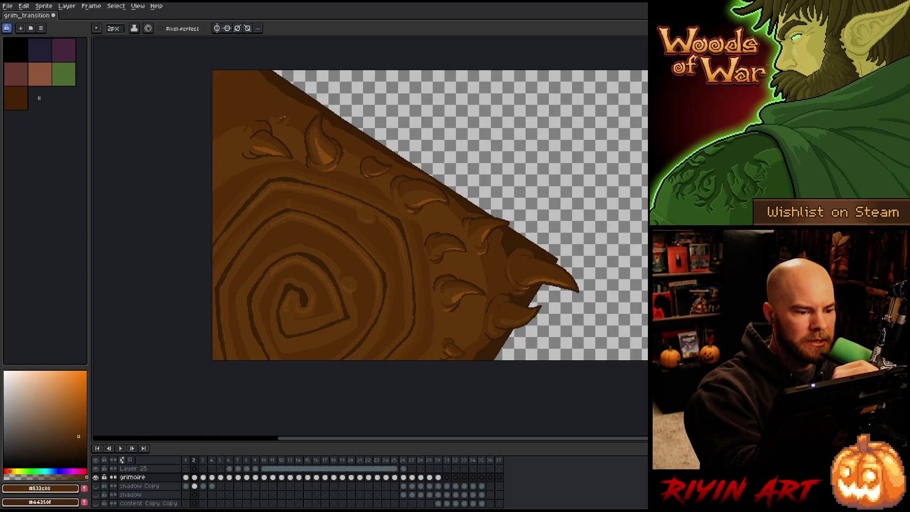
left_click(279, 112, "alt")
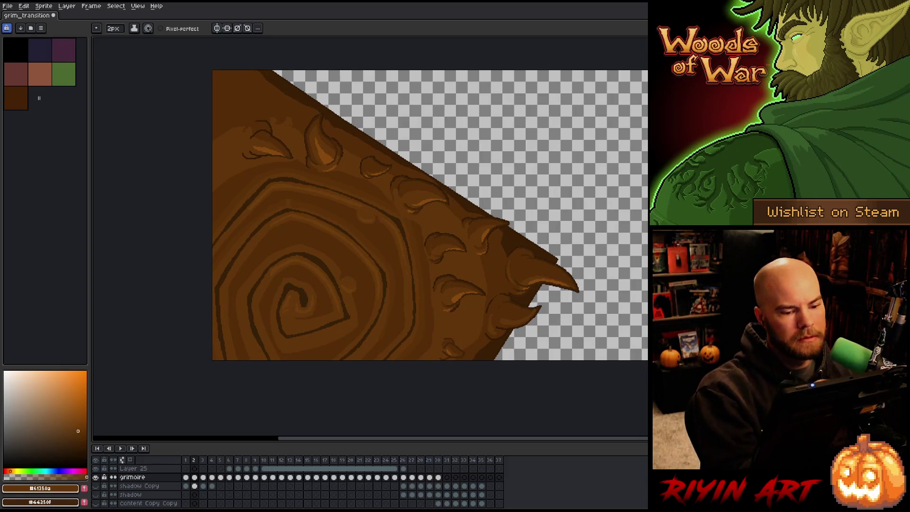
Step: Draw a small dark hook in the top-left corner, then flip between neighbouring frames
left_click(273, 126, "alt")
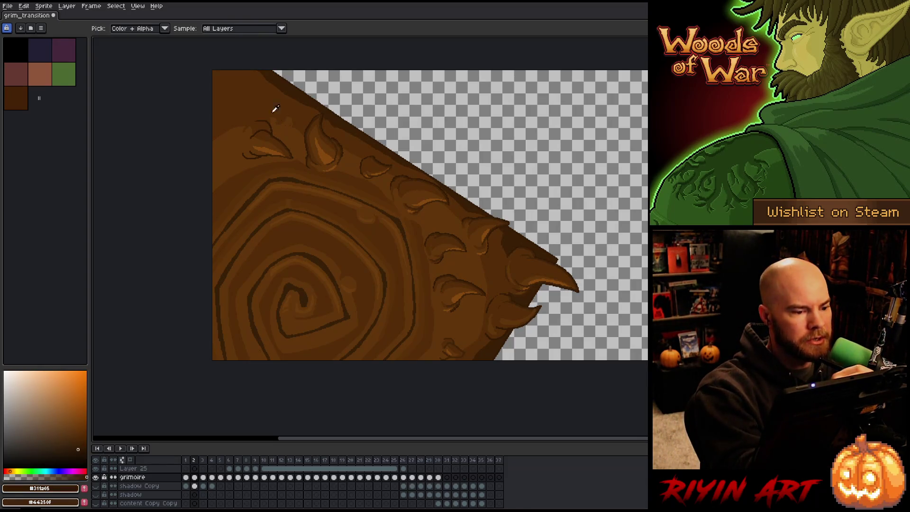
mouse_move(227, 85)
left_mouse_down()
mouse_move(243, 80)
mouse_move(235, 100)
left_mouse_up()
key("ctrl+z")
key("comma")
key("period")
key("comma")
key("period")
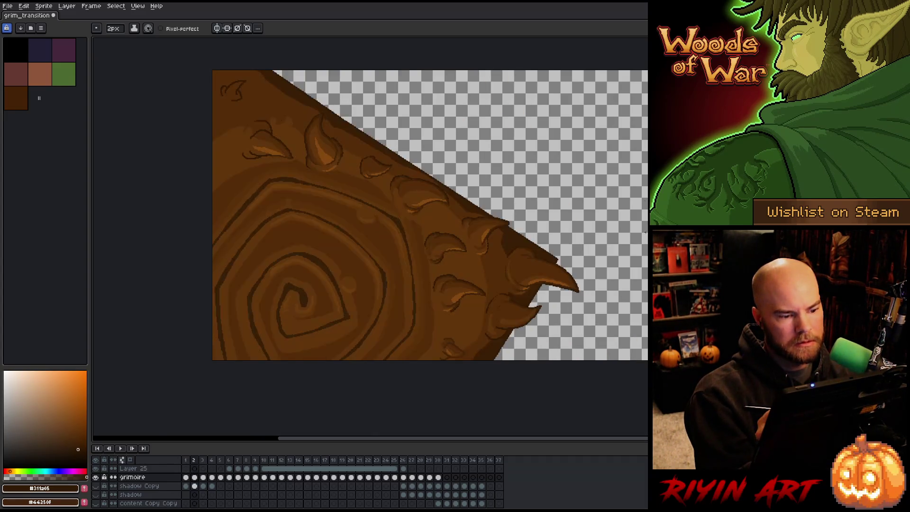
Step: Flip between frames 3 and 2, sample the base bark brown, then show frame 1
key("period")
key("comma")
key("period")
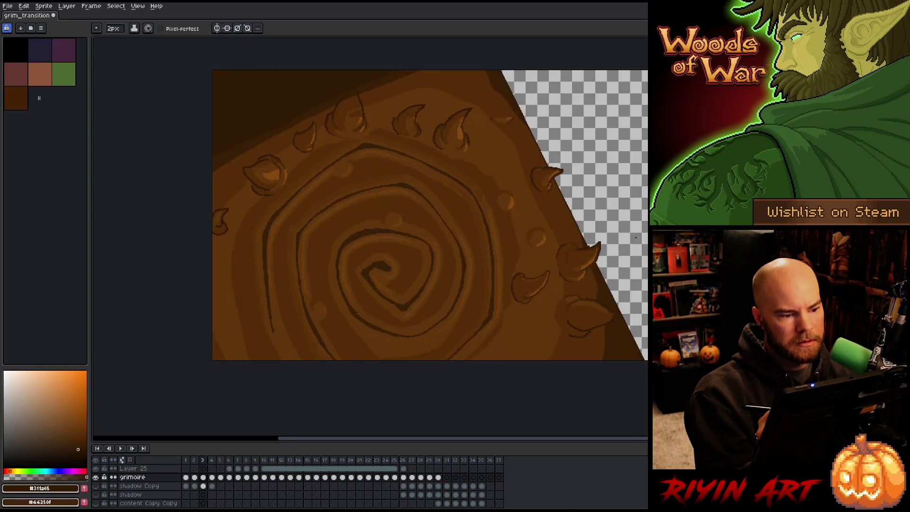
key("comma")
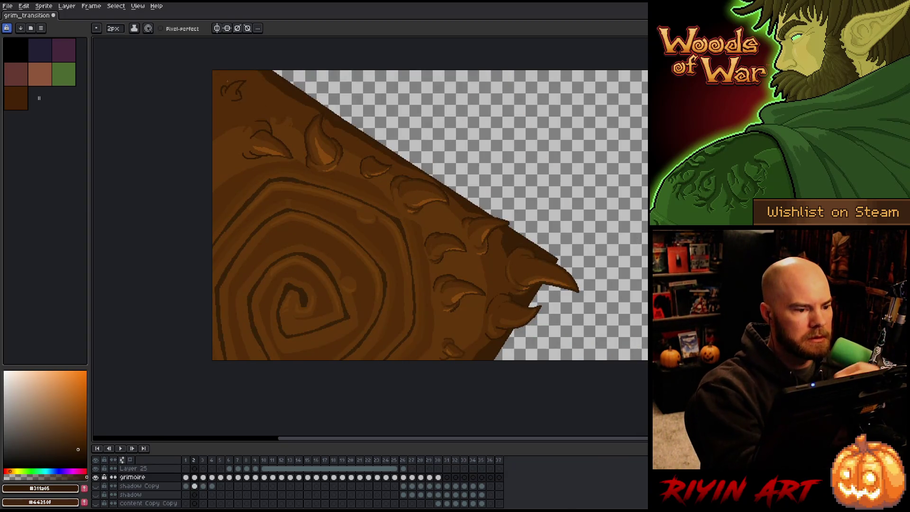
left_click(237, 83, "alt")
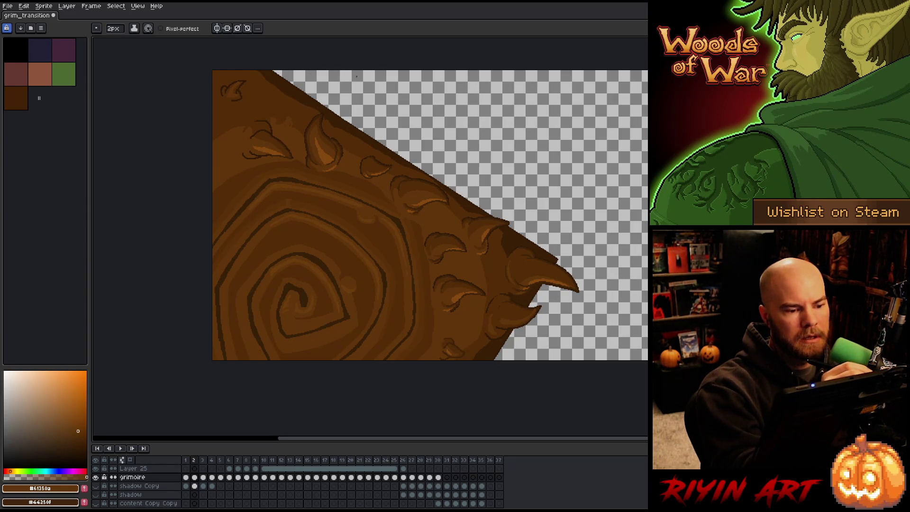
key("comma")
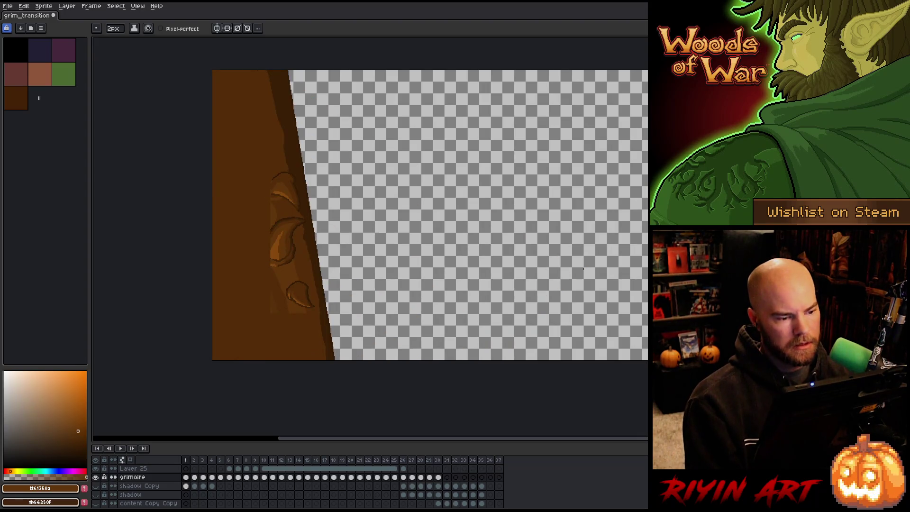
Step: Darken the left edge of a carved leaf with the darkest outline brown
left_click(280, 218, "alt")
left_click(269, 232, "alt")
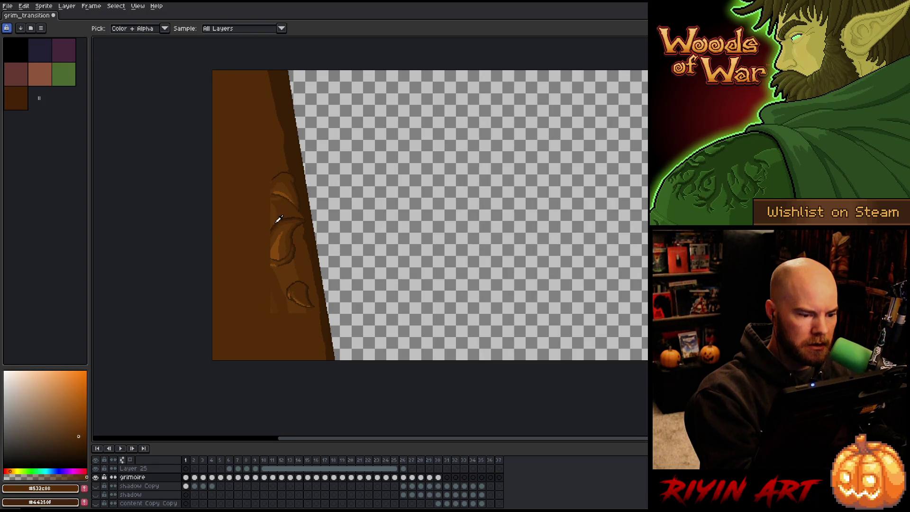
left_click(280, 218, "alt")
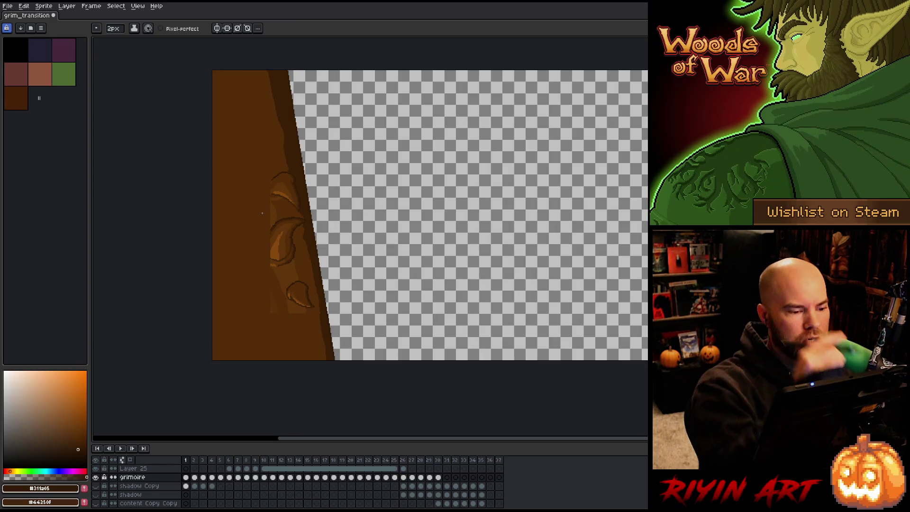
left_click(278, 217, "alt")
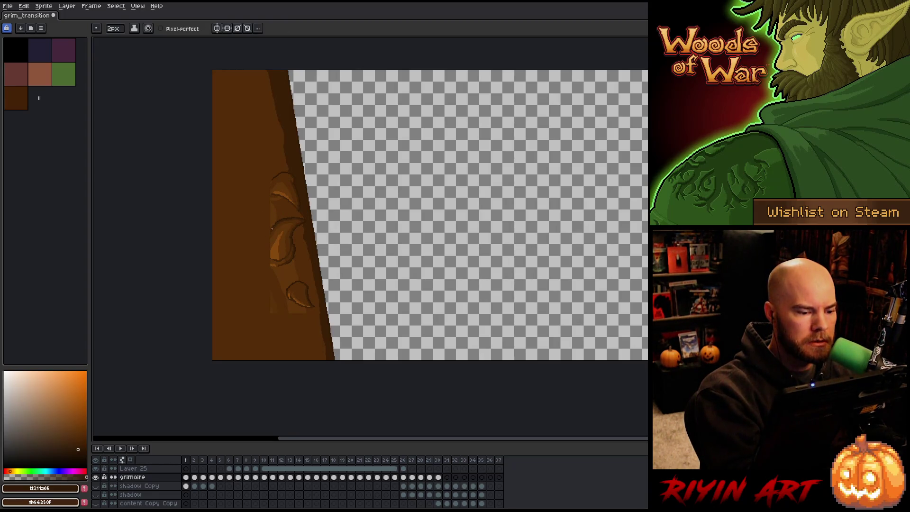
left_click_drag(265, 236, 258, 245)
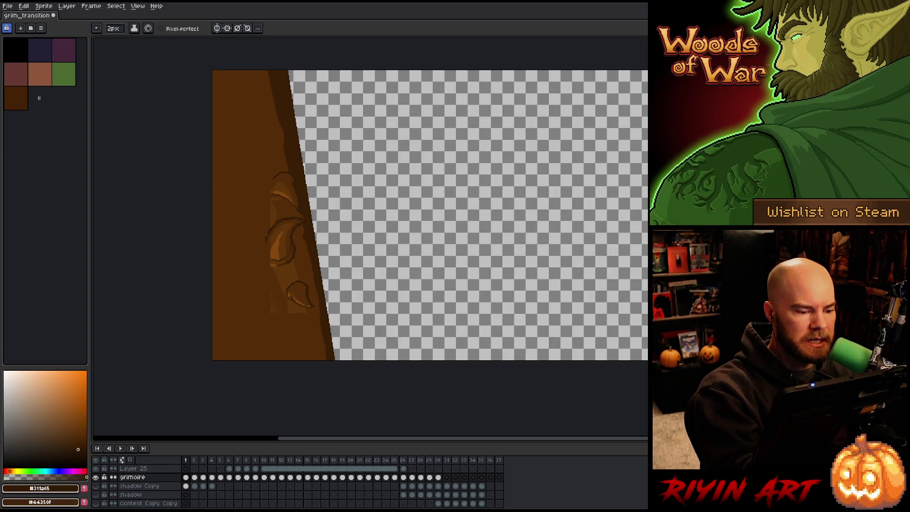
Step: Outline the upper carved leaf on the trunk in dark brown
left_click(272, 240, "alt")
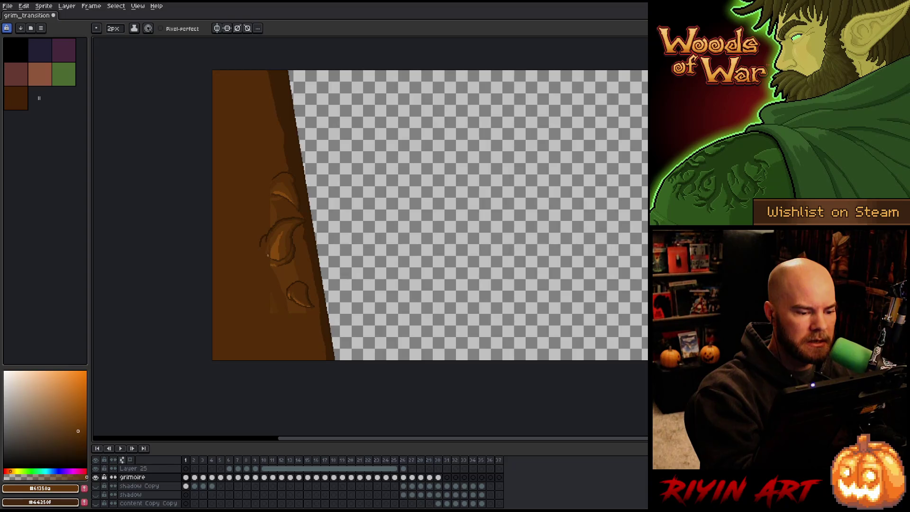
left_click(271, 251, "alt")
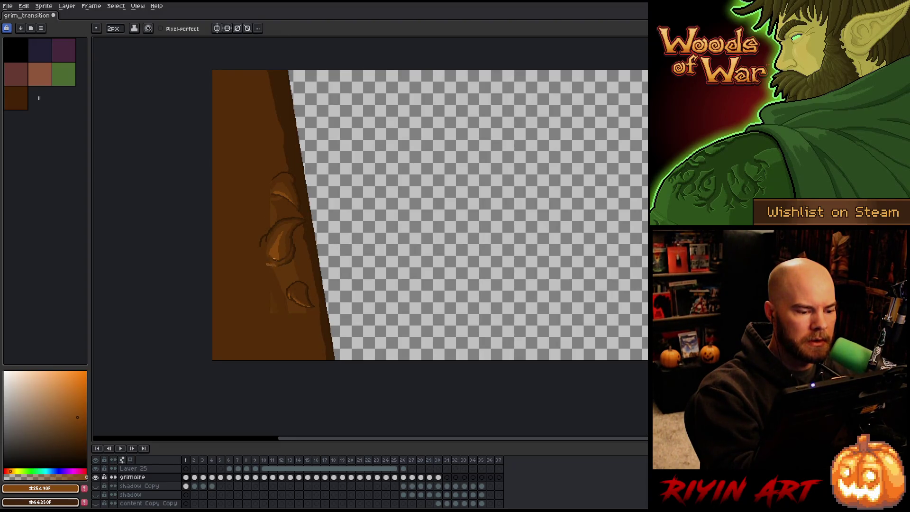
left_click(270, 261, "alt")
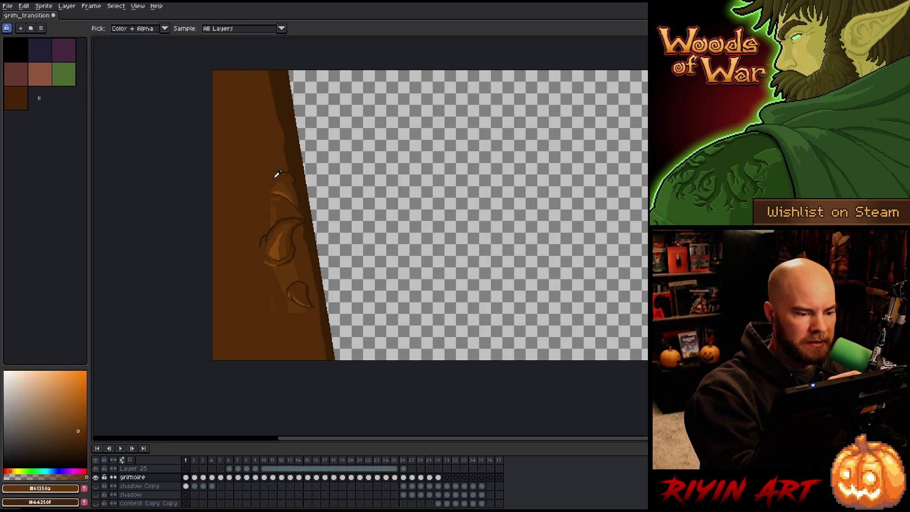
left_click(279, 197, "alt")
left_click_drag(281, 198, 267, 202)
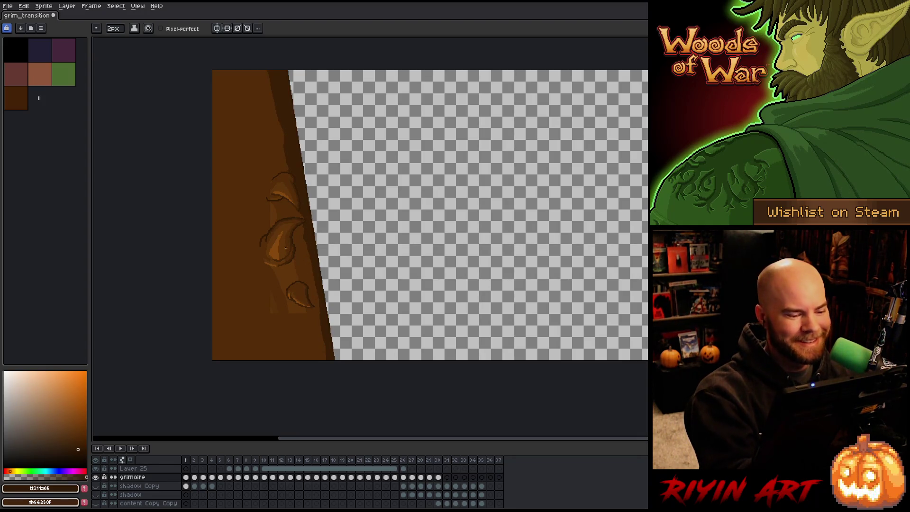
left_click(274, 196, "alt")
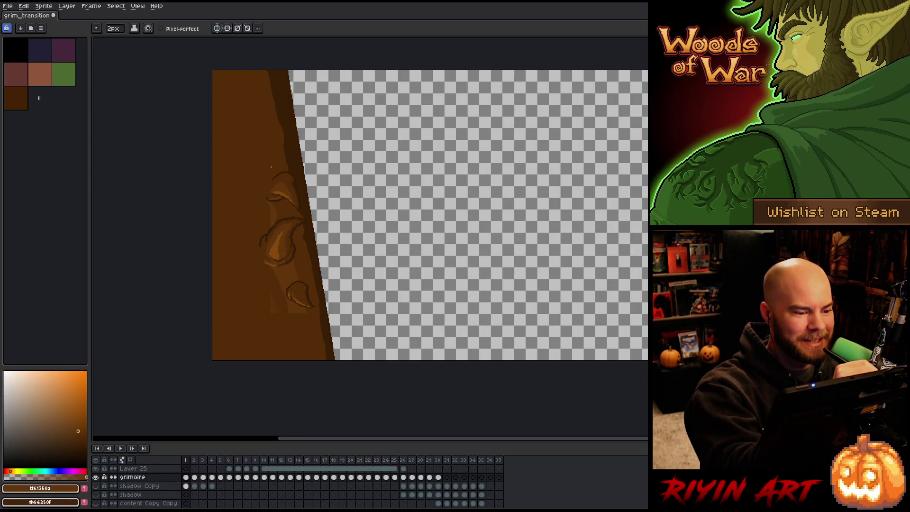
Step: Sketch curved grain lines up the trunk, preview frame 2, and undo the bad stroke
left_click_drag(275, 174, 215, 98)
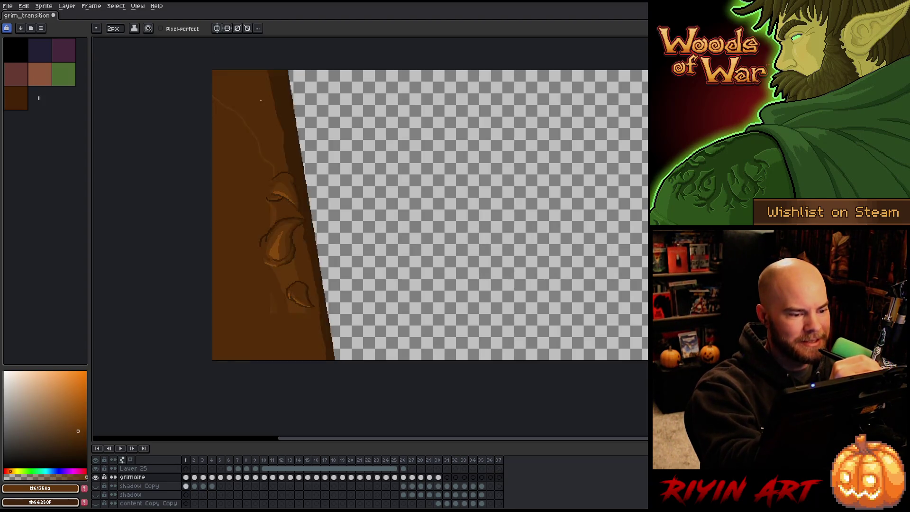
key("Right")
key("Left")
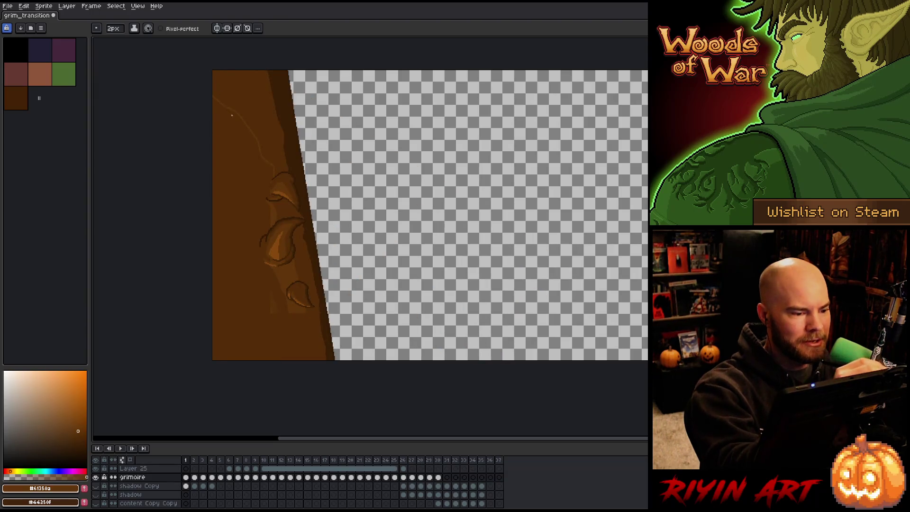
left_click_drag(221, 132, 251, 210)
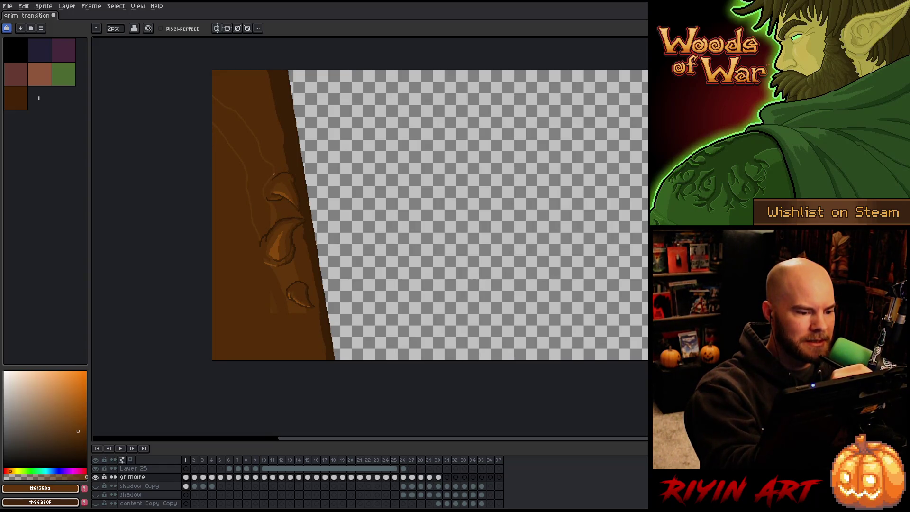
key("ctrl+z")
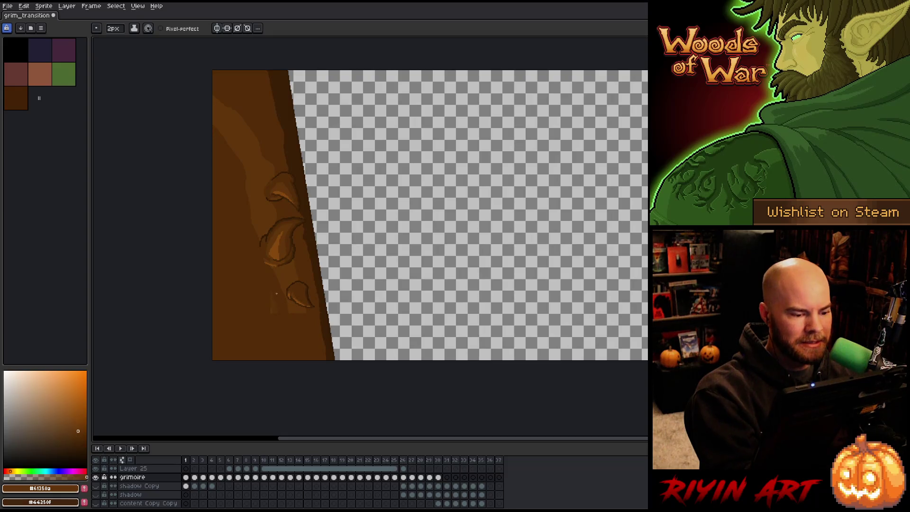
Step: Shade the trunk with alternating darker and mid brown bands
left_click(274, 302, "alt")
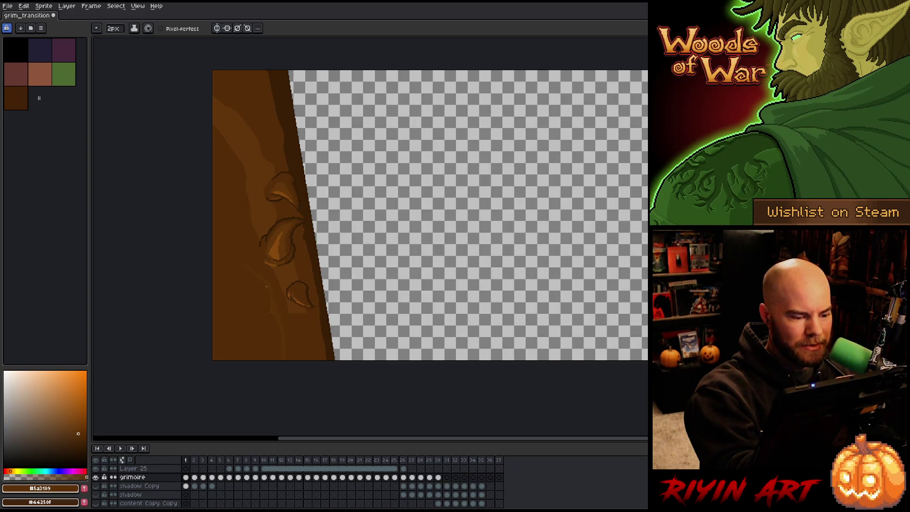
left_click(254, 272, "alt")
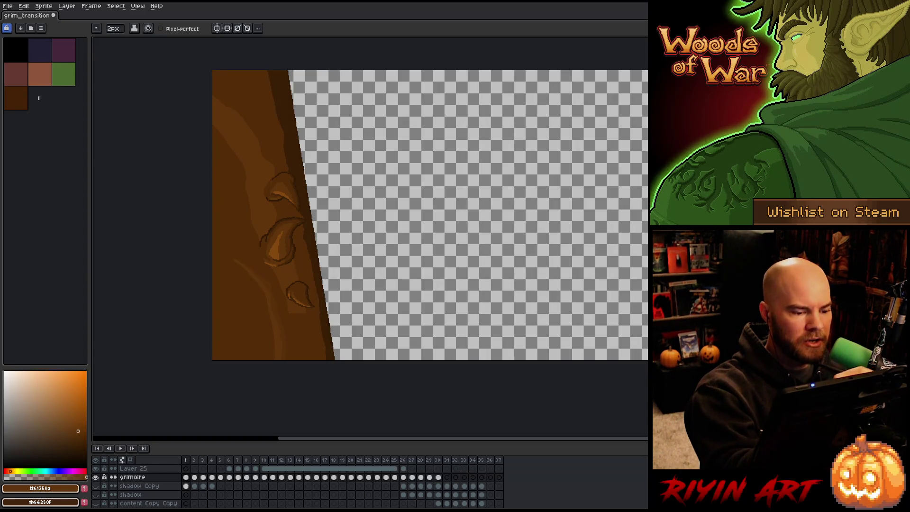
left_click(281, 312, "alt")
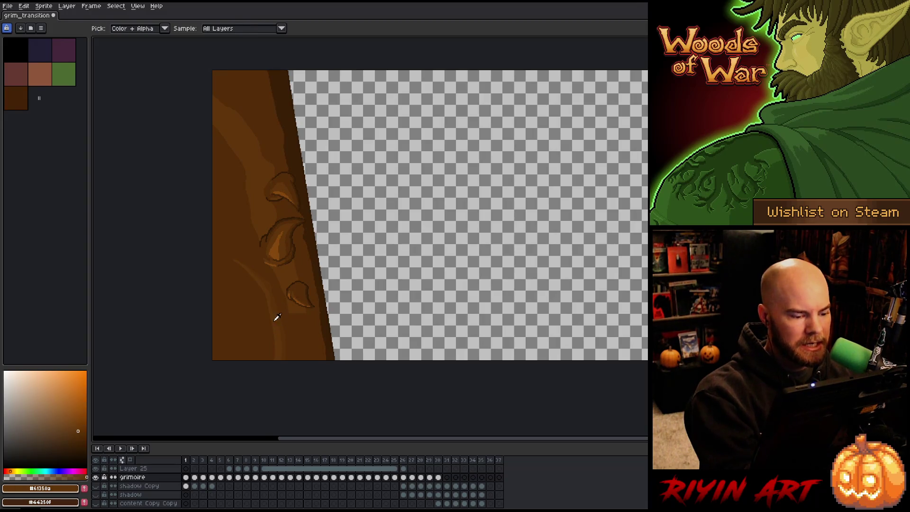
left_click(271, 315, "alt")
key("g")
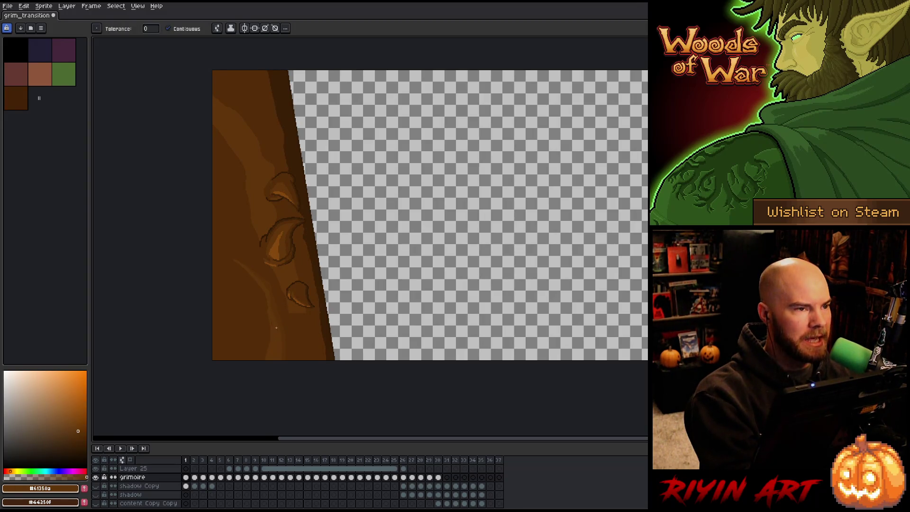
key("b")
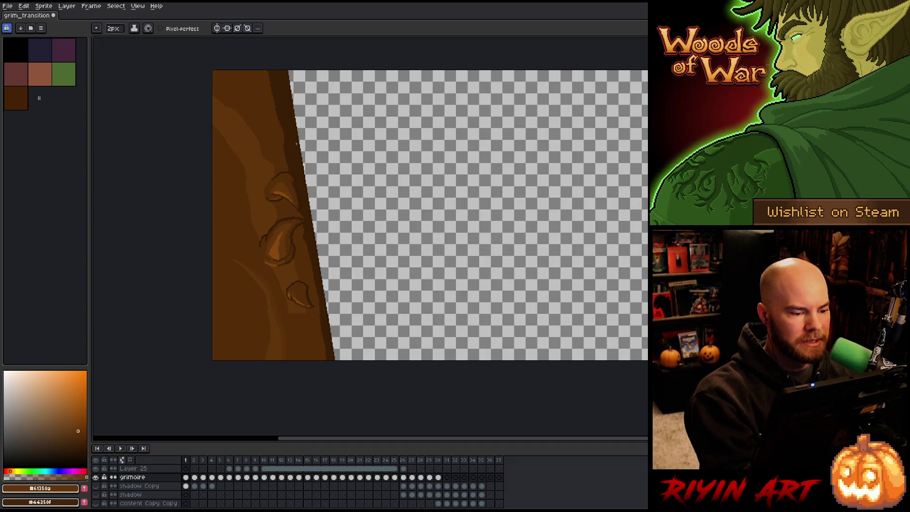
key("alt")
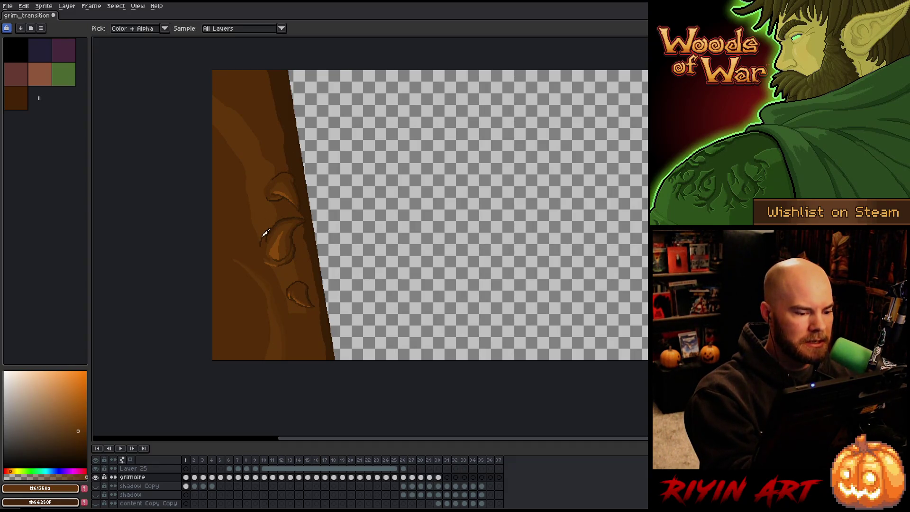
left_click(261, 238, "alt")
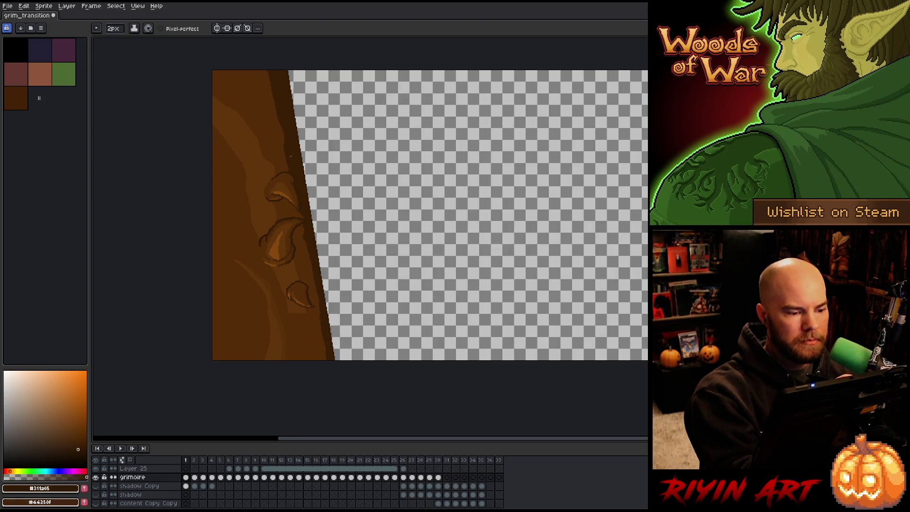
left_click(270, 185, "alt")
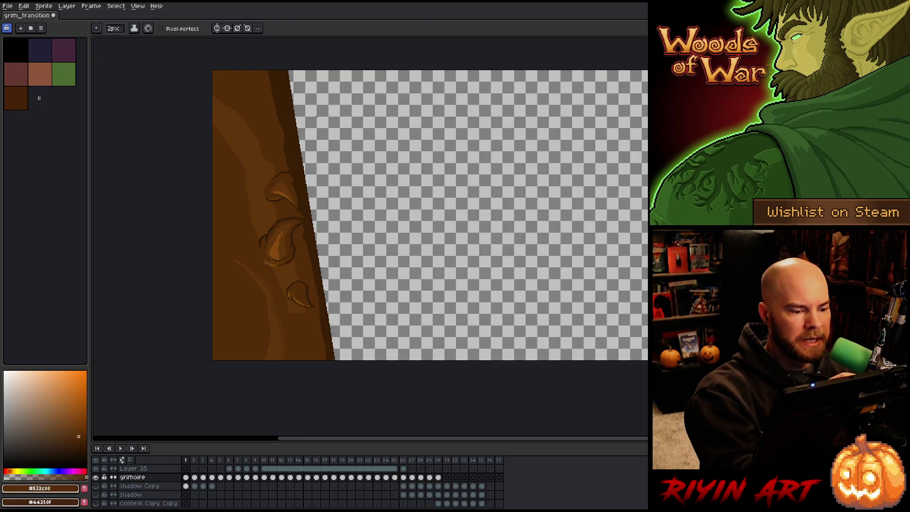
left_click(267, 211, "alt")
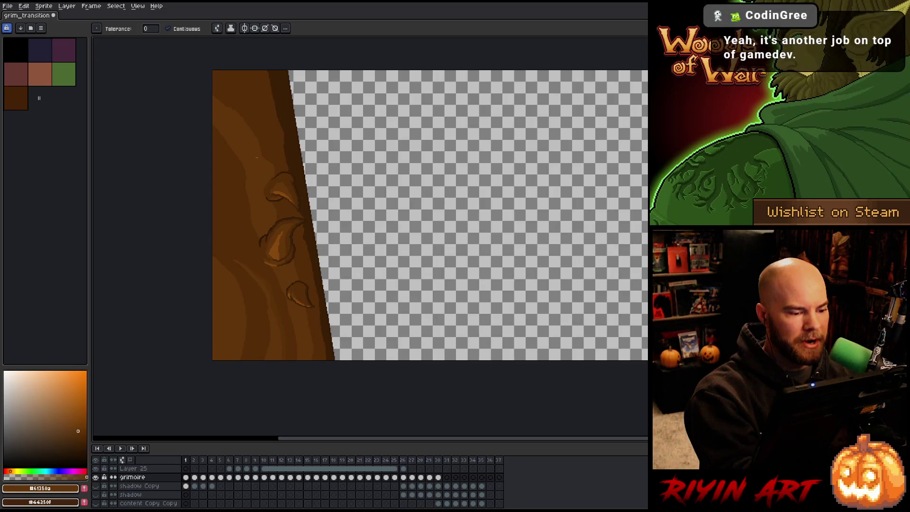
Step: Draw a curved dark-brown stroke at the trunk's upper left
key("alt")
key("w")
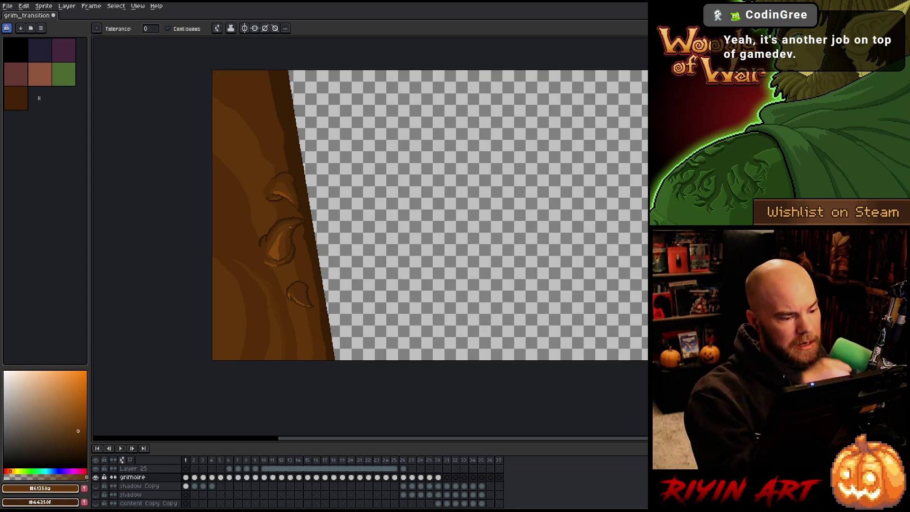
key("b")
key("i")
left_click(297, 238)
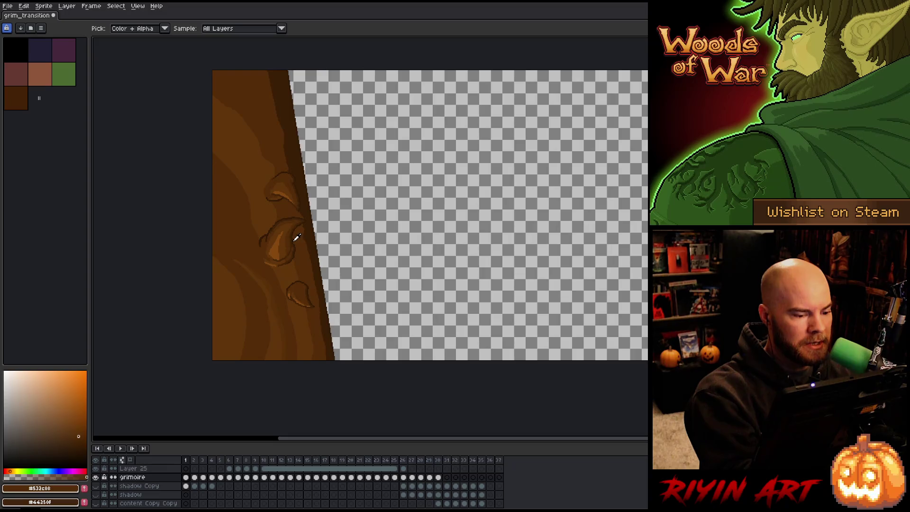
left_click(264, 236)
key("b")
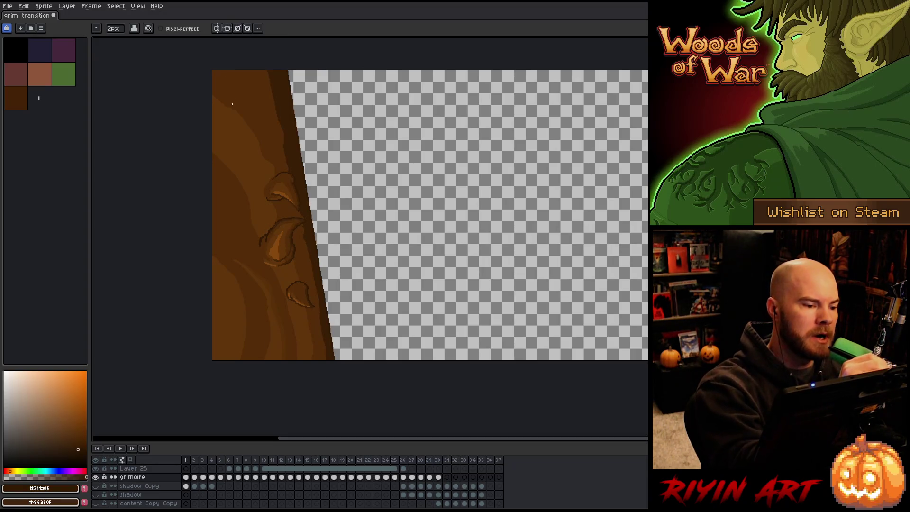
left_click_drag(228, 119, 238, 92)
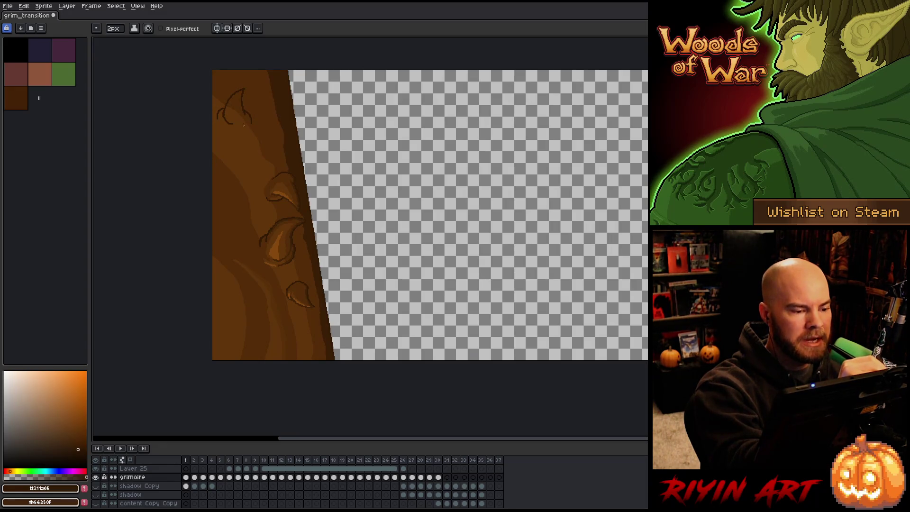
Step: Shade the trunk's upper-left stroke area with medium-dark and mid browns, then advance a frame
left_click(237, 110, "alt")
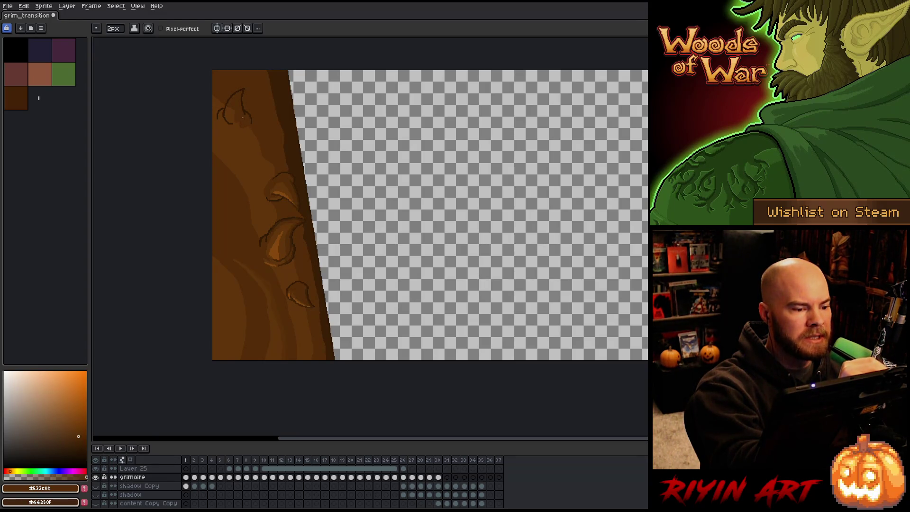
left_click(235, 105, "alt")
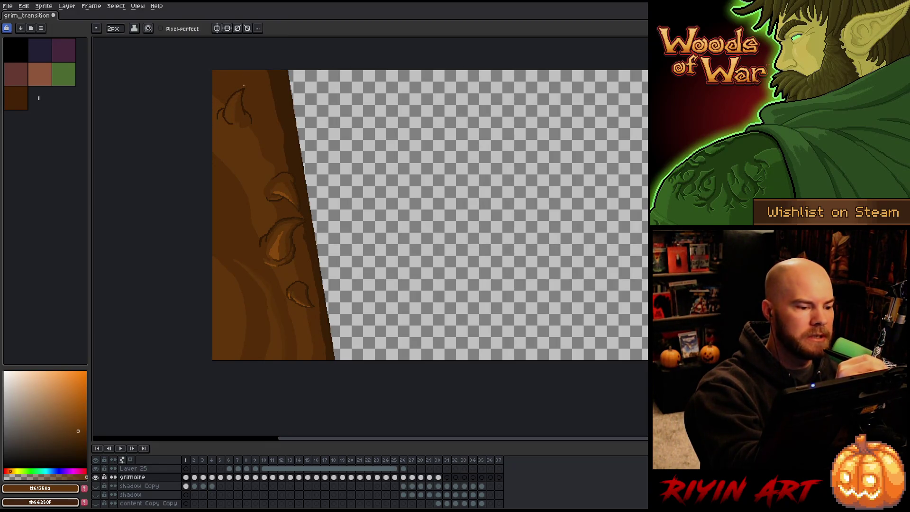
left_click(246, 119, "alt")
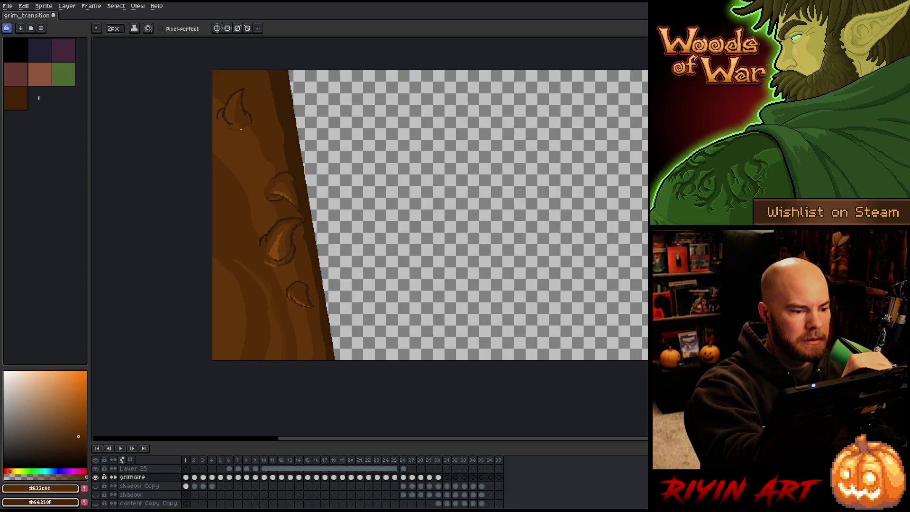
left_click(243, 123, "alt")
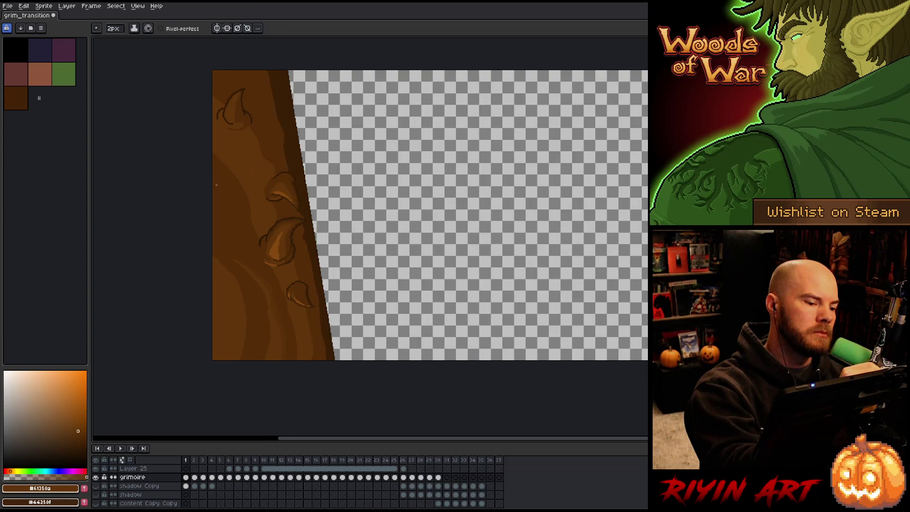
key("g")
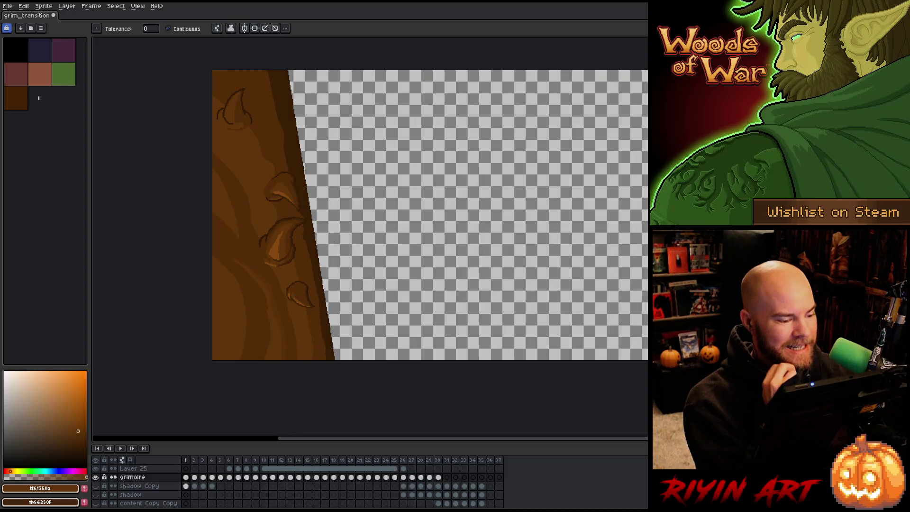
key("b")
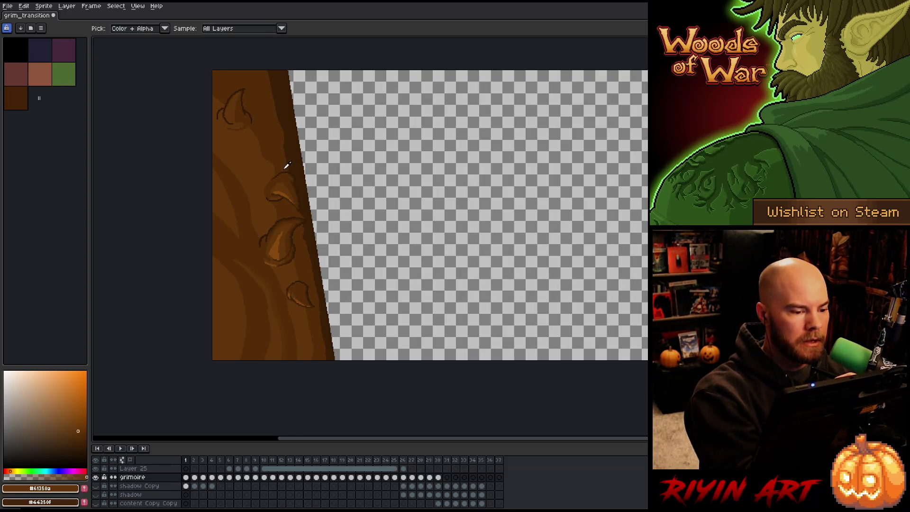
left_click(248, 107, "alt")
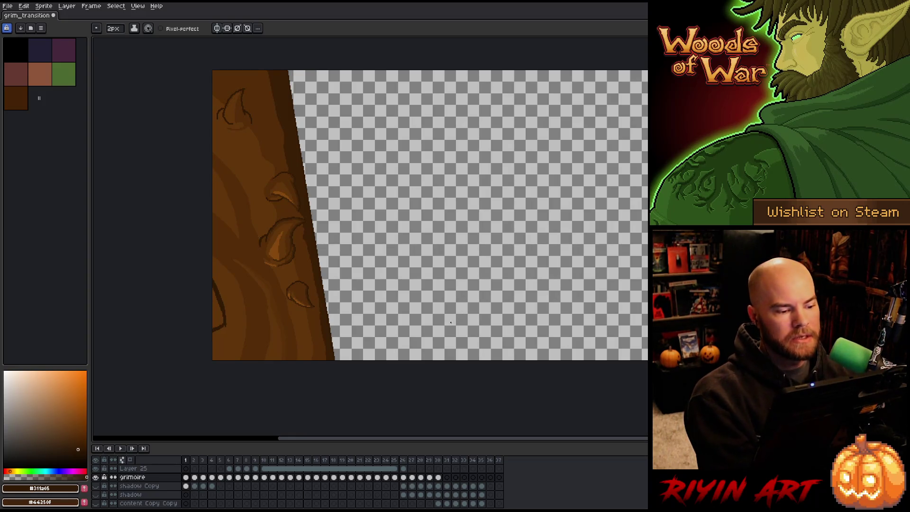
left_click(280, 309, "alt")
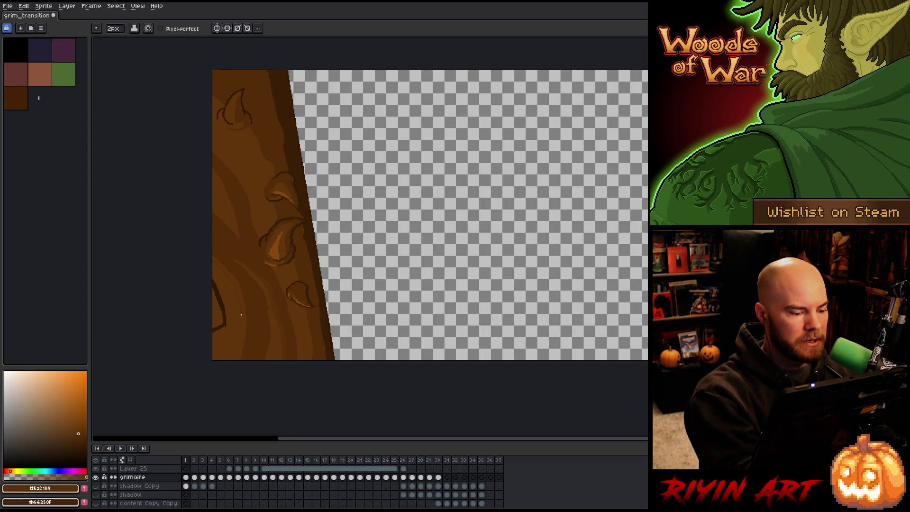
key("g")
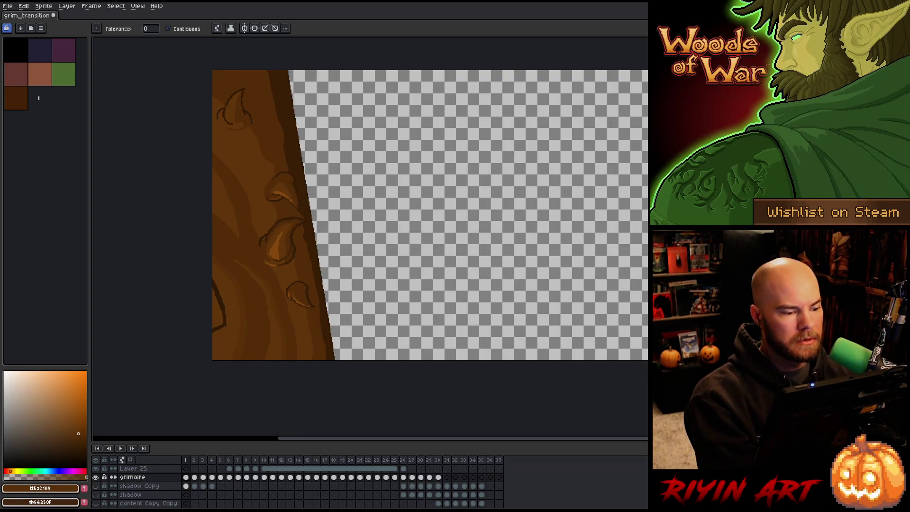
key("Right")
Step: Step back and forth through frames 4 to 6 to compare the redrawn spiral
key("Left")
key("Right")
key("Right")
key("Left")
key("Right")
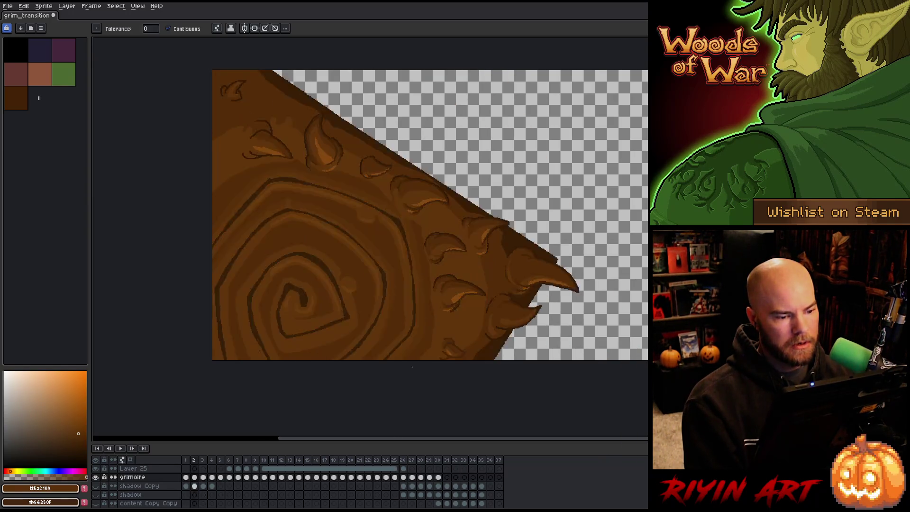
key("Right")
key("Left")
key("Left")
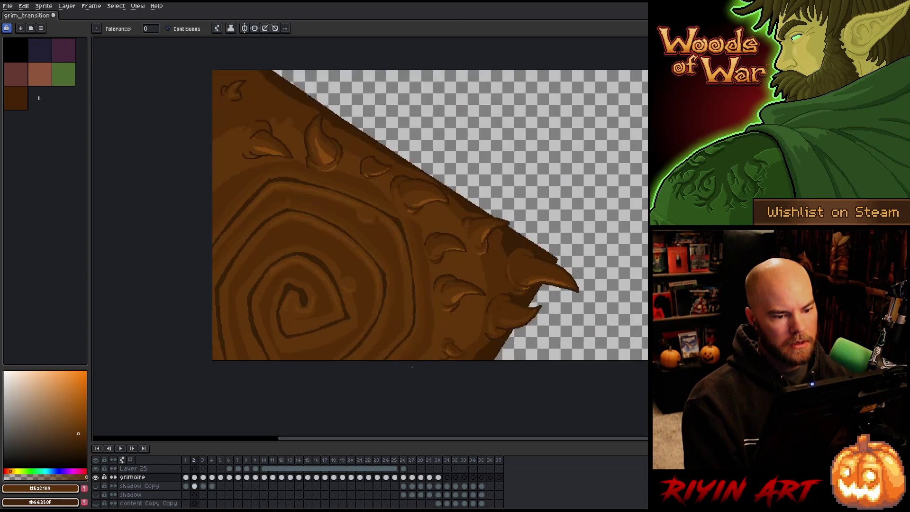
key("Right")
key("Right")
key("Right")
key("Left")
key("Left")
key("Left")
key("Left")
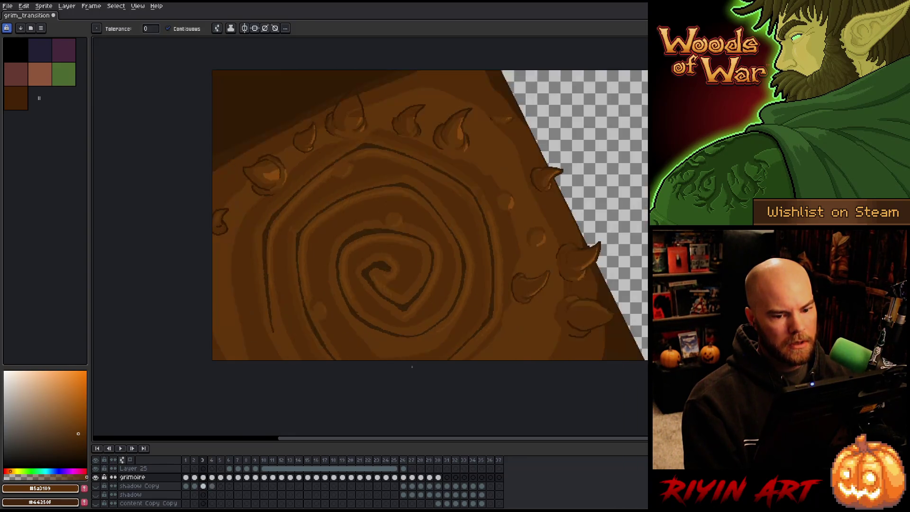
key("Right")
key("Right")
key("Right")
Step: Sample dark brown #3b1f06 and step forward to where the spiral becomes the eye
key("b")
left_click(234, 260, "alt")
key("g")
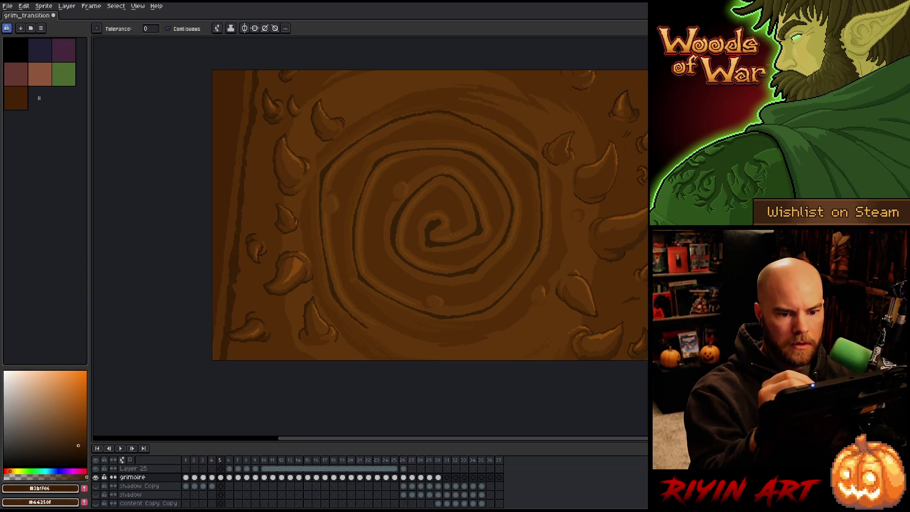
key("Right")
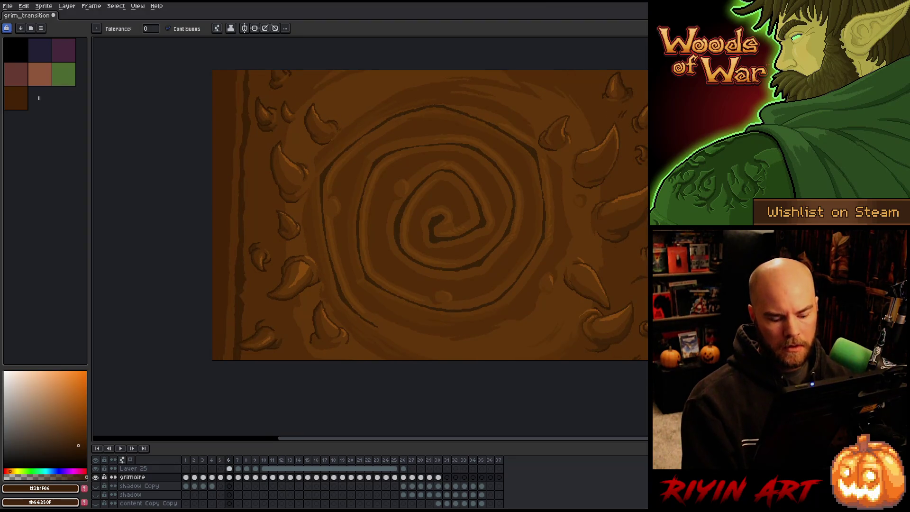
key("Right")
key("Right")
key("Right")
Step: Play the transition, stop on the green eye, save from frame 4, and replay
key("Return")
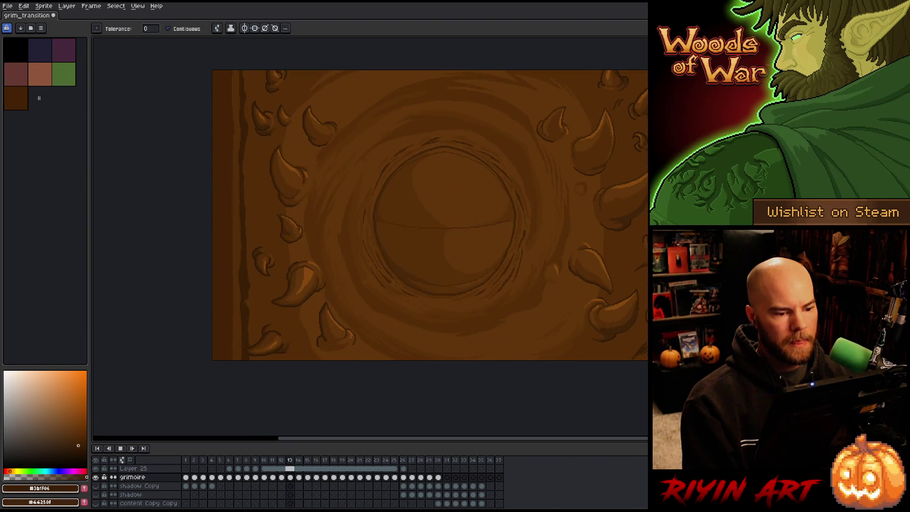
key("Return")
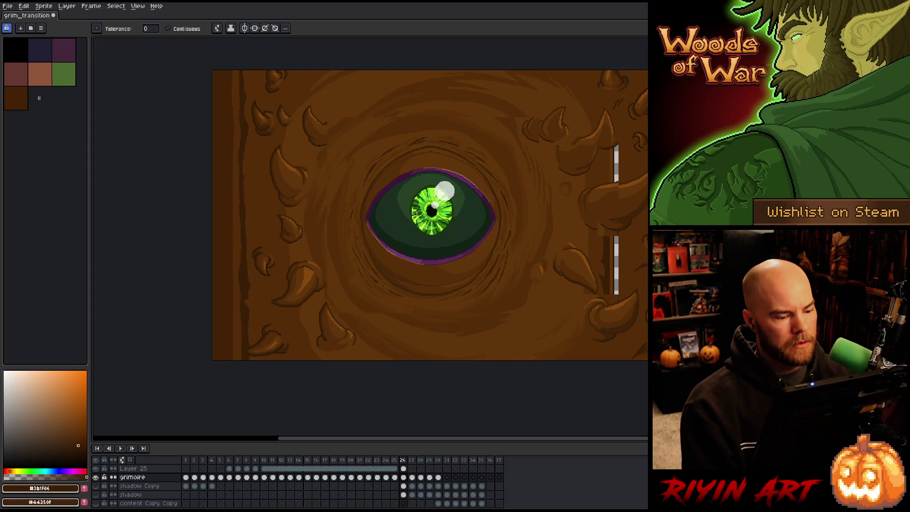
left_click(212, 468)
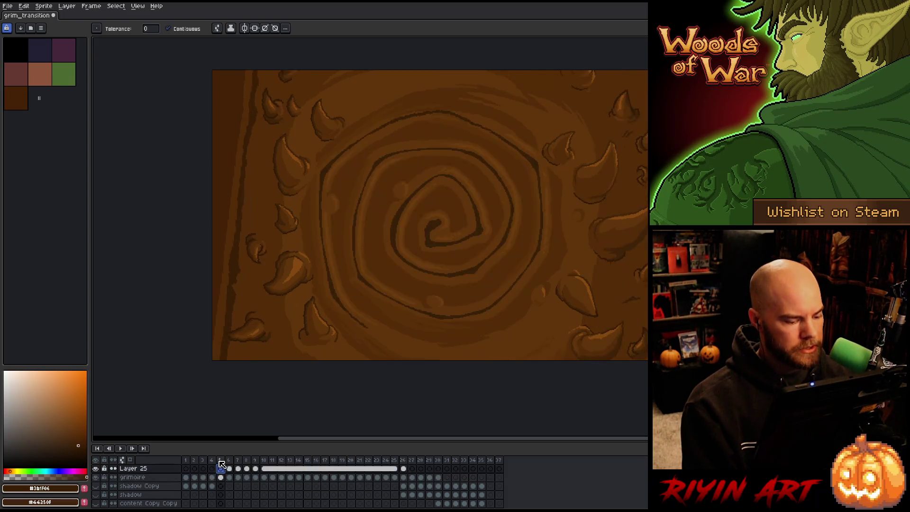
key("ctrl+s")
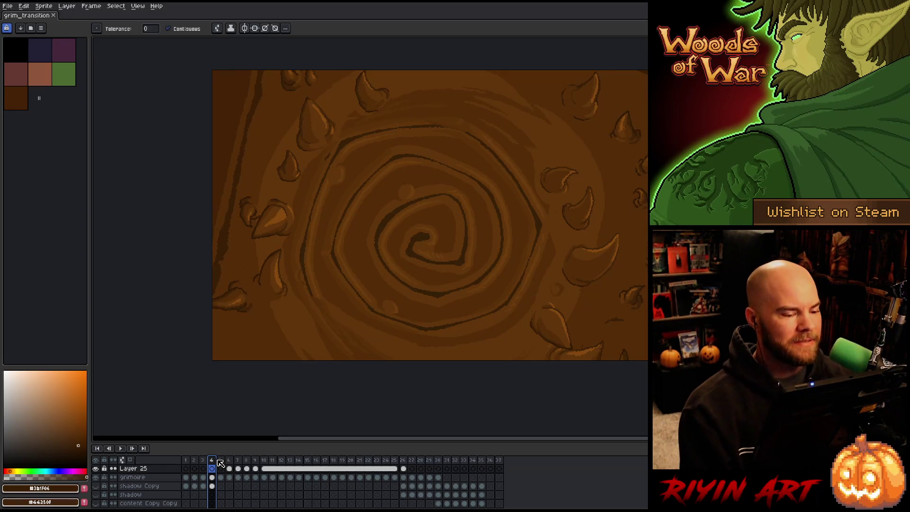
key("Return")
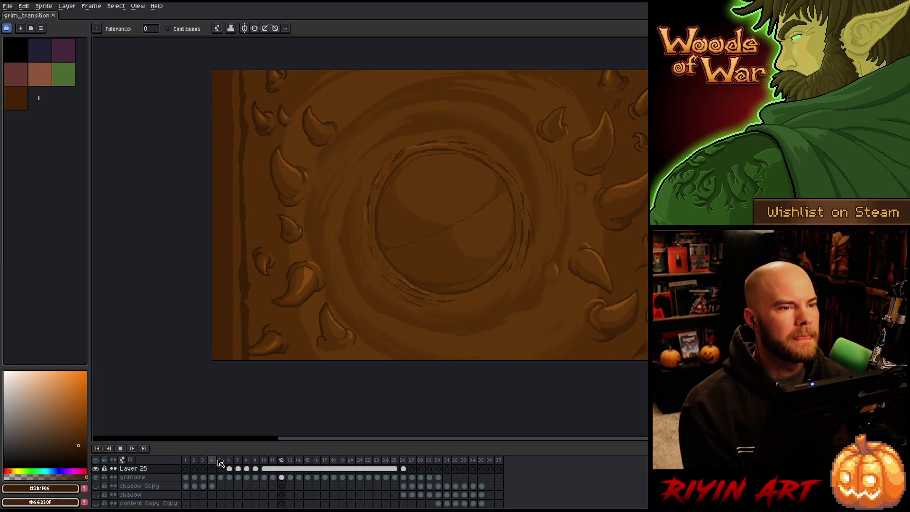
left_click_drag(298, 315, 208, 331)
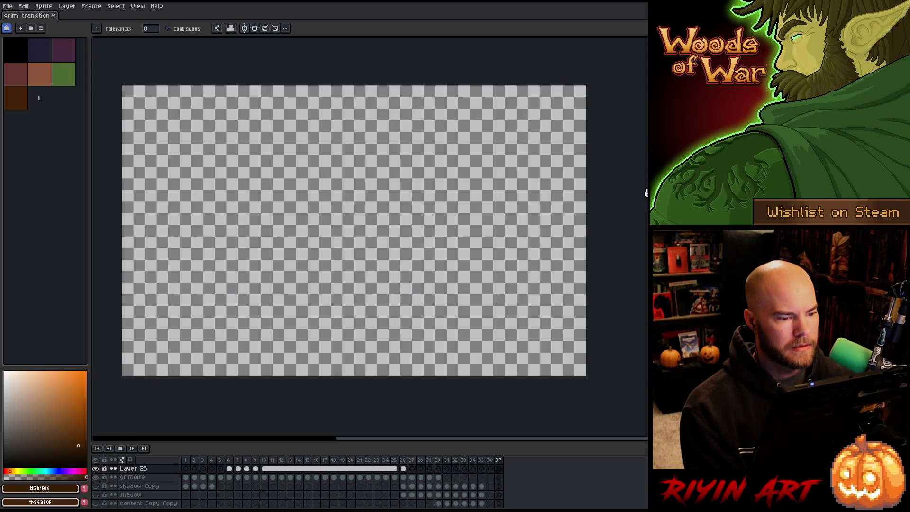
Step: Stop playback and step between frames 6, 7 and 8 to view the plain swirl
key("Return")
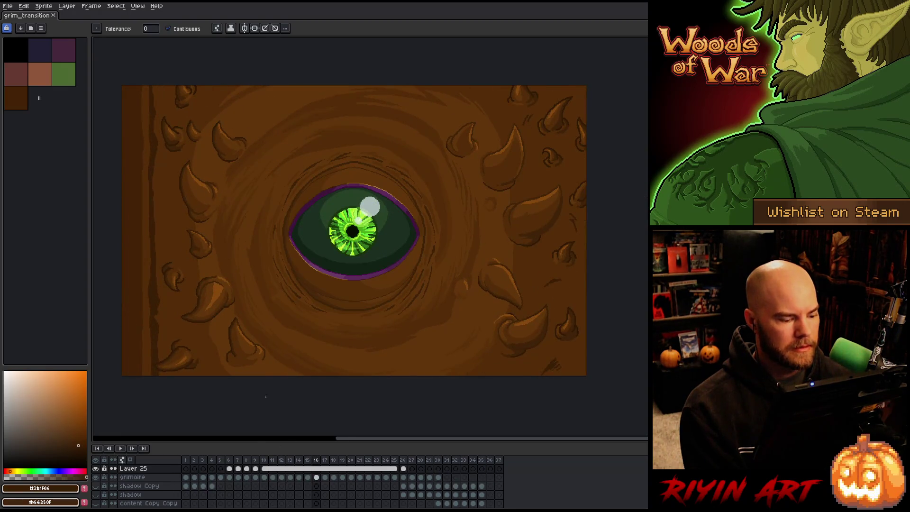
key("Left")
key("Left")
key("Left")
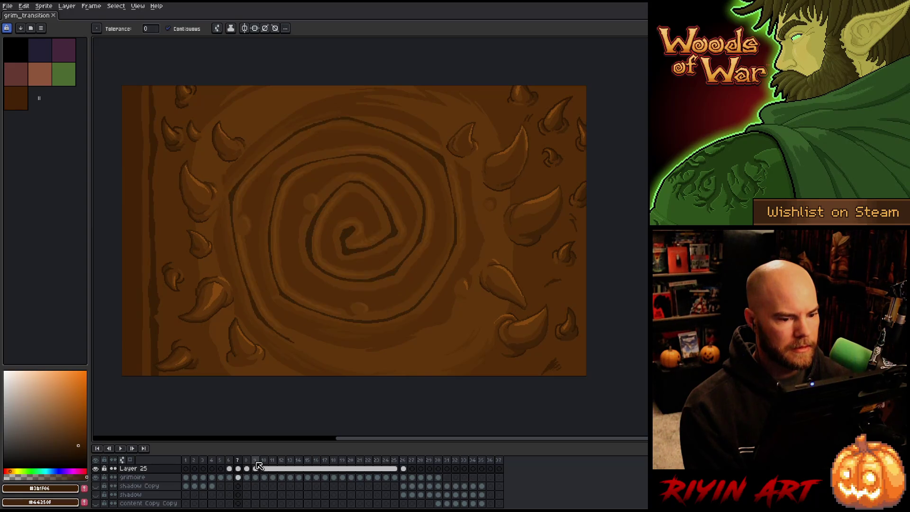
key("Left")
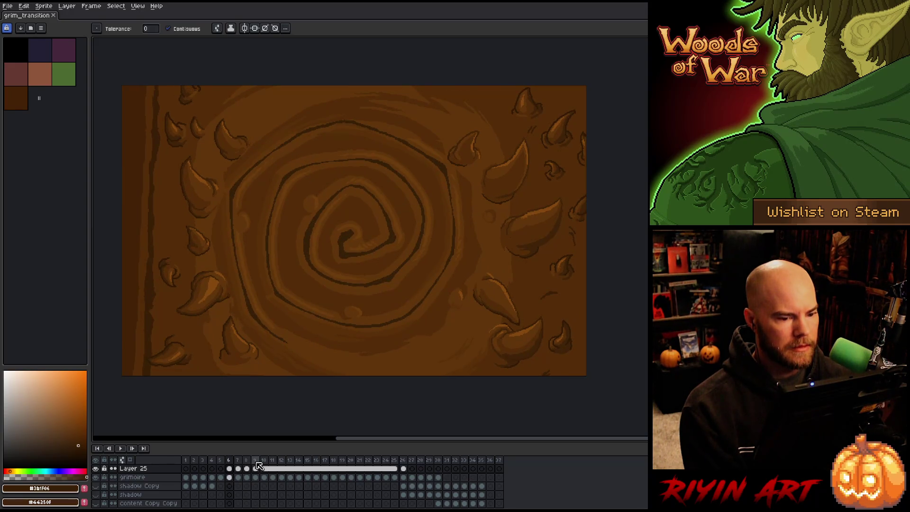
key("Right")
key("Right")
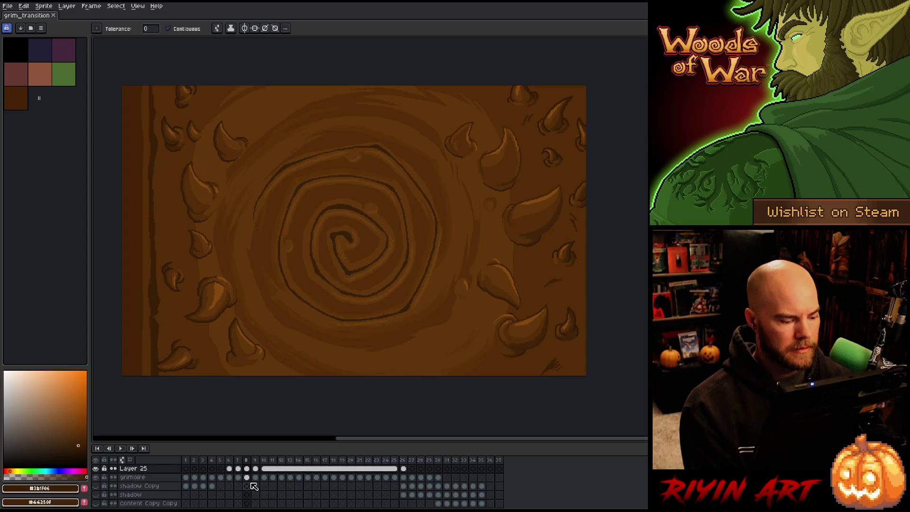
Step: On frame 6, hide and reshow Layer 25 to compare it with the layer beneath
left_click(230, 469)
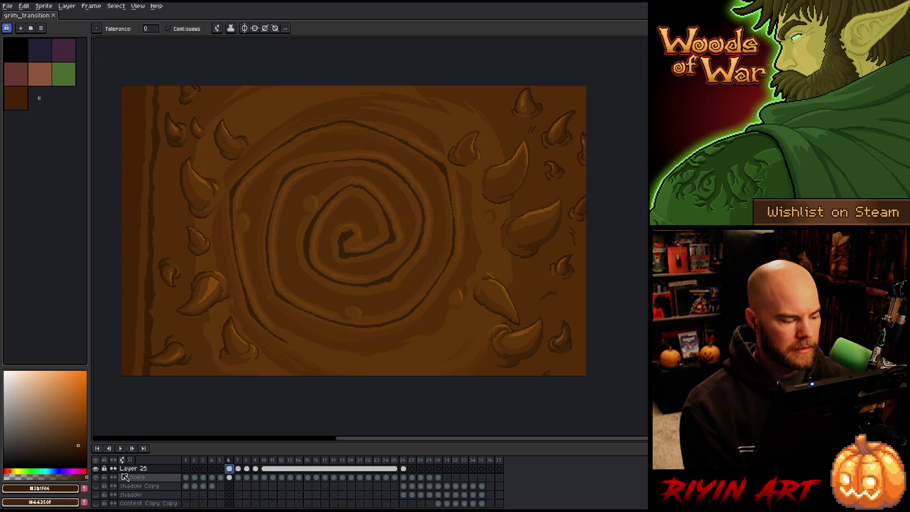
left_click(97, 469)
left_click(98, 474)
left_click(99, 474)
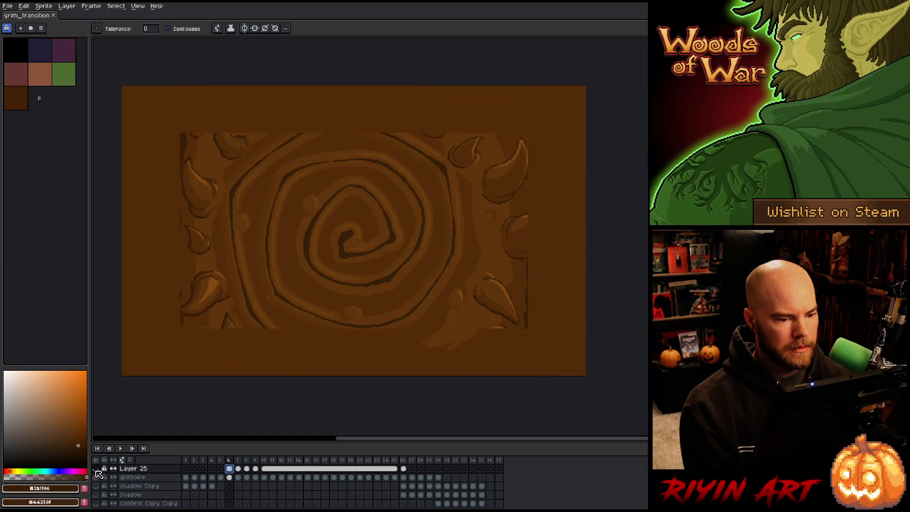
Step: Flip back and forth through frames 5 to 9 to compare the redrawn swirls
key("Right")
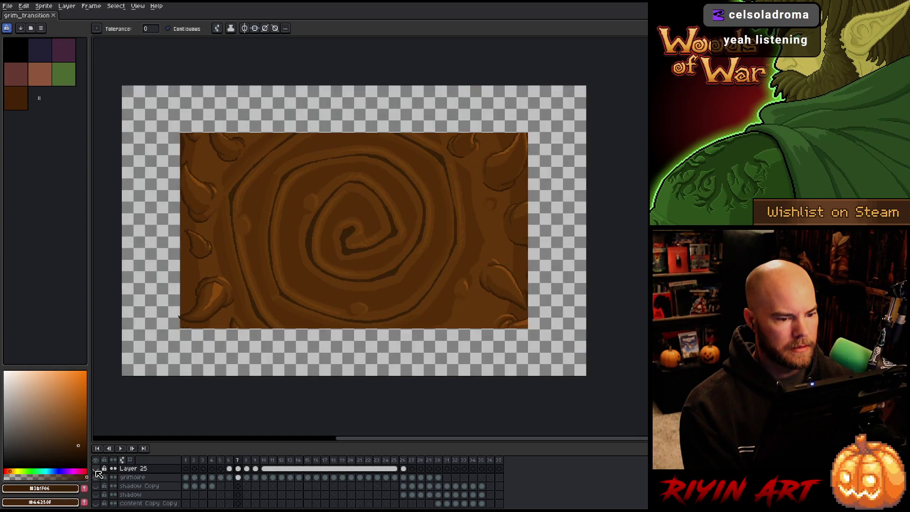
key("Right")
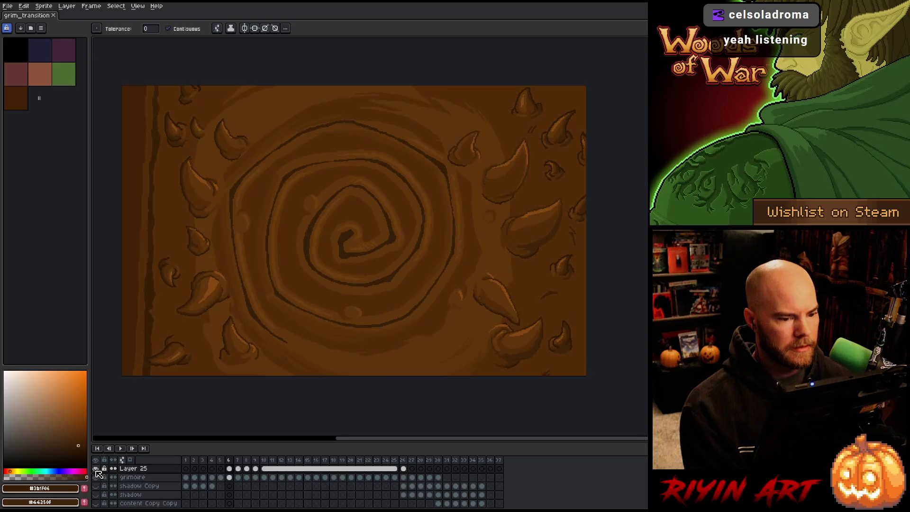
key("Right")
key("Right")
key("Left")
key("Left")
key("Right")
key("Right")
key("Left")
key("Left")
key("Left")
key("Left")
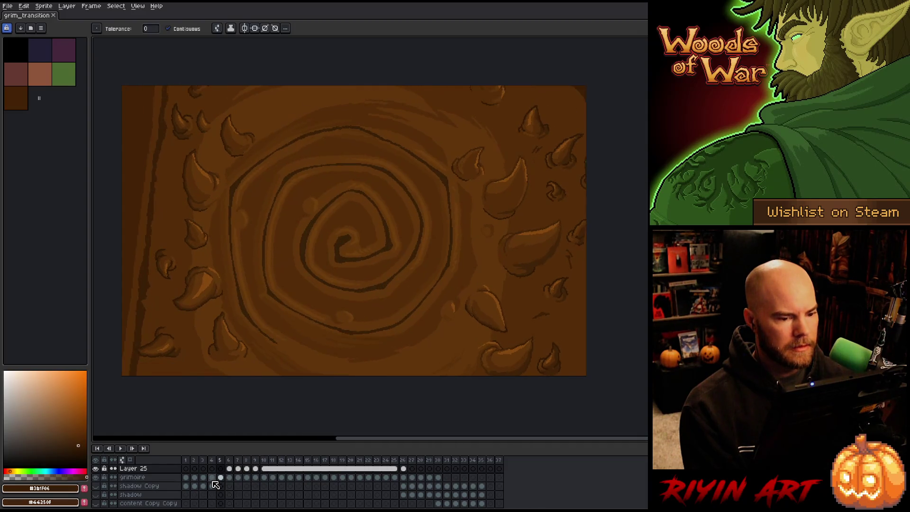
key("Left")
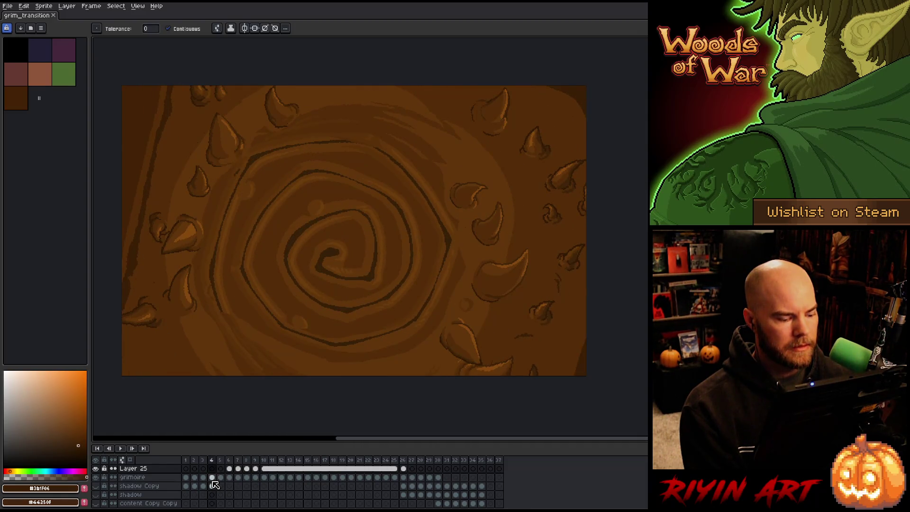
key("Right")
key("Right")
key("Right")
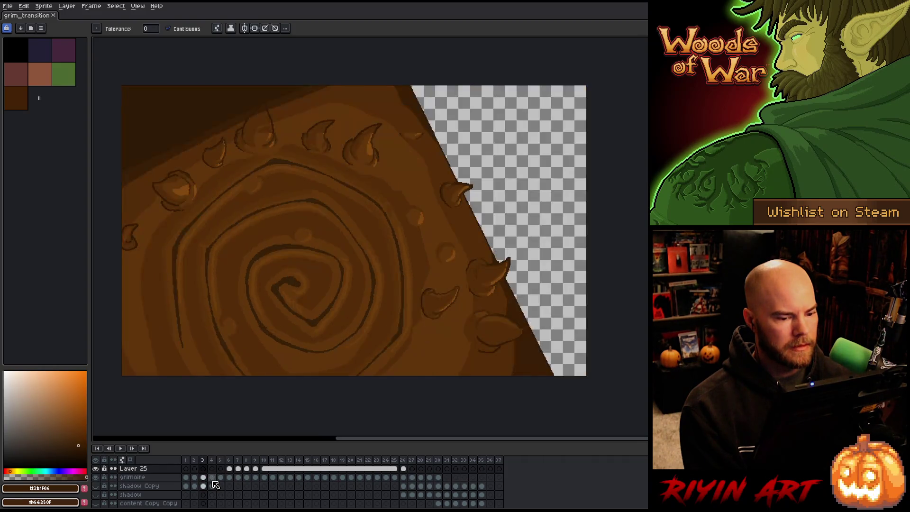
key("Left")
key("Right")
key("Right")
key("Left")
key("Left")
key("Left")
Step: Play the transition through to the eye frame, then flip between spiral frames 6 and 7
key("Return")
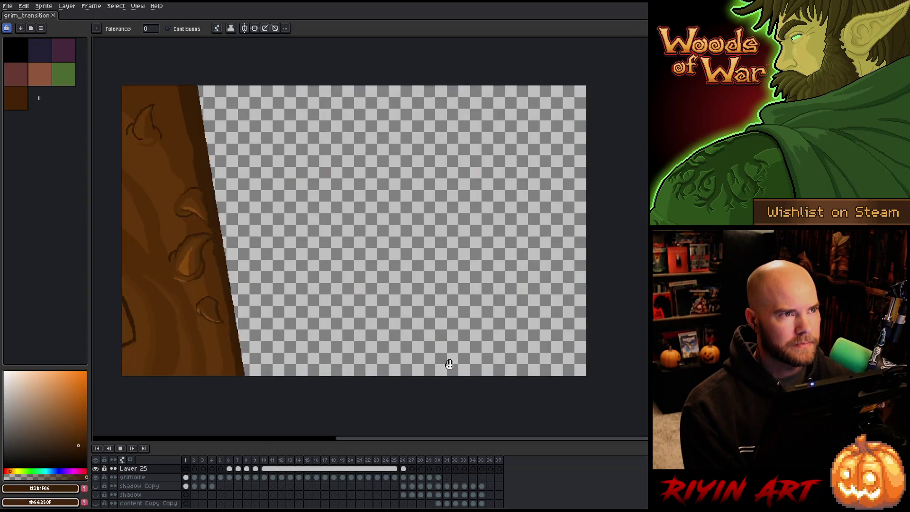
key("Return")
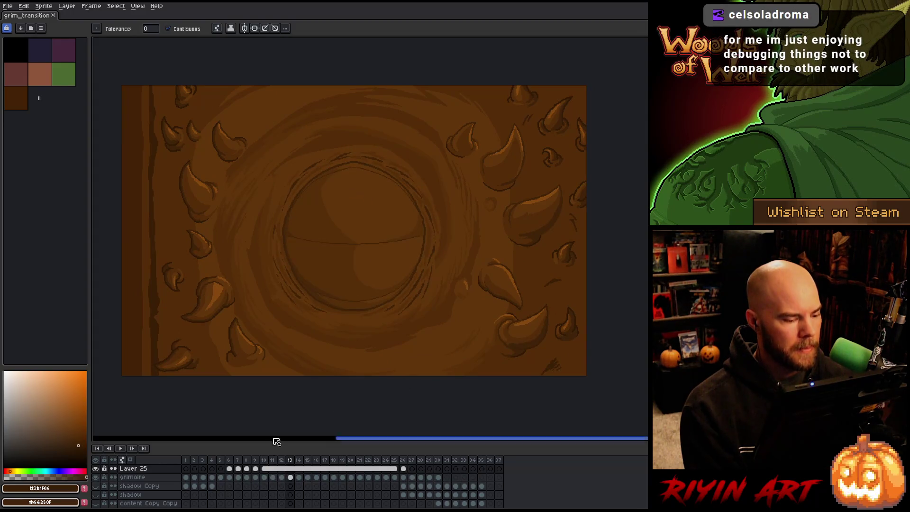
left_click(229, 461)
key("Right")
key("Right")
key("Right")
key("Right")
key("Left")
key("Right")
key("Right")
key("Left")
key("Left")
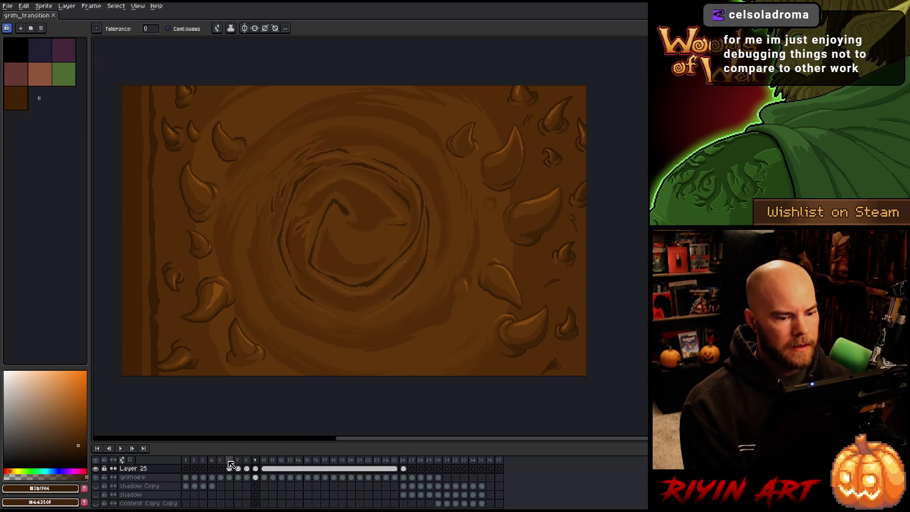
key("Left")
key("Left")
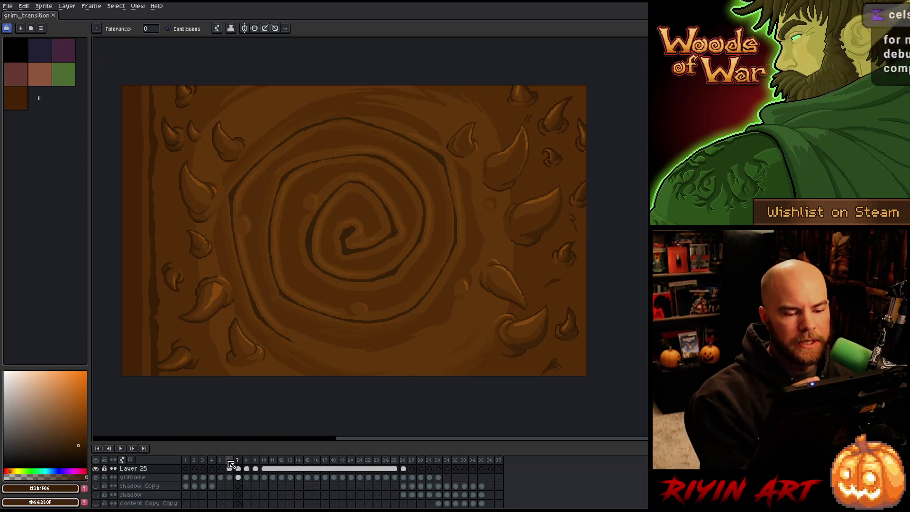
Step: Sample mid-brown #61350a from the bark, save grim_transition, and replay from frame 6
key("b")
left_click(524, 215, "alt")
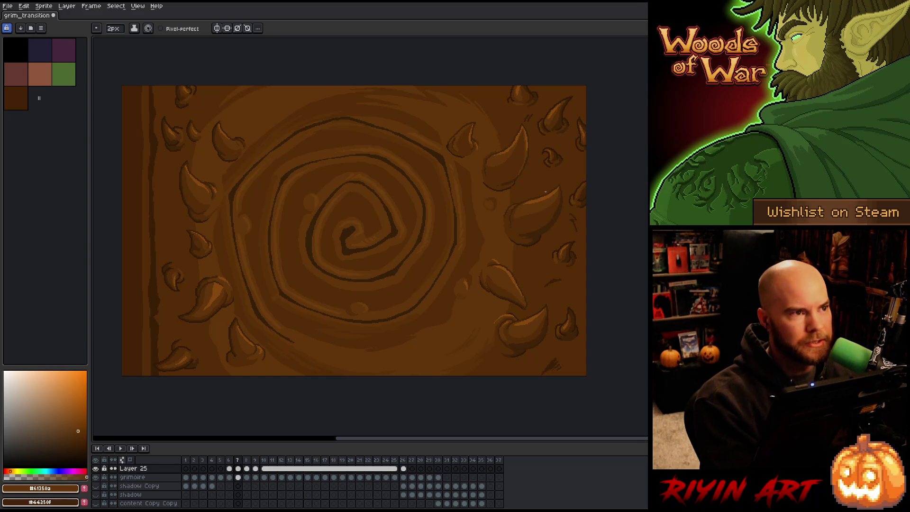
key("ctrl+s")
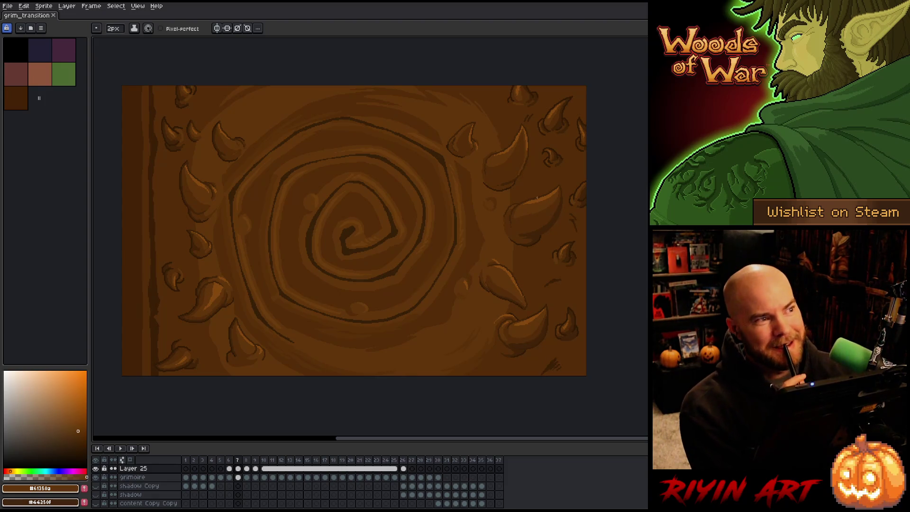
key("comma")
key("Return")
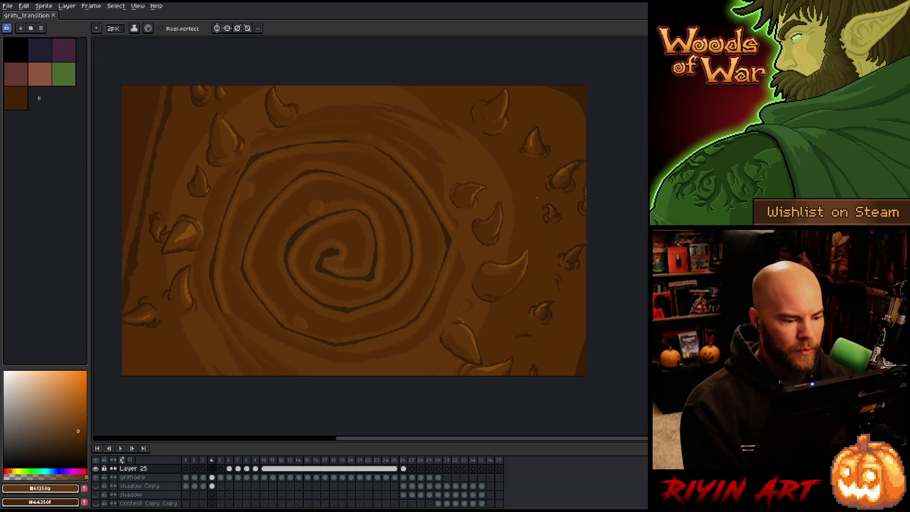
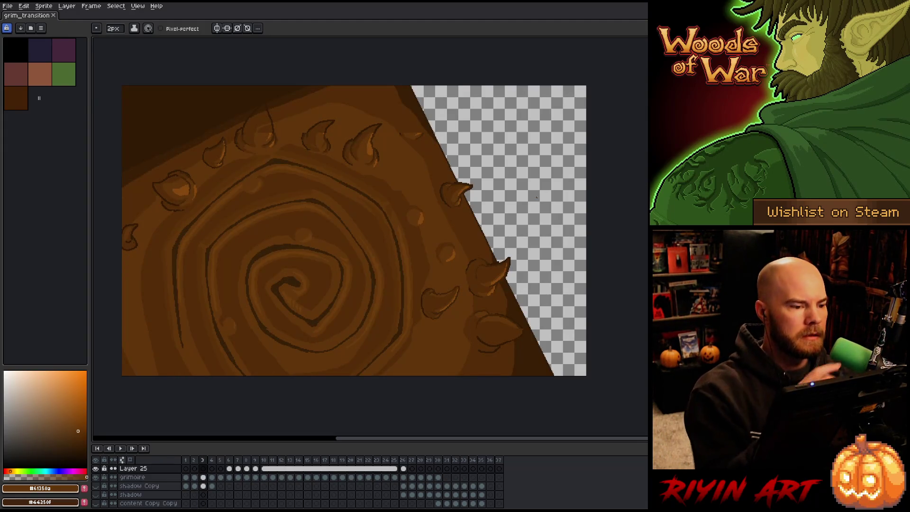
Step: Start a Polygonal Lasso outline at the cover's top-left corner, then cancel the stray attempt
key("m")
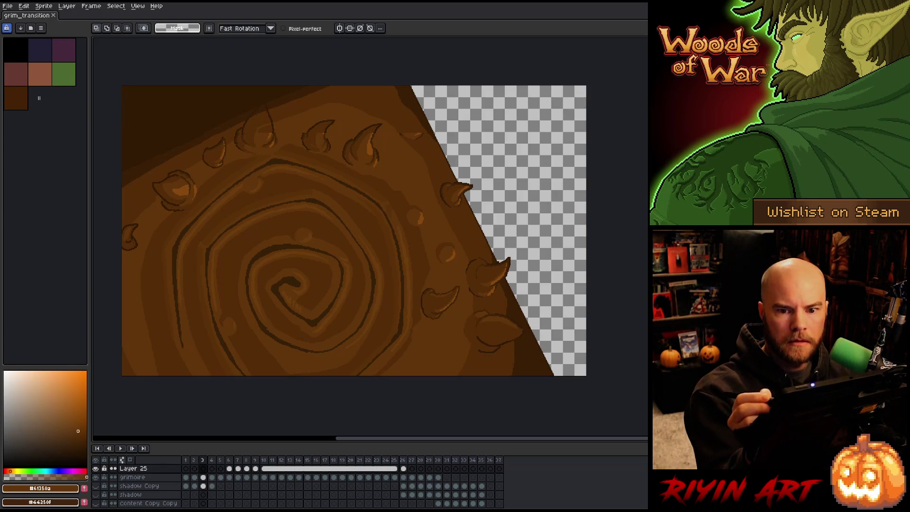
key("m")
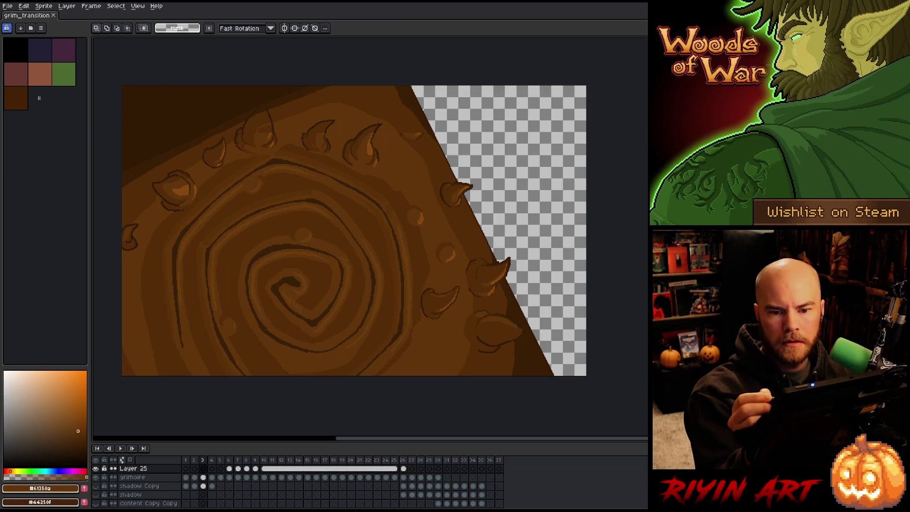
left_click(288, 84)
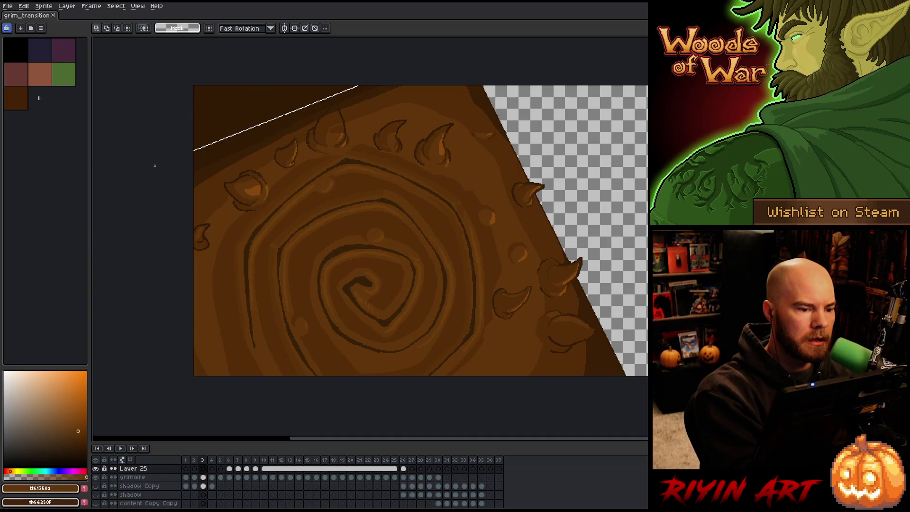
left_click(160, 166)
left_click(359, 85)
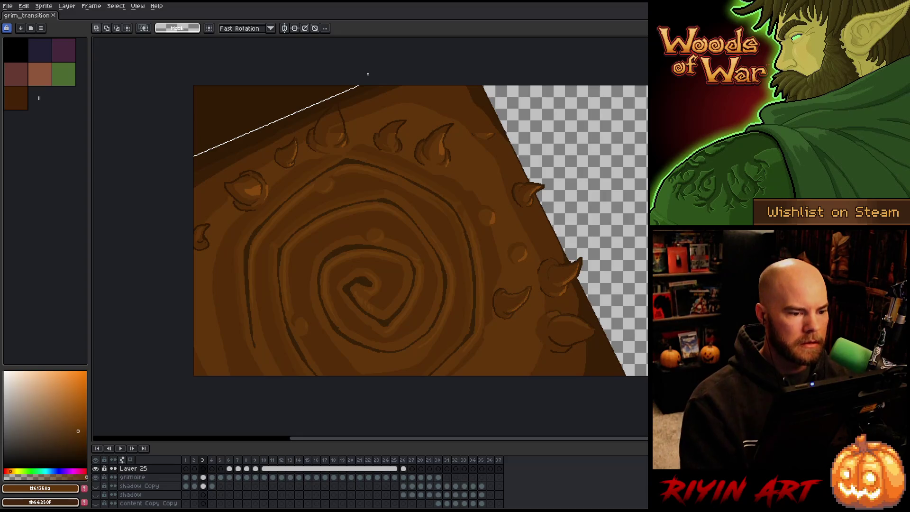
scroll(360, 83, "up", 1)
key("Escape")
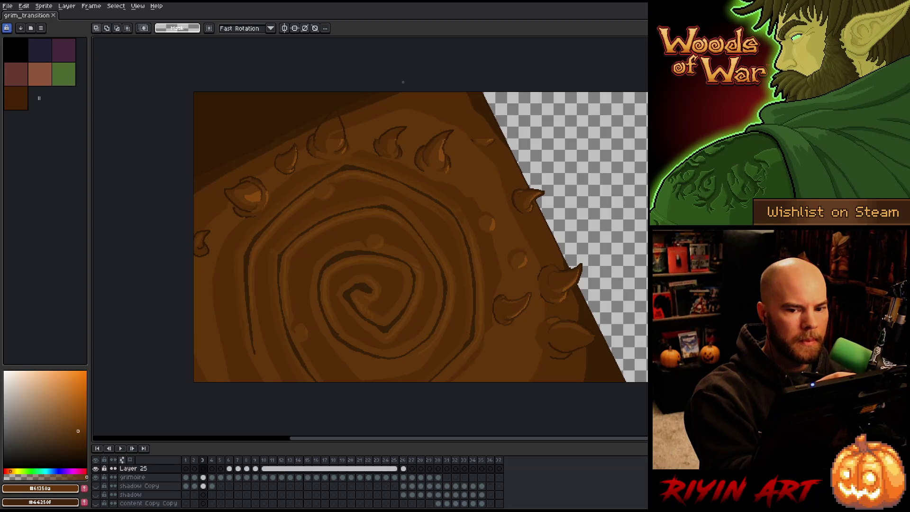
Step: Lasso the top-left corner along the diagonal and delete it from the grimoire layer's frame 3
left_click(403, 82)
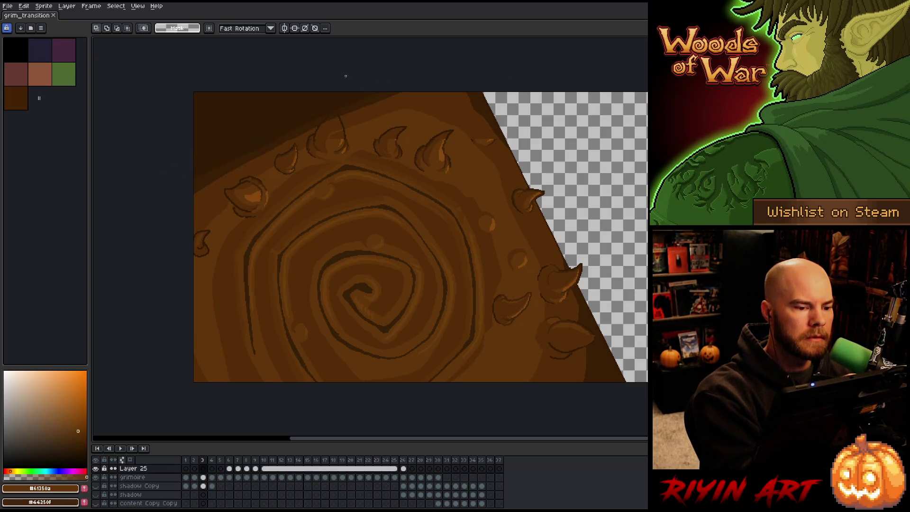
left_click(362, 92)
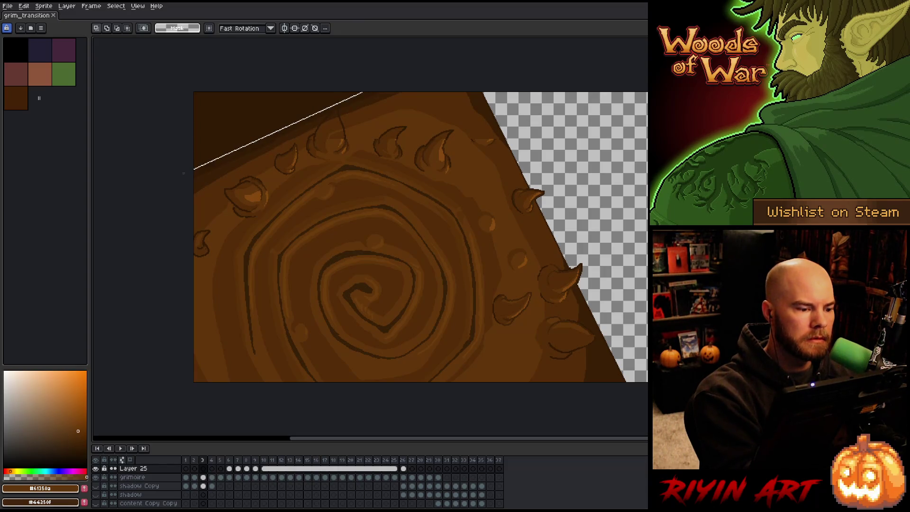
left_click(194, 170)
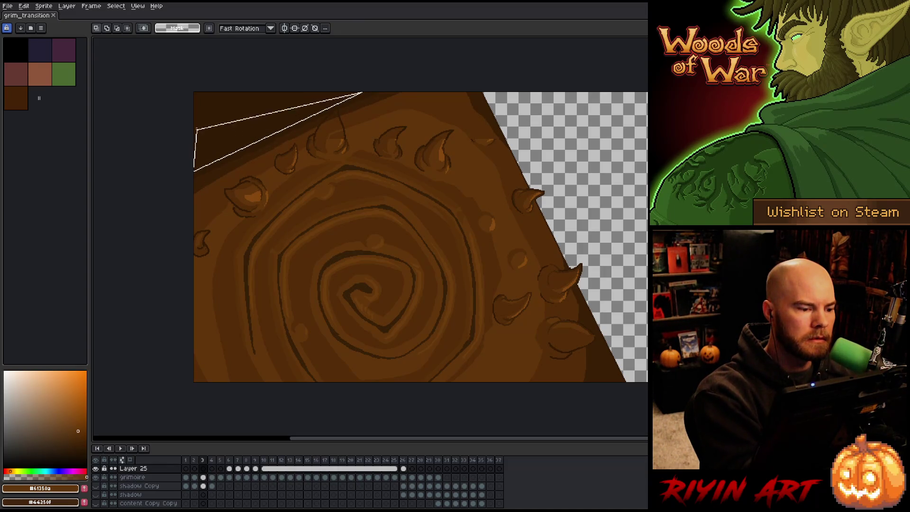
double_click(194, 91)
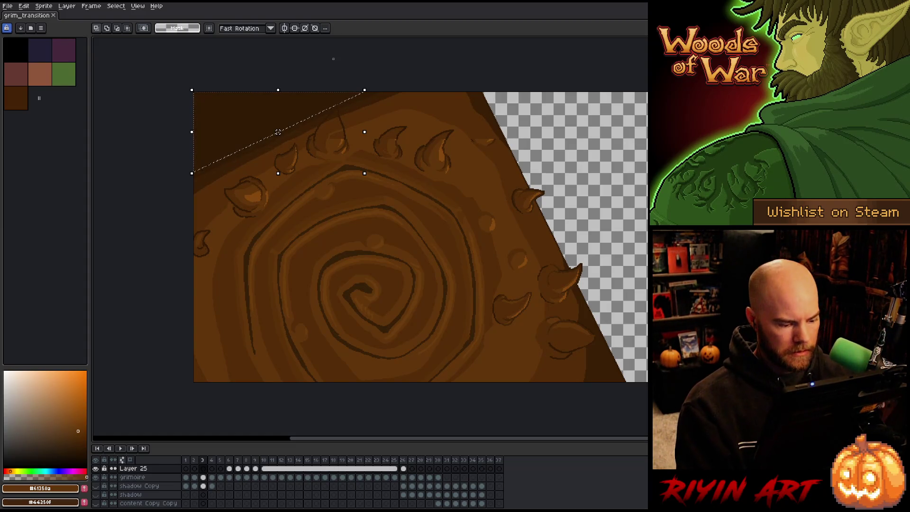
left_click(203, 477)
key("Delete")
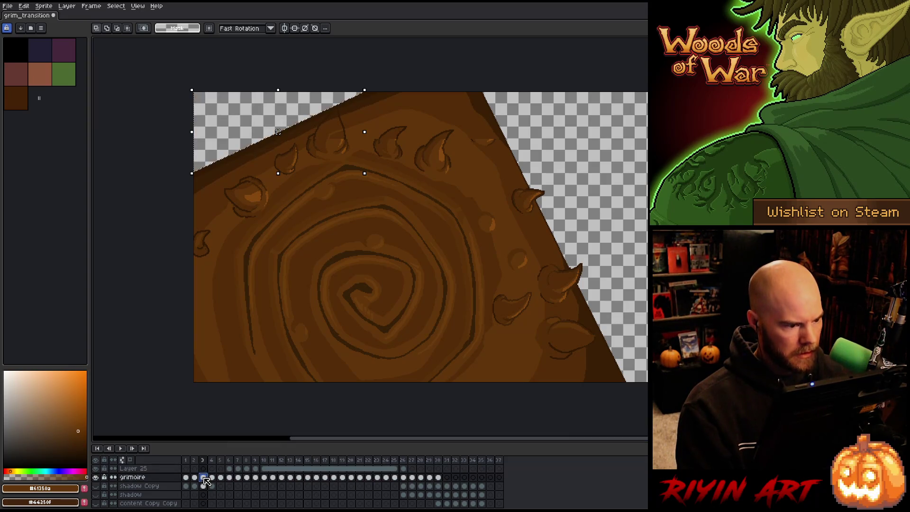
Step: Deselect, sample the dark brown #532c08, and test a fill near the top edge, then undo it
key("ctrl+d")
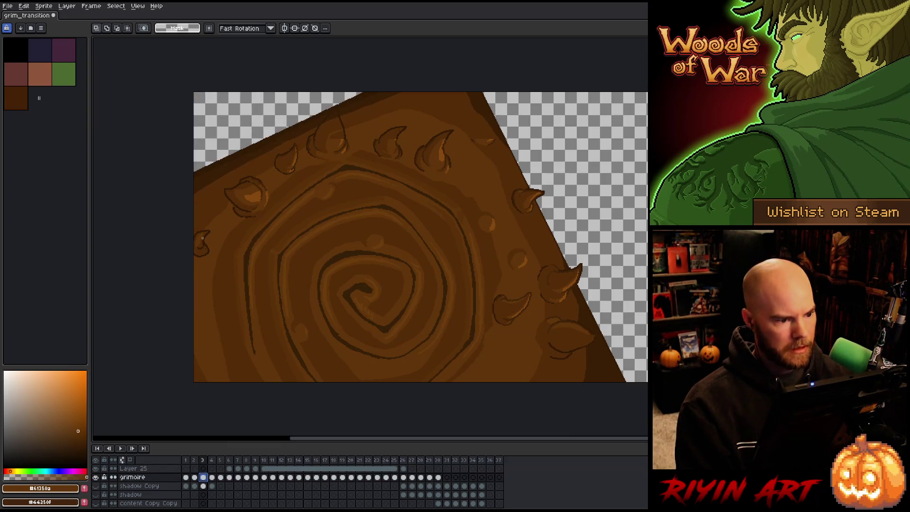
key("b")
left_click(333, 115, "alt")
key("g")
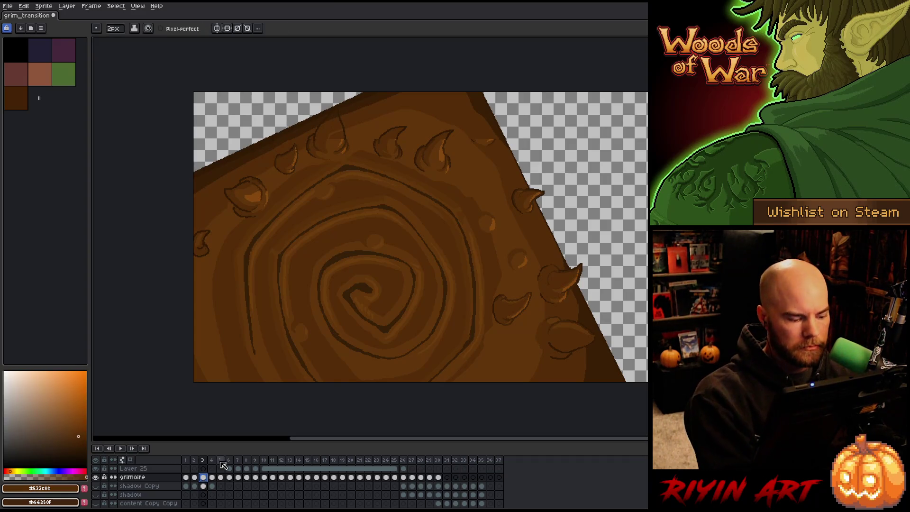
left_click(332, 116)
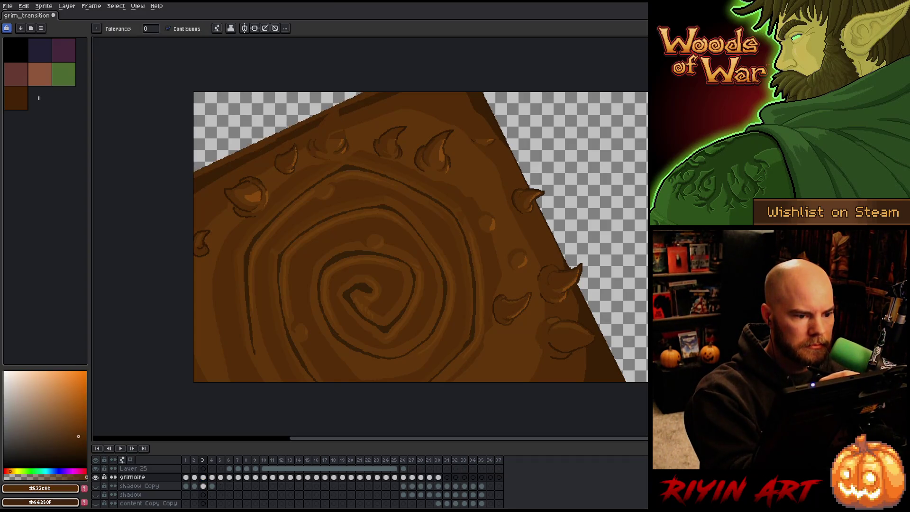
key("ctrl+z")
Step: Sample the lighter brown #85490f and mid brown #61350a, then save the animation
key("b")
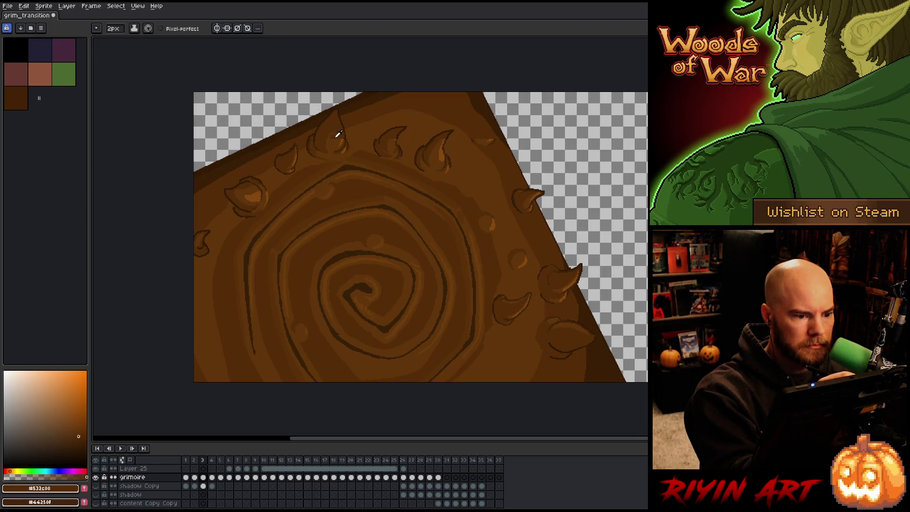
key("g")
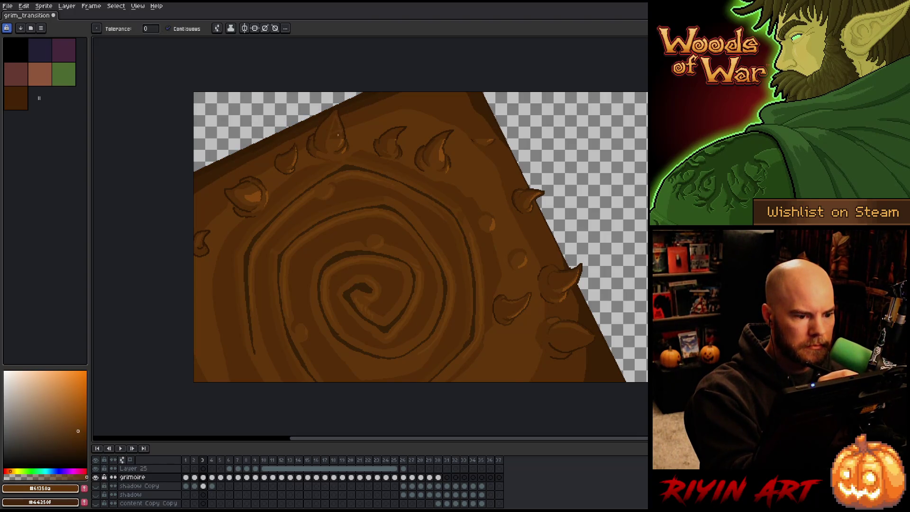
left_click(342, 133, "alt")
key("b")
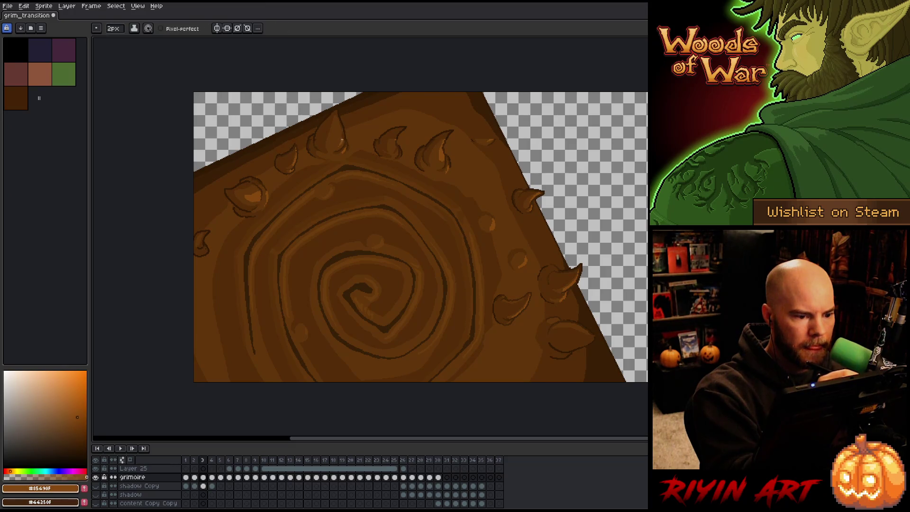
left_click(337, 120, "alt")
key("ctrl+s")
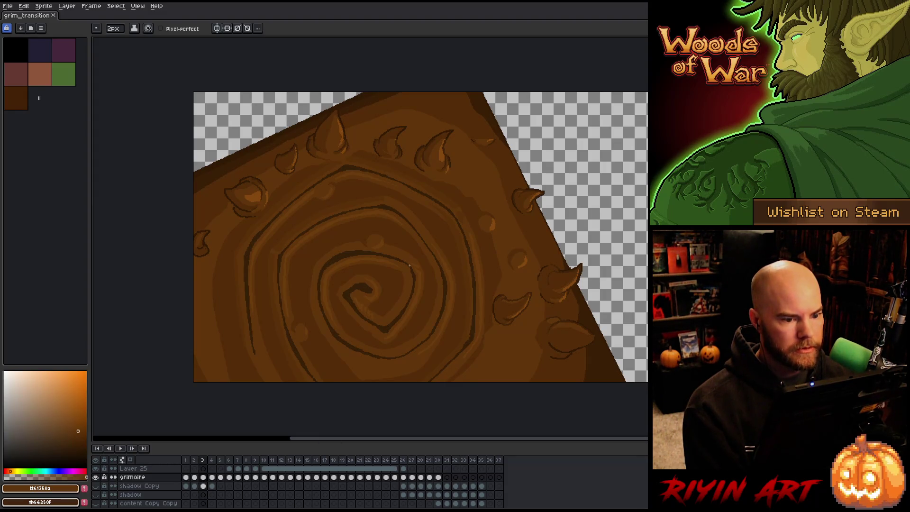
Step: Resample the #532c08 and #61350a browns and move to frame 4
left_click(484, 151, "alt")
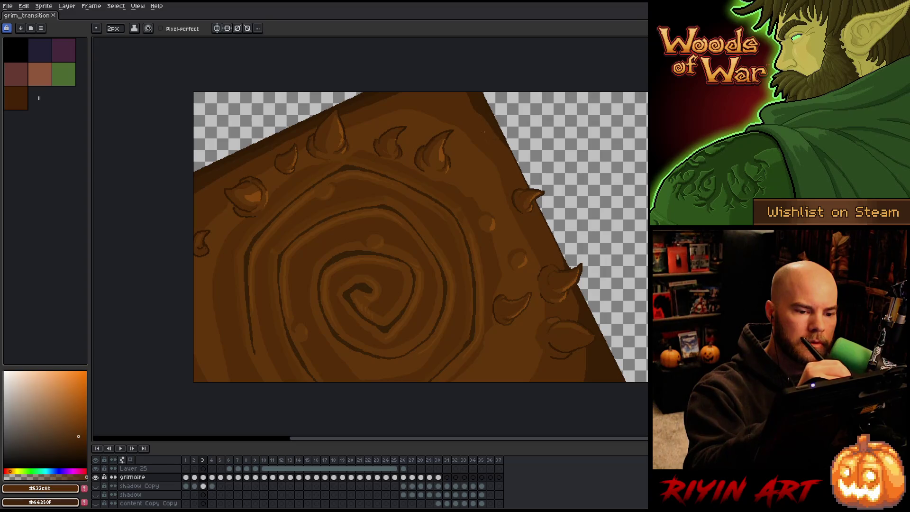
left_click(389, 140, "alt")
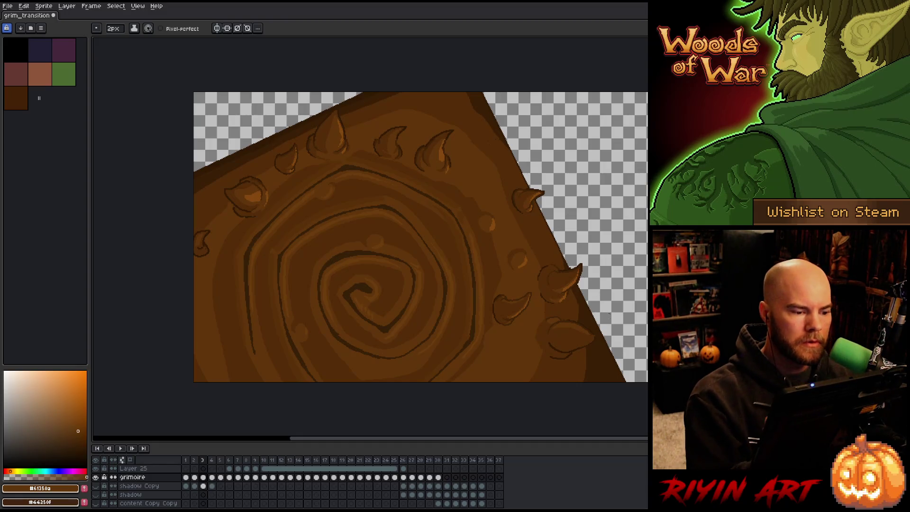
key("Left")
key("Right")
key("Right")
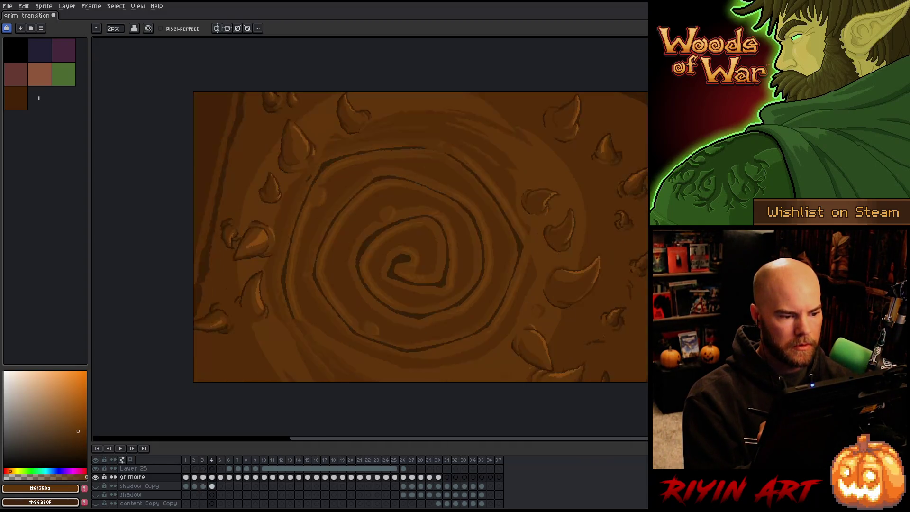
Step: Step through frames 4 to 9 to preview the spiral opening into the eye
key("Right")
key("Left")
key("Left")
key("Right")
key("Right")
key("Right")
key("Right")
key("Right")
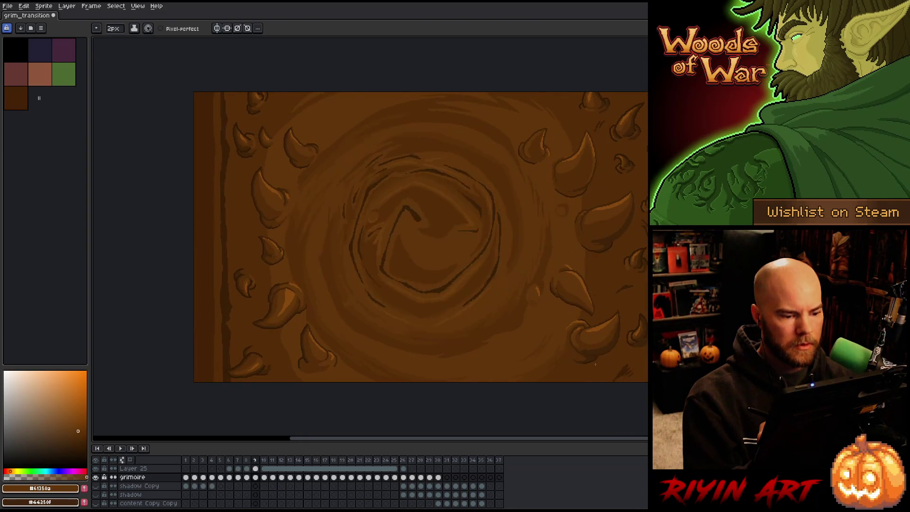
key("Right")
key("Right")
key("Right")
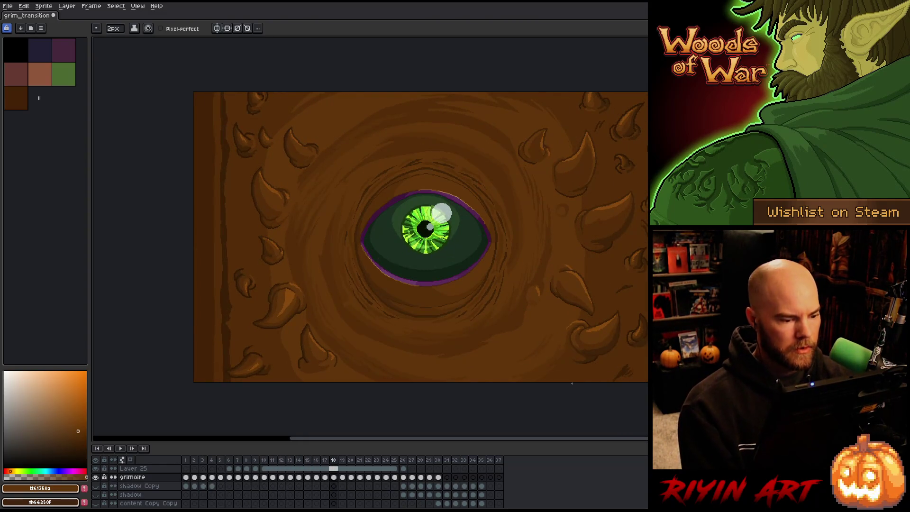
key("Left")
key("Left")
key("Left")
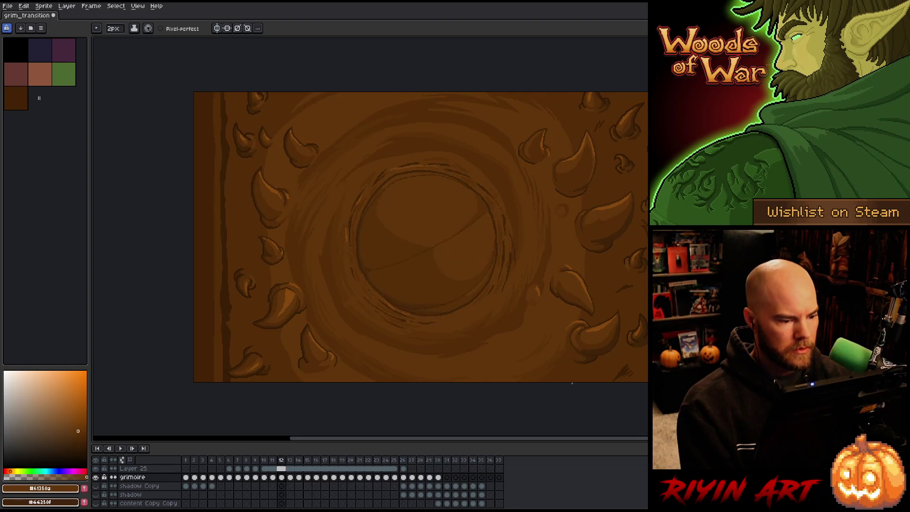
key("Left")
key("Left")
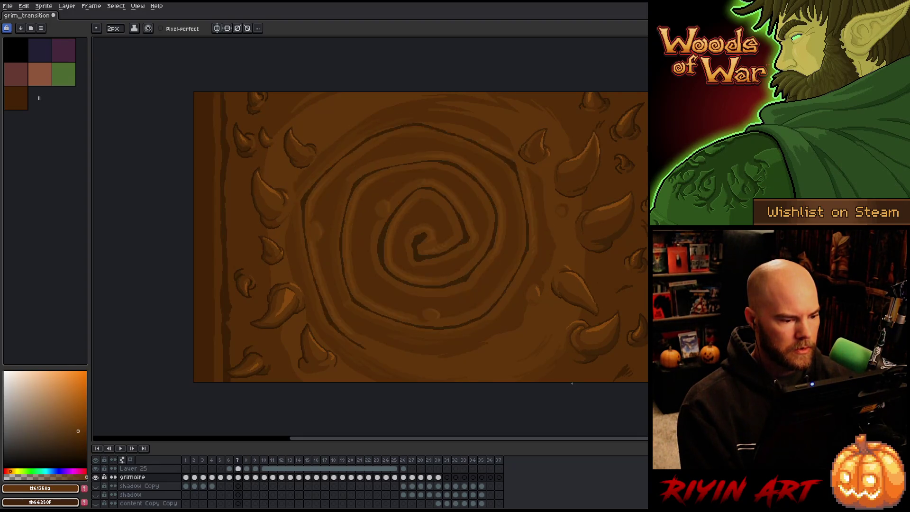
key("Left")
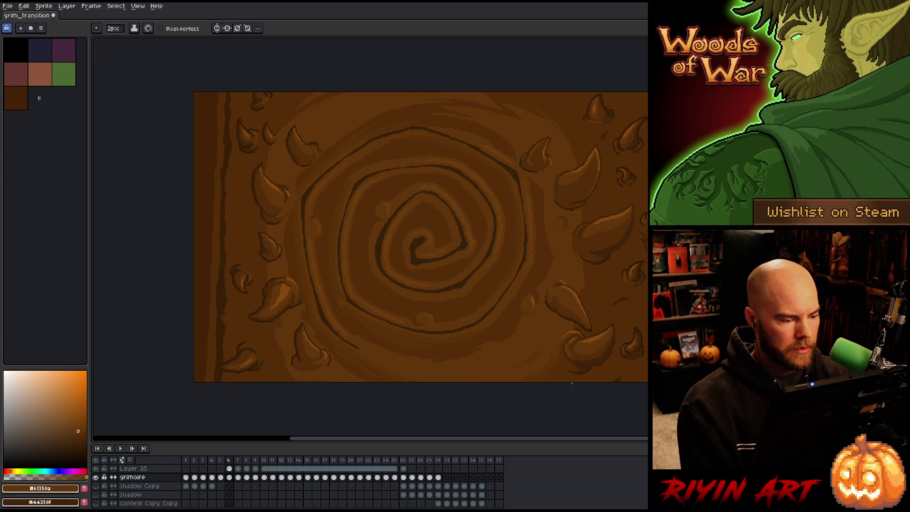
key("Right")
key("Right")
Step: Settle on frame 7 and paste the copied patch onto it
key("Left")
key("Right")
key("Left")
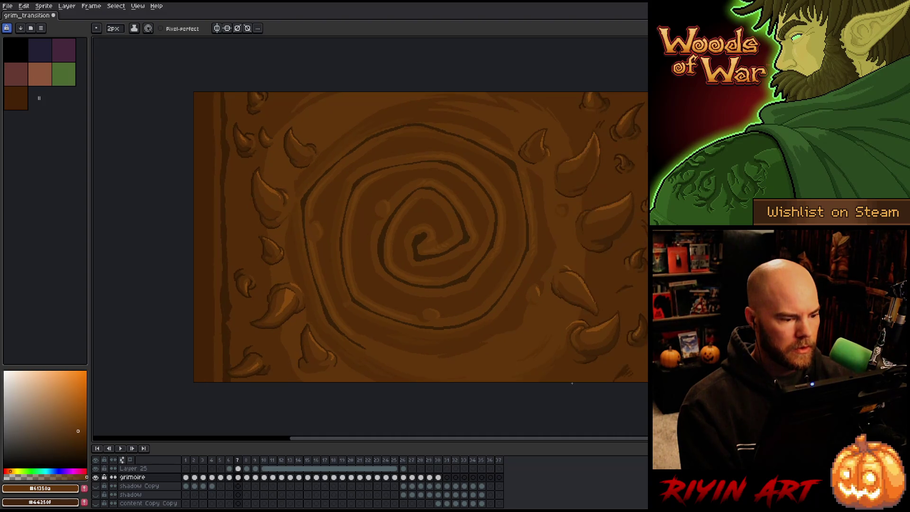
key("Right")
key("Left")
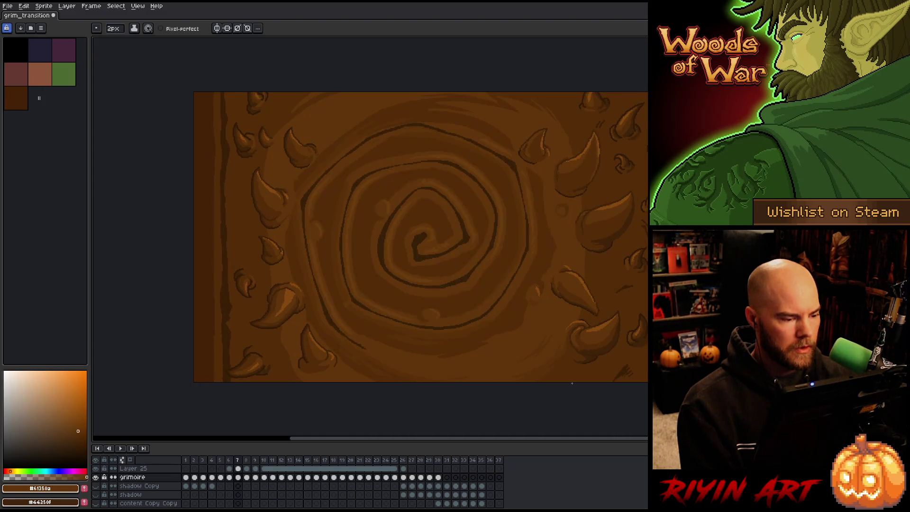
key("ctrl+v")
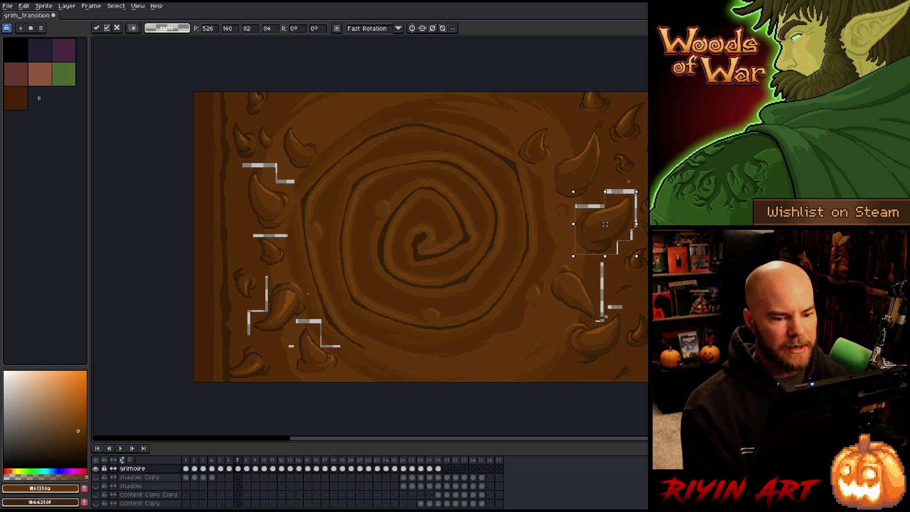
Step: Place the paste, then resize the right-side spike to 82×84 and rotate it into place
left_click(602, 173)
mouse_move(591, 135)
left_mouse_down()
mouse_move(563, 182)
mouse_move(582, 165)
mouse_move(601, 174)
mouse_move(593, 182)
left_mouse_up()
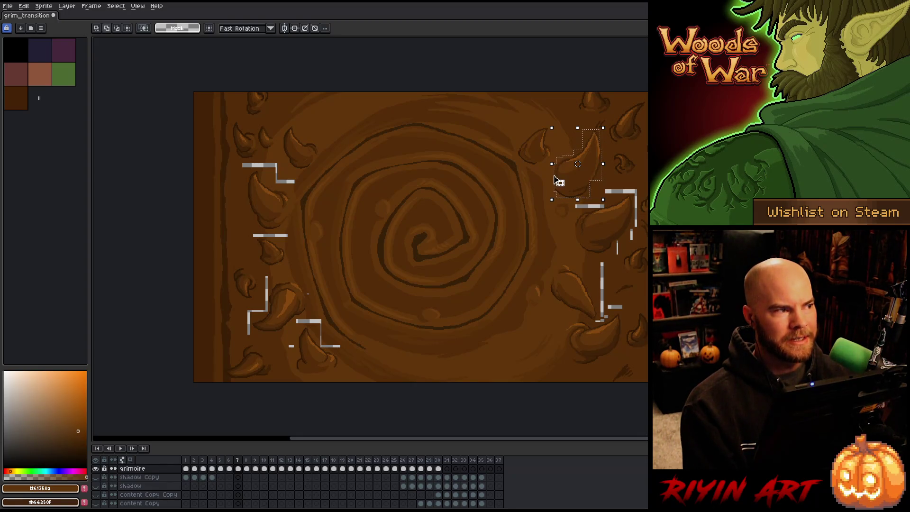
mouse_move(602, 129)
left_mouse_down()
mouse_move(533, 145)
mouse_move(518, 164)
mouse_move(591, 116)
left_mouse_up()
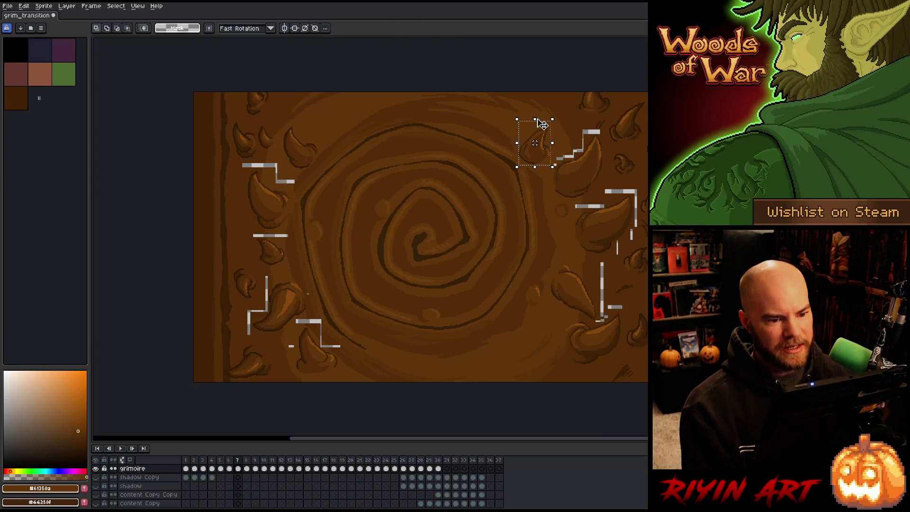
left_click(542, 124)
mouse_move(554, 115)
left_mouse_down()
mouse_move(517, 115)
mouse_move(538, 157)
left_mouse_up()
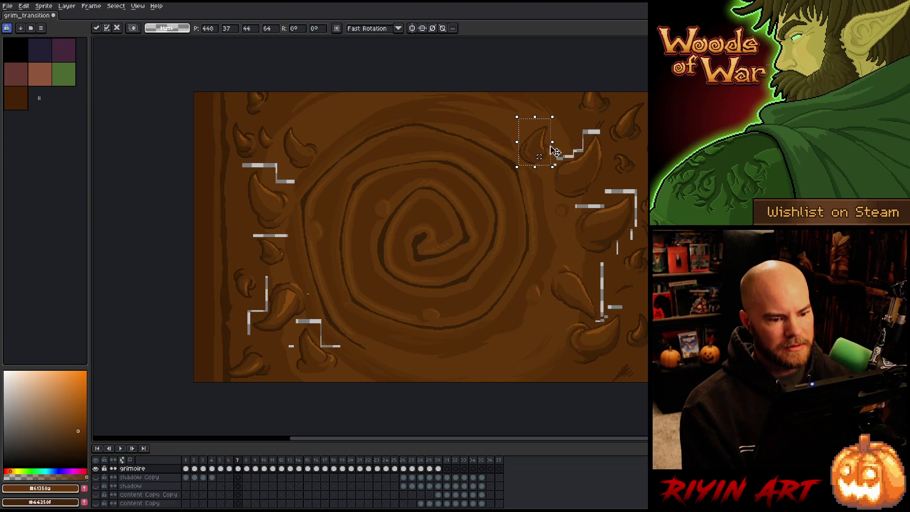
left_click_drag(558, 113, 576, 122)
key("Return")
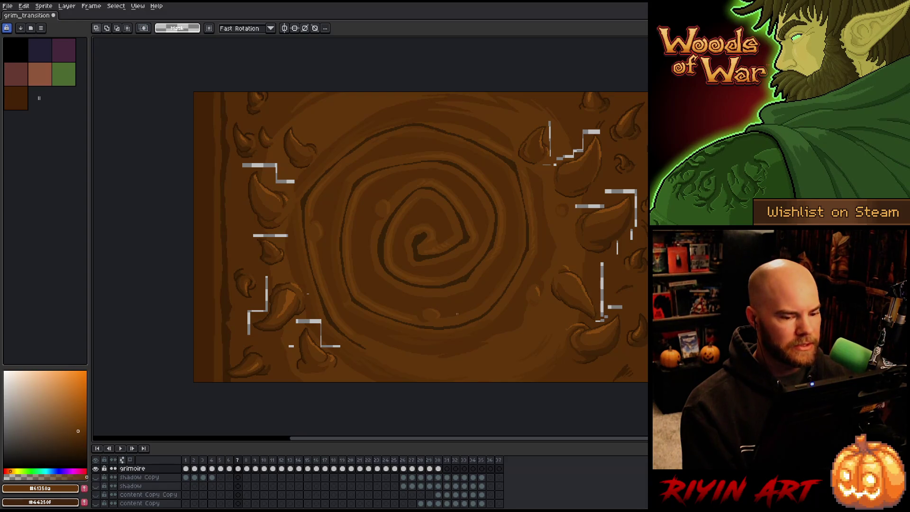
Step: Remove the white marks along the cover's right edge using colour selection
key("w")
left_click(632, 233)
left_click(602, 273)
left_click(615, 310)
left_click(606, 316)
Step: Paint over the white staircase marks near the top-right with the lighter brown
key("b")
left_click(580, 202, "alt")
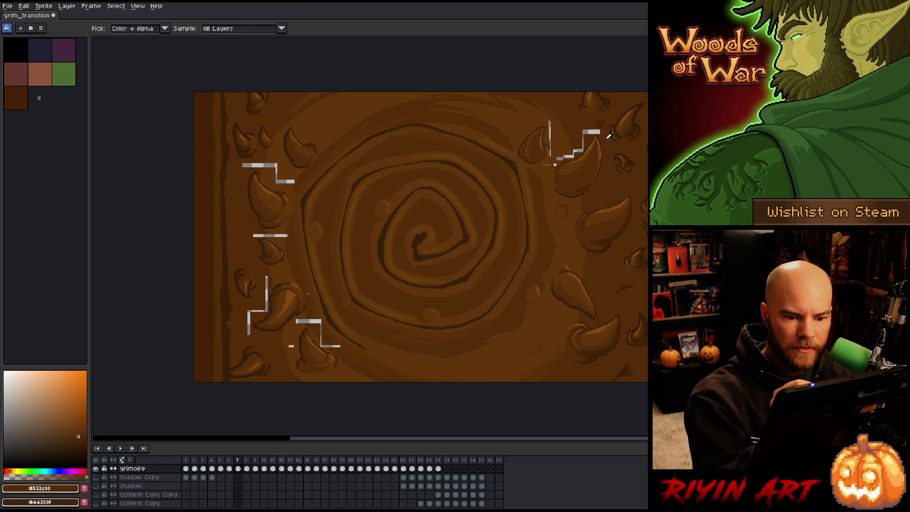
left_click_drag(557, 159, 596, 133)
left_click(573, 145, "alt")
left_click(573, 155, "alt")
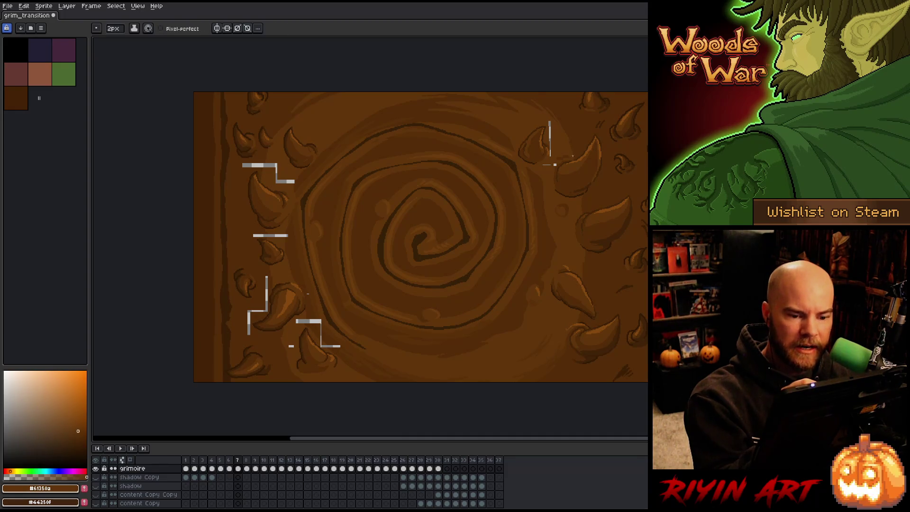
key("w")
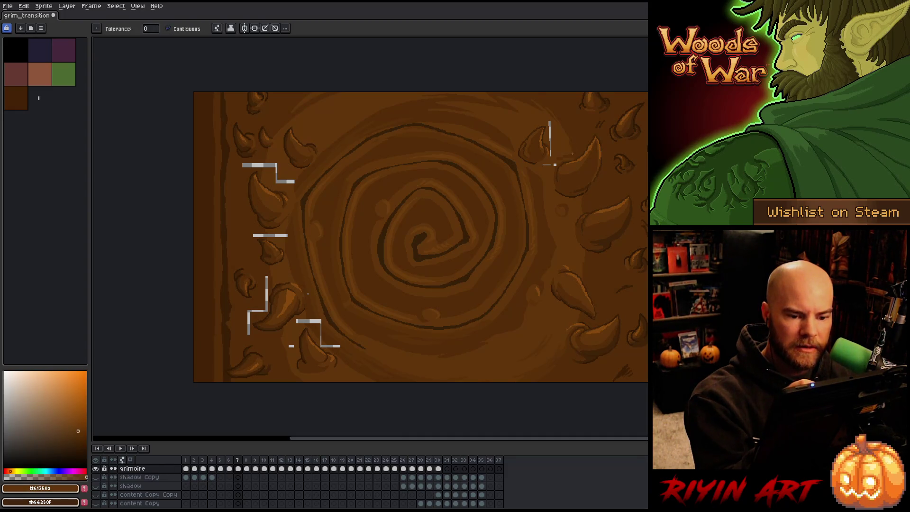
key("b")
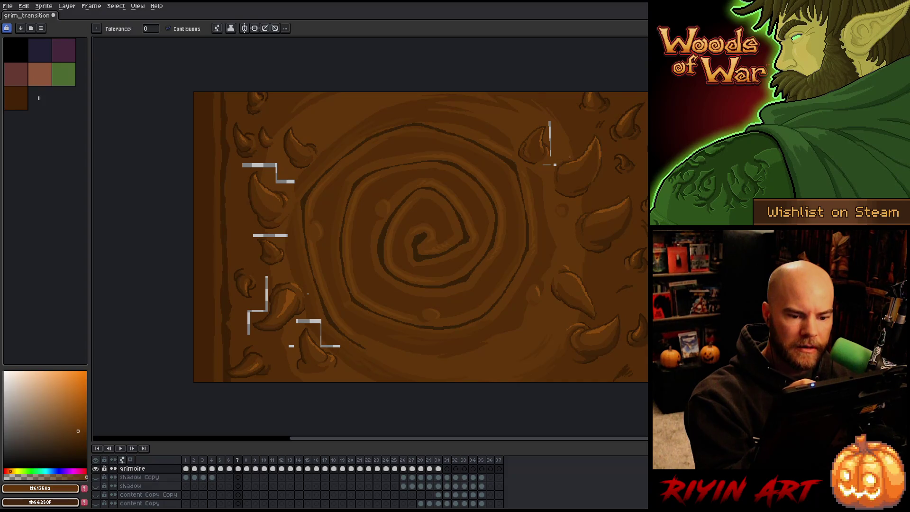
Step: Fill the upper-left white mark with the darker brown sampled from the cover
key("w")
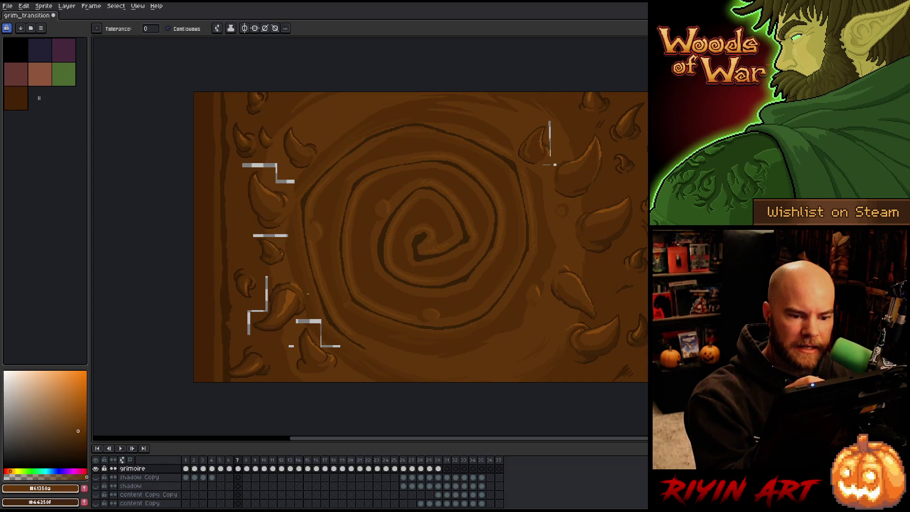
key("b")
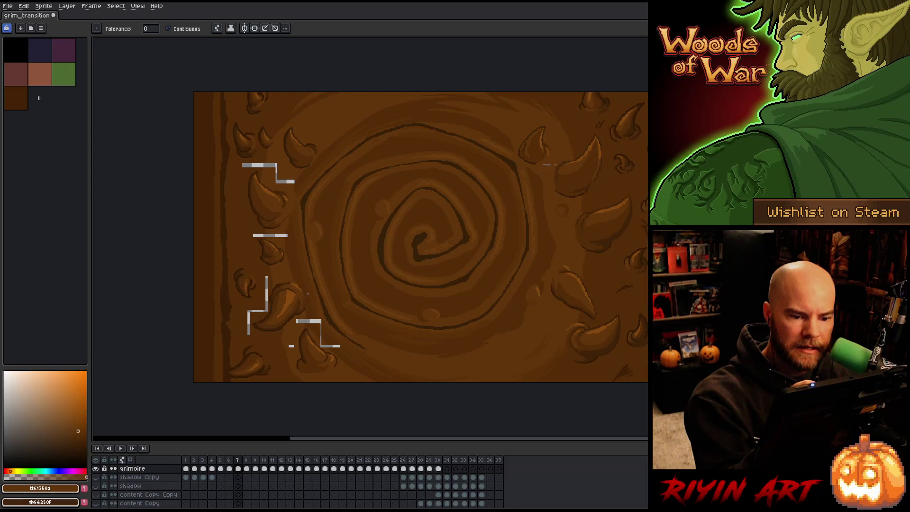
key("b")
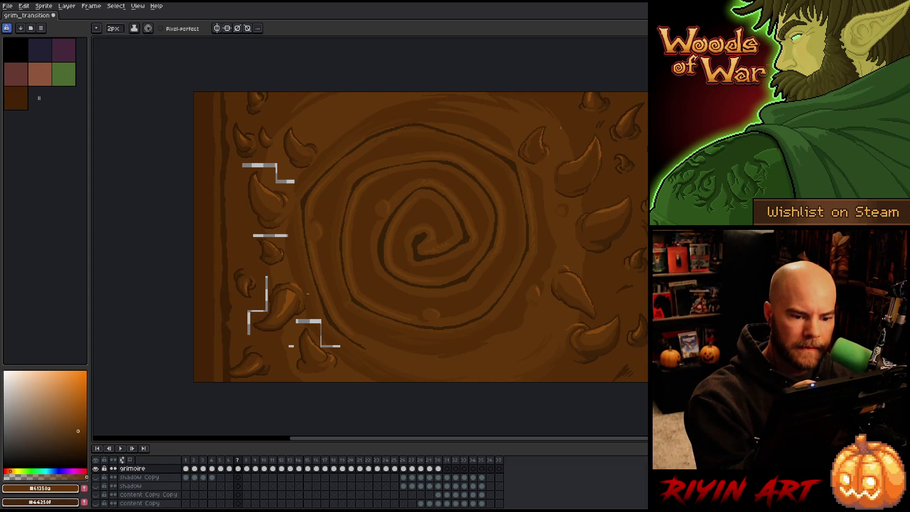
key("alt")
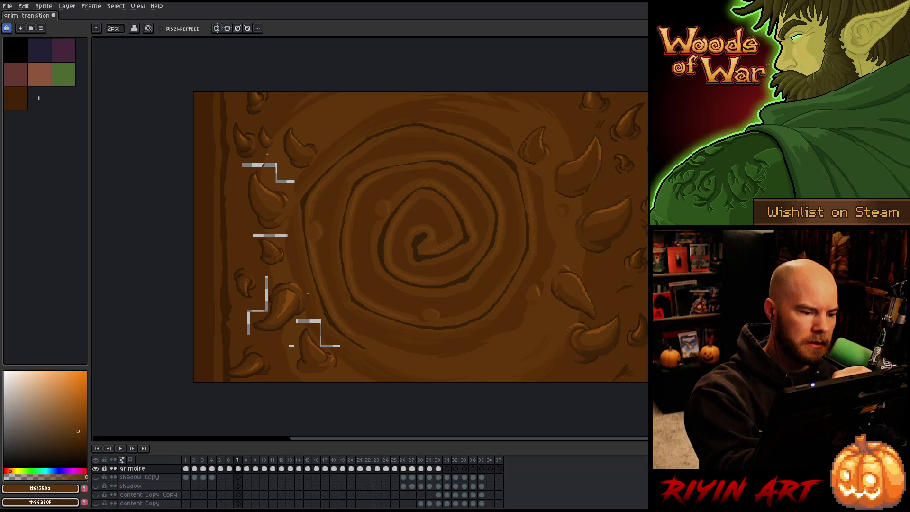
left_click(270, 151, "alt")
key("w")
left_click(274, 155)
key("b")
Step: Fill part of the left white line with brown sampled from the cover
left_click(288, 229, "alt")
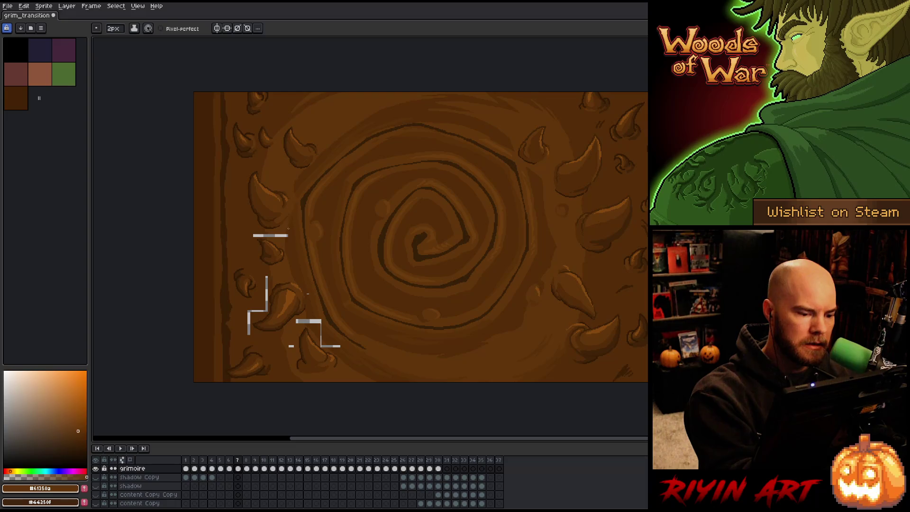
left_click(285, 238, "alt")
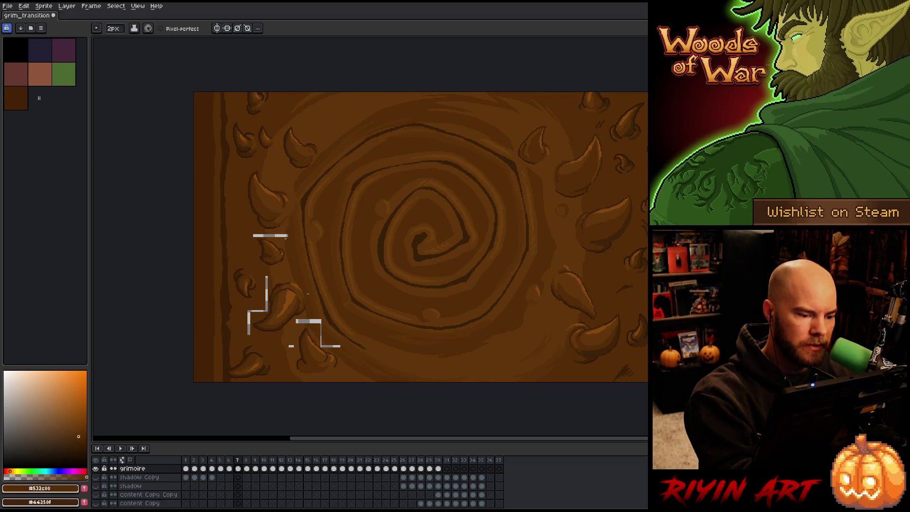
key("alt")
key("w")
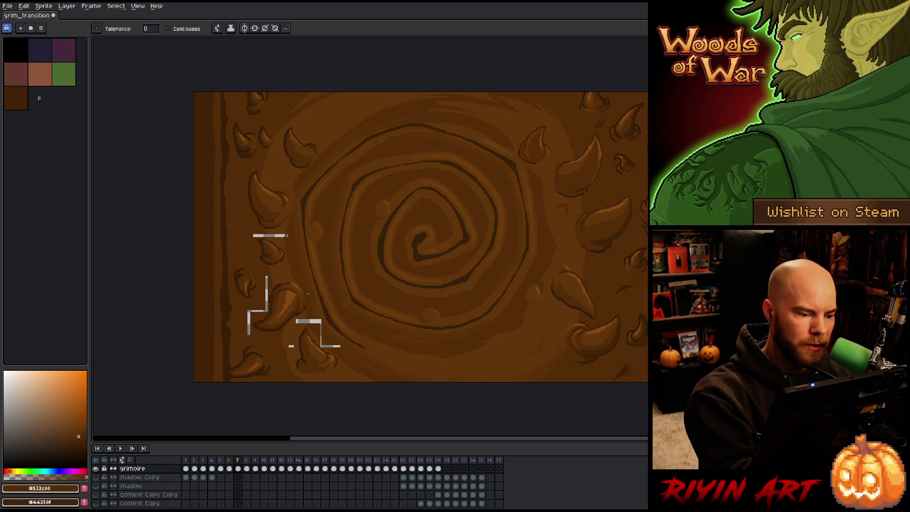
left_click(289, 223, "alt")
key("b")
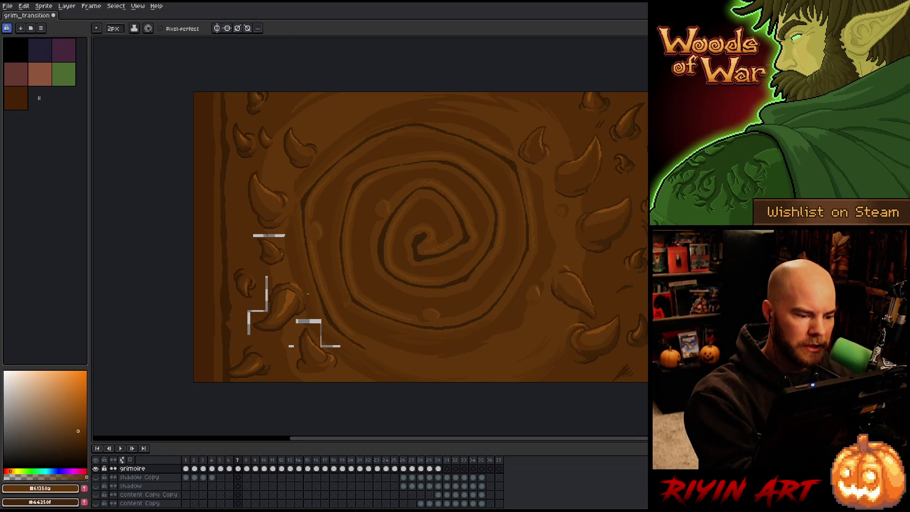
key("g")
left_click(275, 235)
left_click(269, 227, "alt")
left_click(266, 230, "alt")
key("b")
Step: Fill the rest of the left white guide line with the darker brown
left_click(307, 293, "alt")
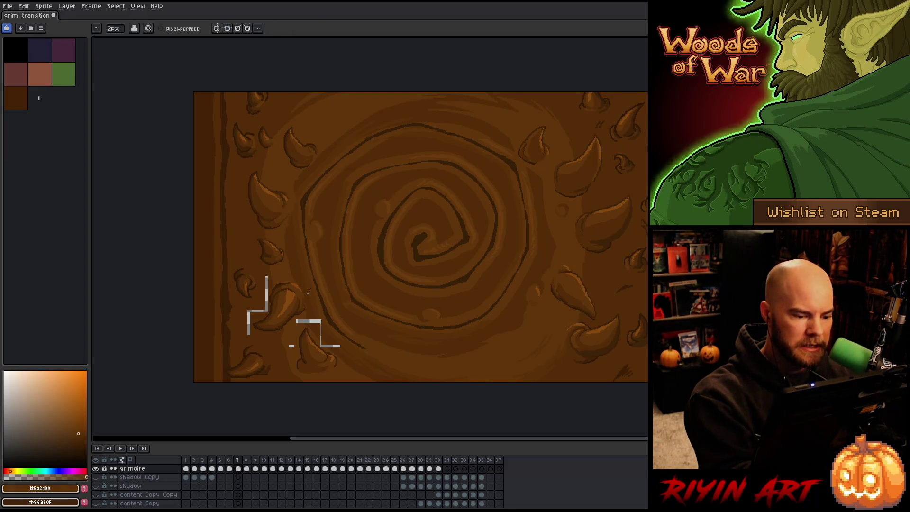
left_click(308, 295, "alt")
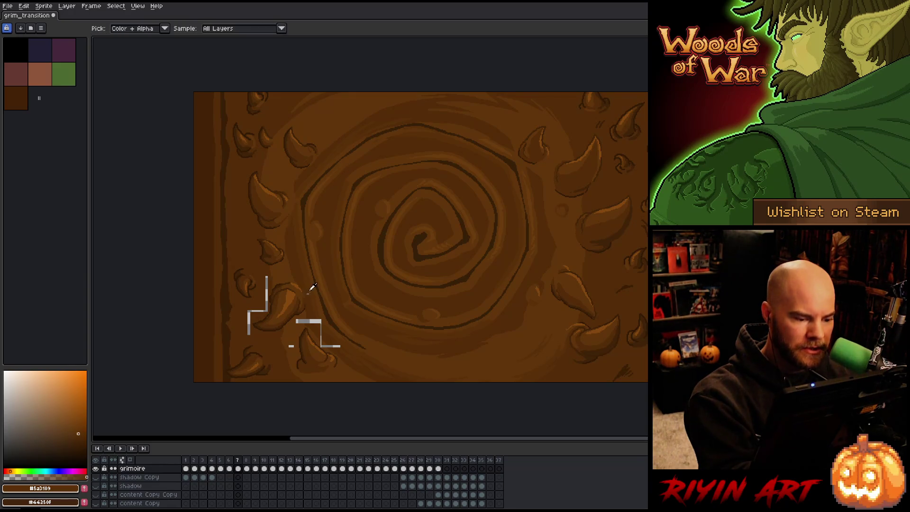
left_click(309, 296, "alt")
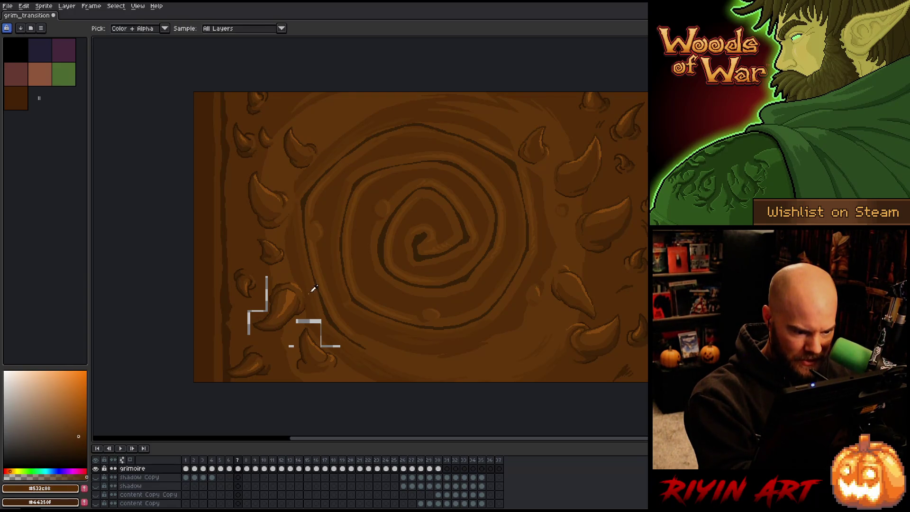
left_click(270, 269, "alt")
key("g")
left_click(267, 294)
key("b")
Step: Paint over the lower white mark beside the lower-left thorn in matching browns
left_click(305, 316, "alt")
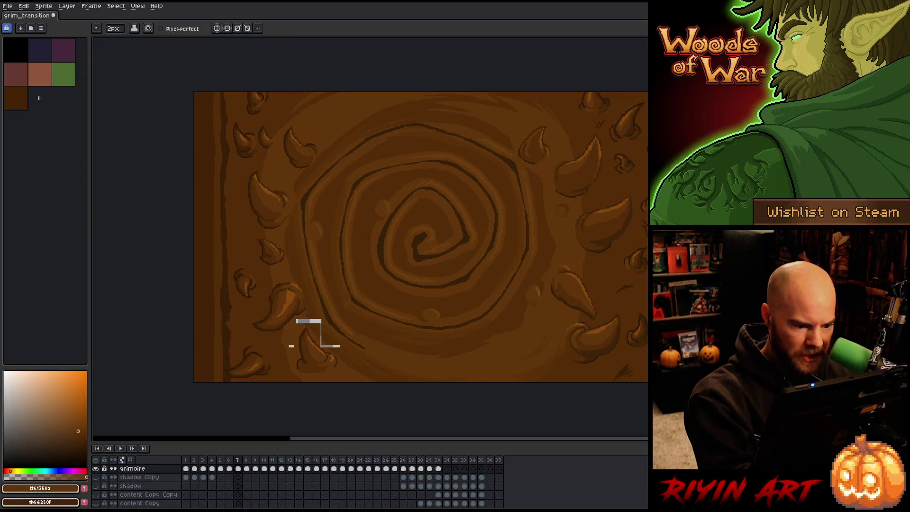
left_click_drag(296, 322, 306, 322)
left_click(316, 311, "alt")
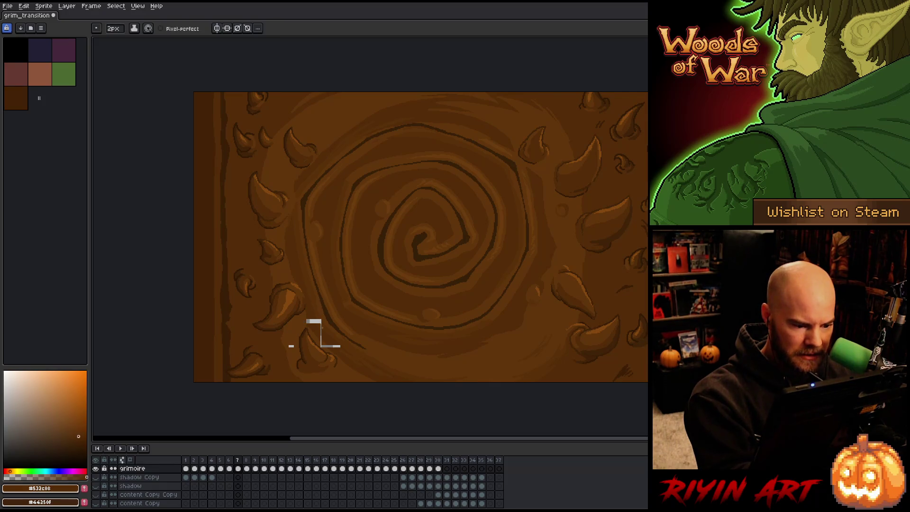
left_click(316, 315, "alt")
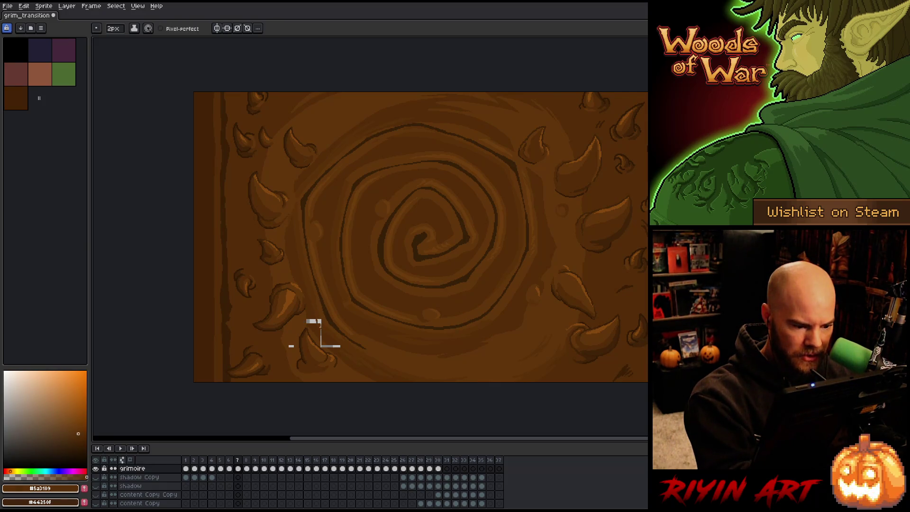
left_click(322, 327, "alt")
left_click_drag(306, 321, 321, 321)
key("g")
key("alt")
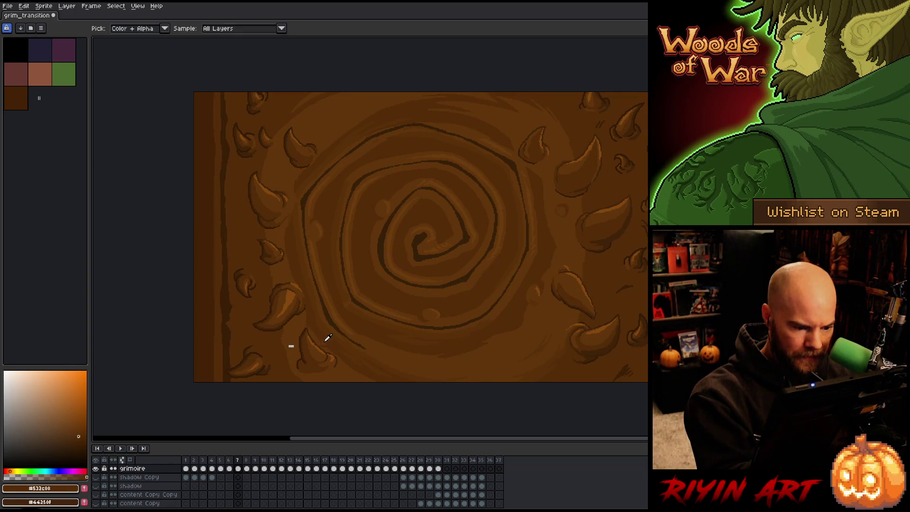
left_click(324, 340, "alt")
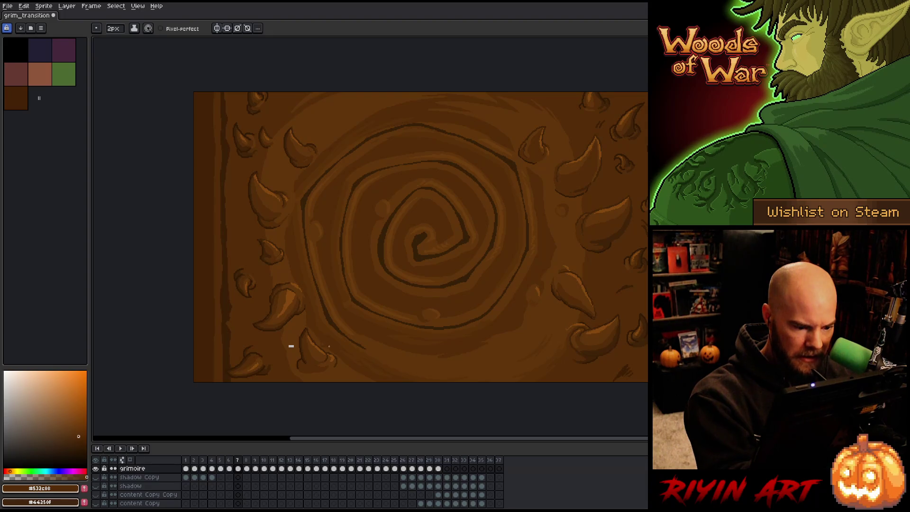
left_click(319, 340, "alt")
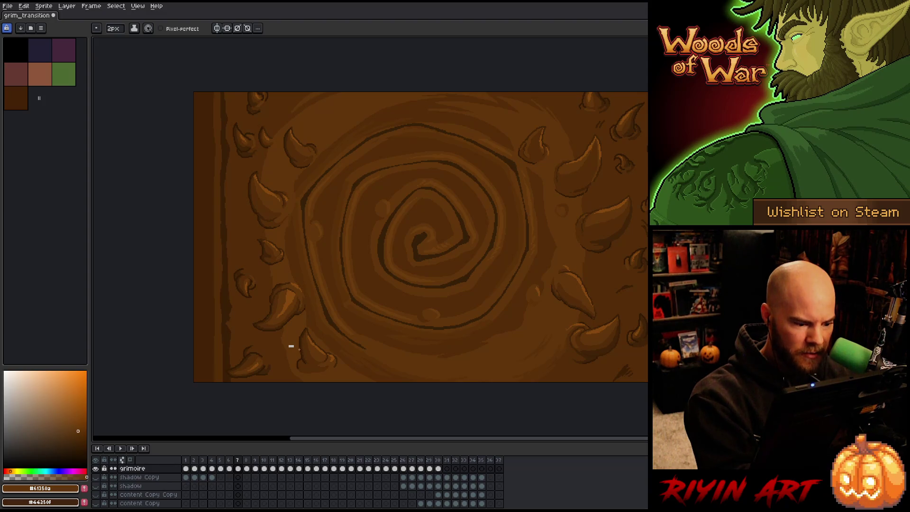
key("g")
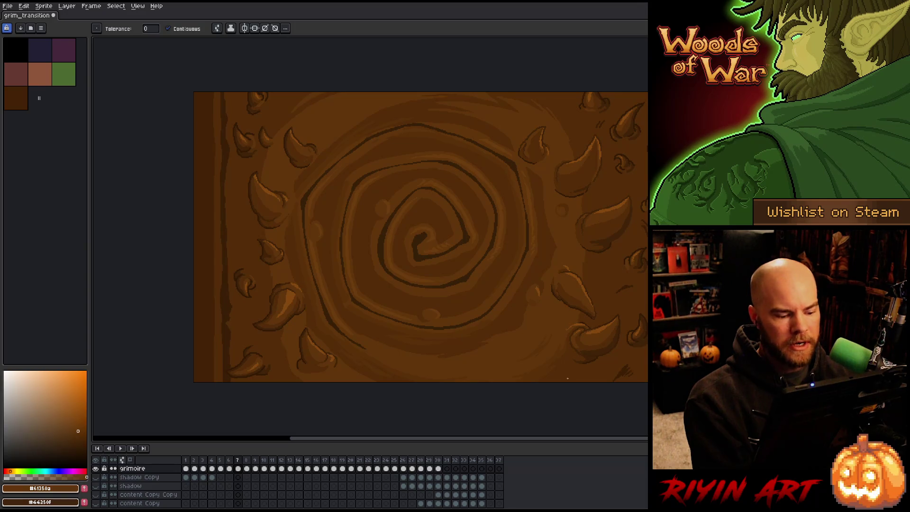
Step: Play the animation once to review it, then stop playback
key("Return")
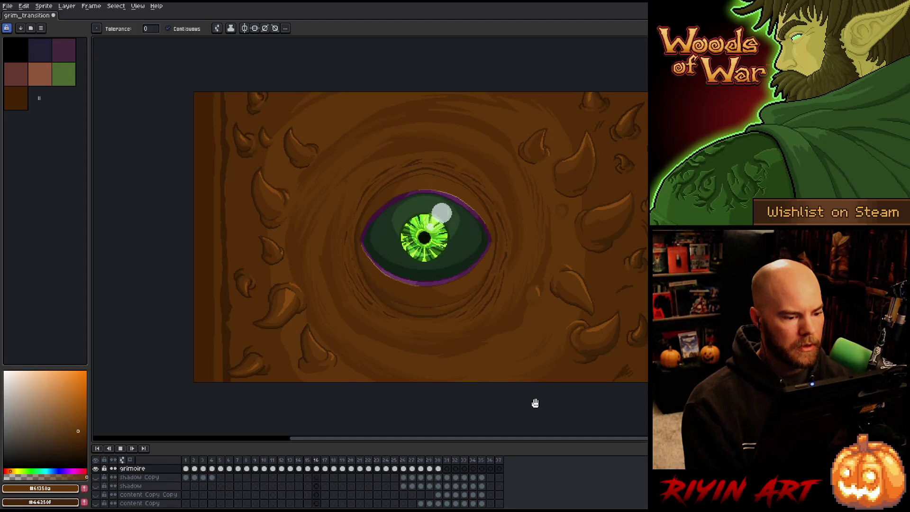
key("Return")
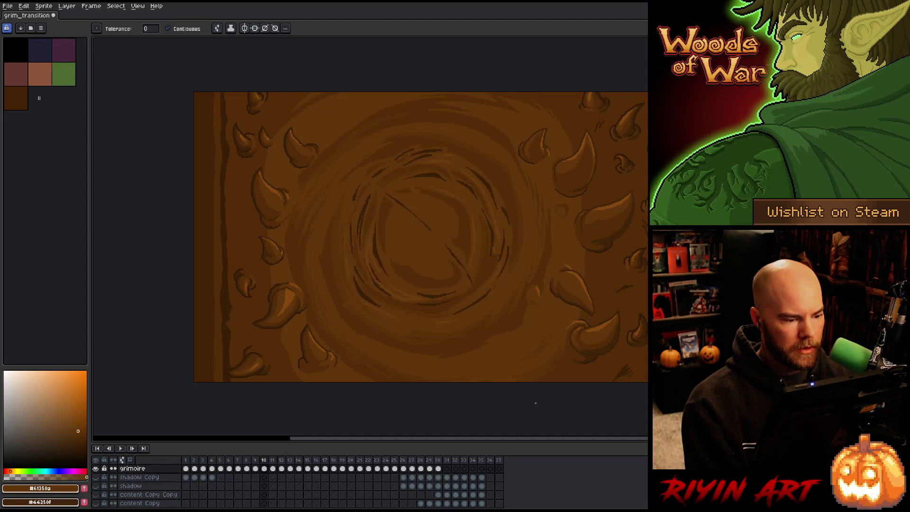
key("i")
key("b")
Step: Compare frames 11 and 12 to check the spiral's progression
key("Right")
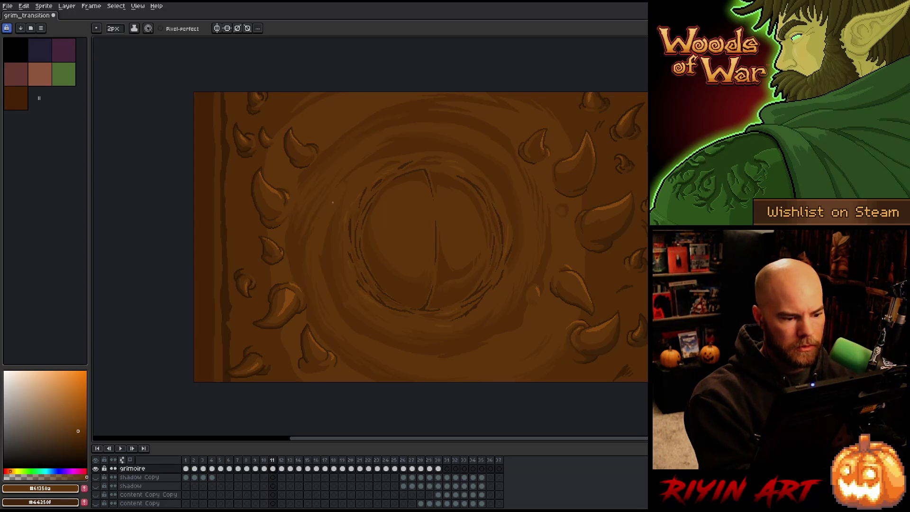
key("Left")
key("Right")
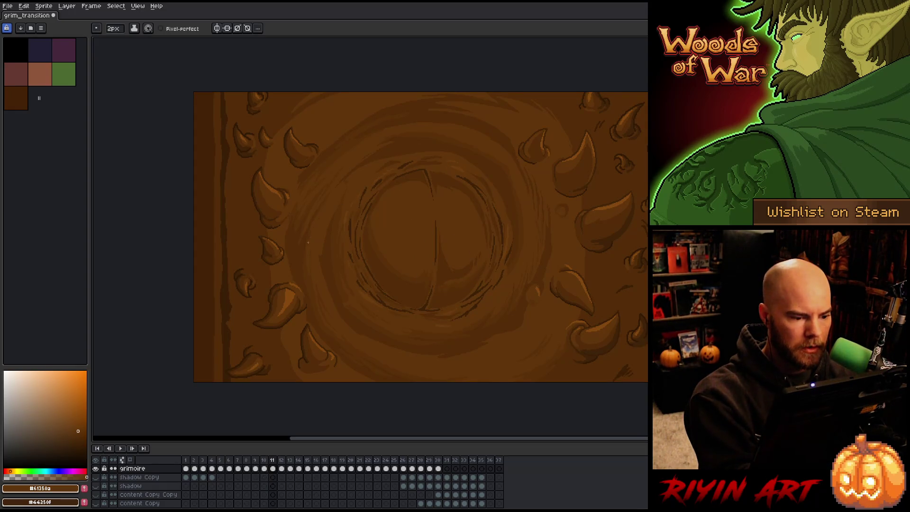
key("Right")
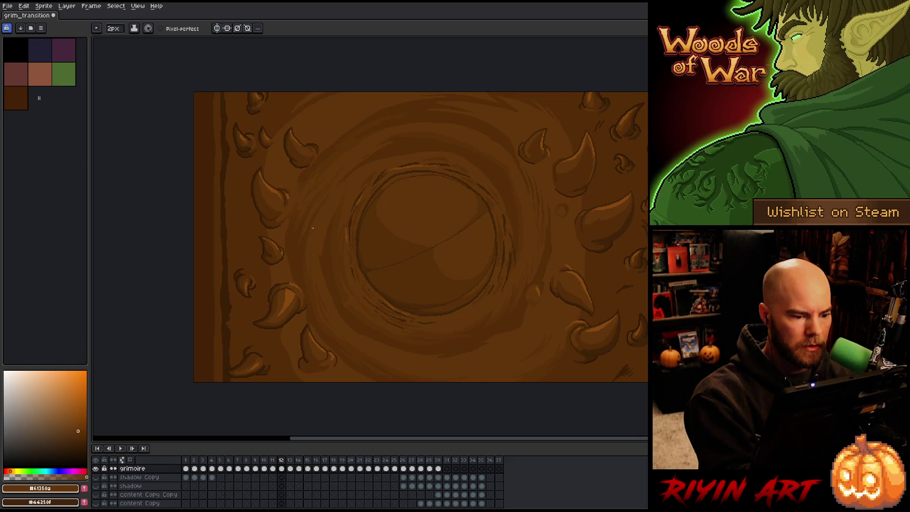
key("Left")
key("Right")
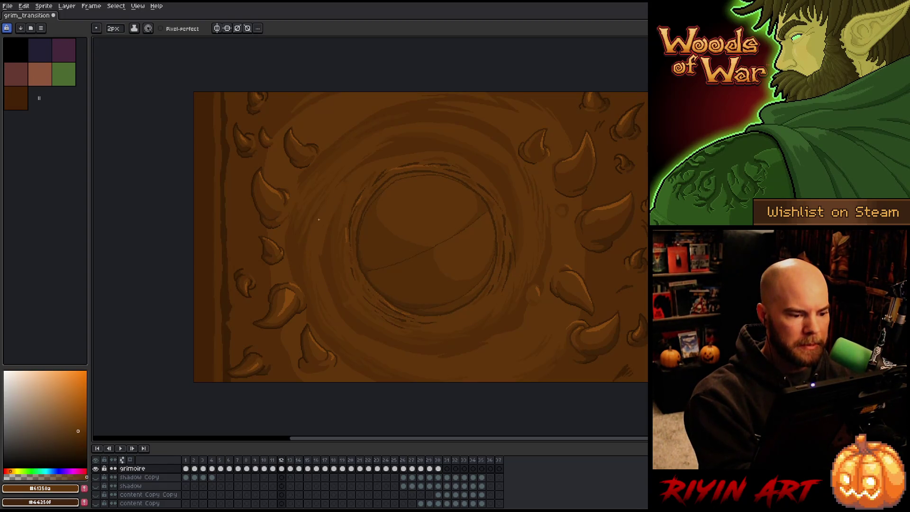
Step: Advance through frames 13 to 17 as the eye opens, then select grimoire cels from frame 19
key("Right")
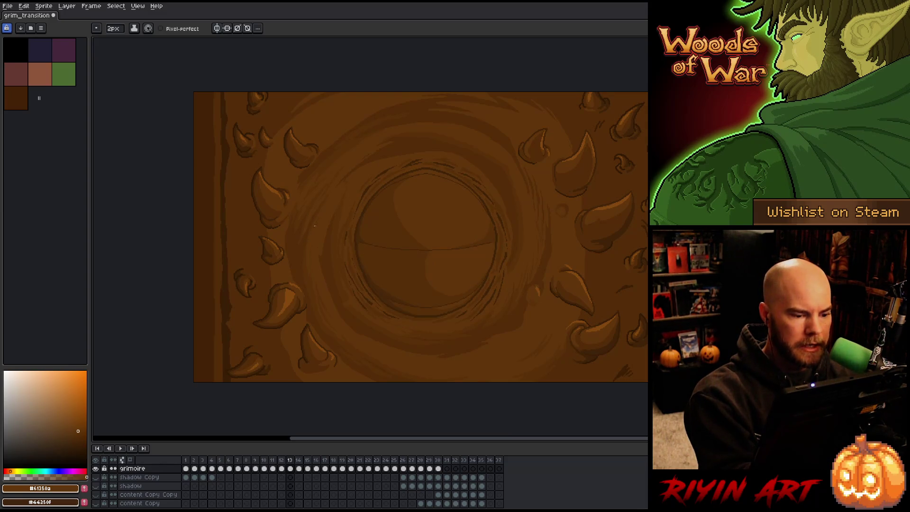
key("Right")
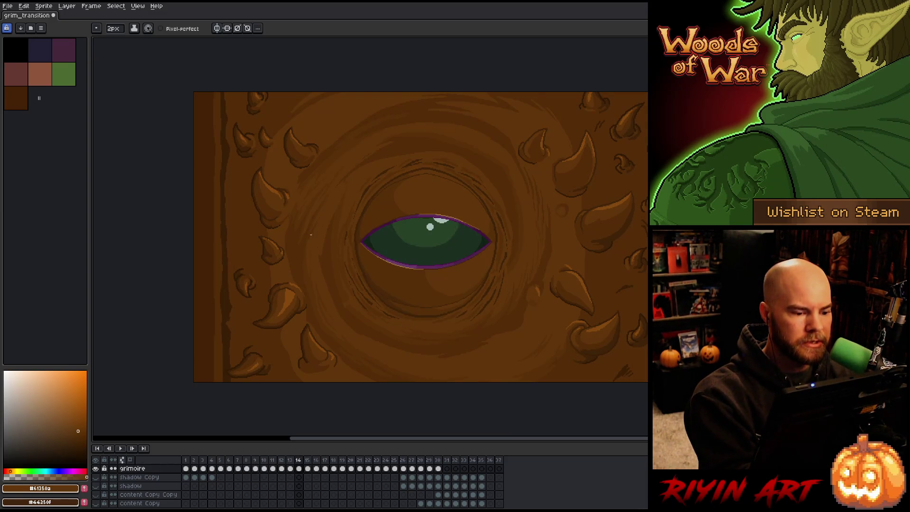
key("Right")
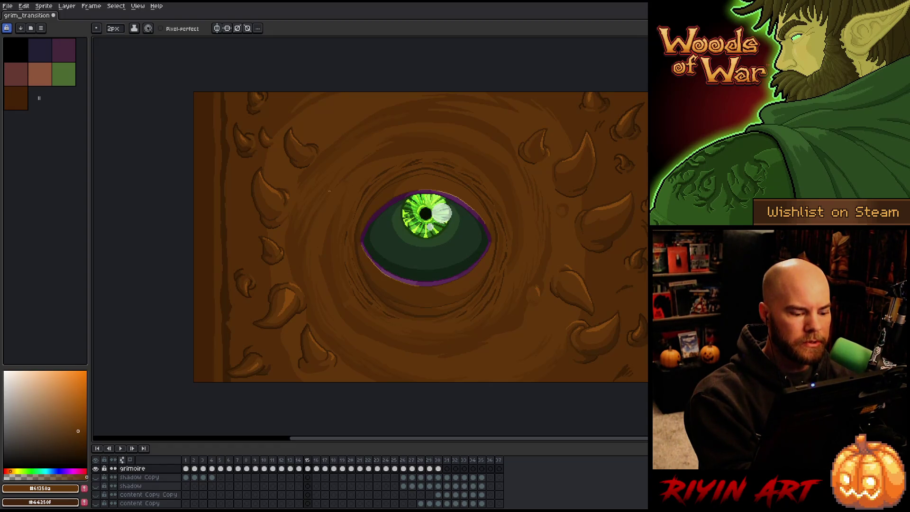
key("Right")
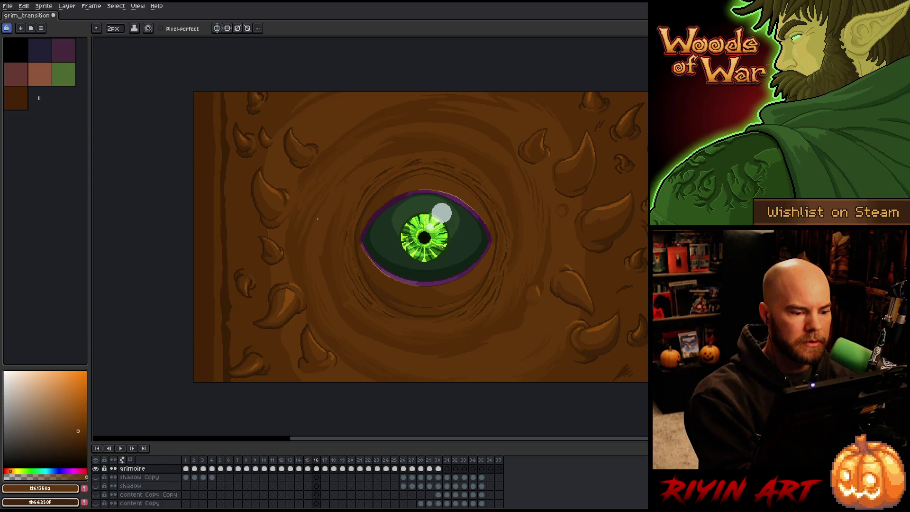
key("Right")
key("Right")
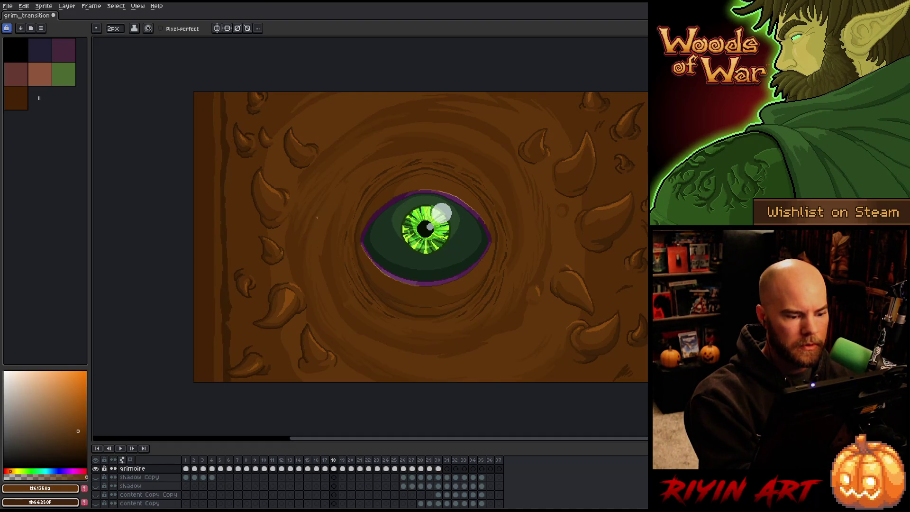
left_click_drag(342, 468, 433, 470)
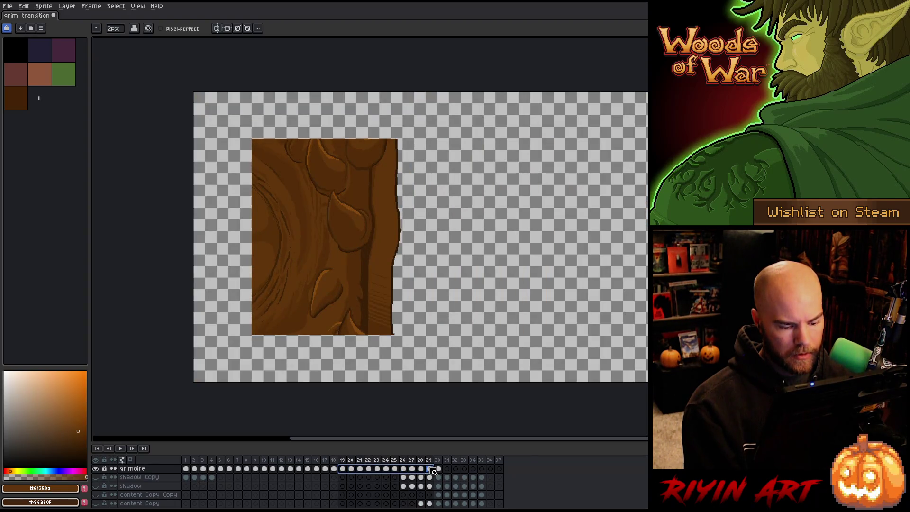
Step: Link grimoire frames 19–29 into one cel and check the eye on later frames
right_click(433, 470)
left_click(446, 493)
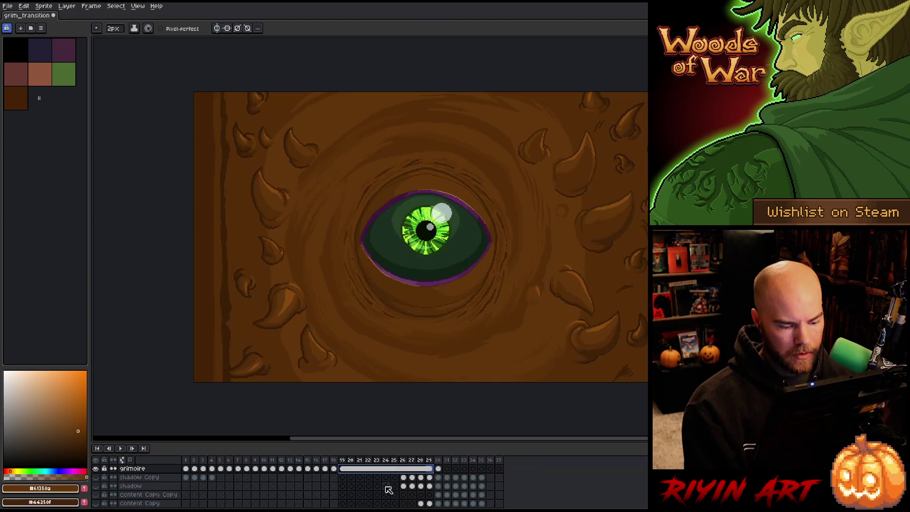
left_click(344, 468)
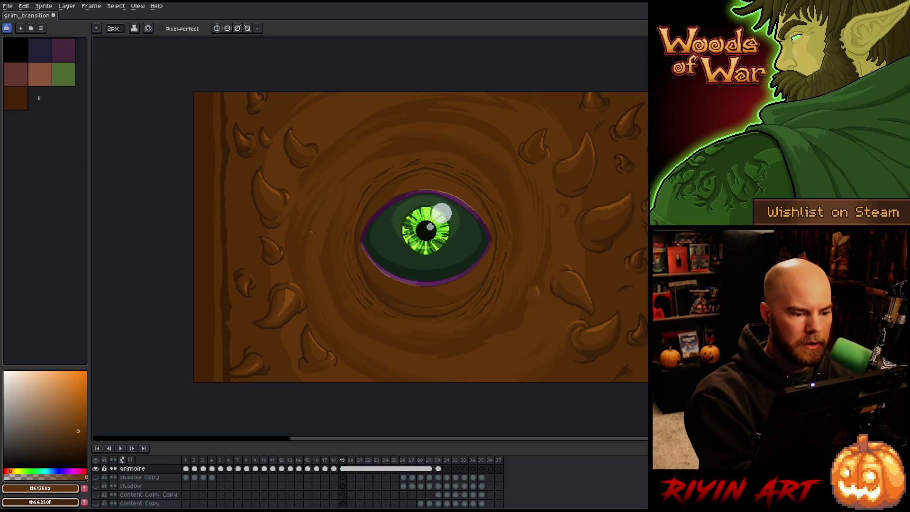
key("Right")
key("Right")
key("Right")
key("Right")
key("Right")
key("Right")
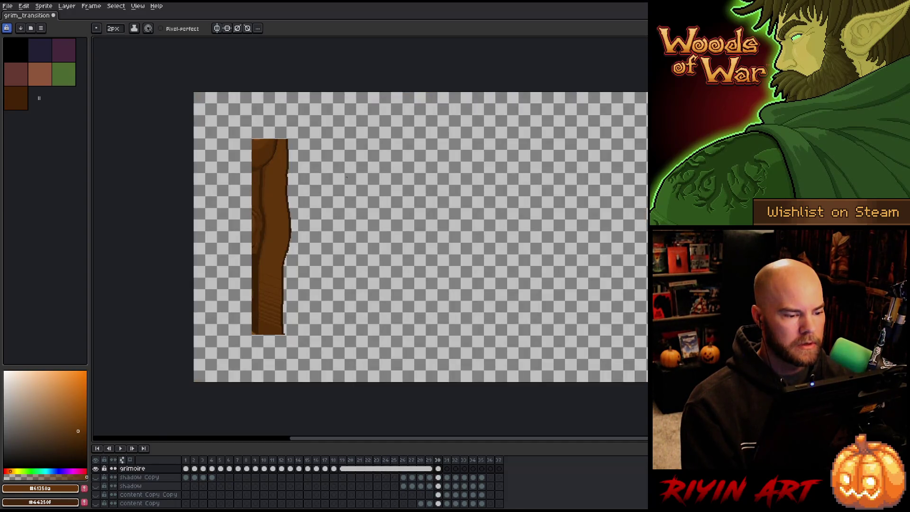
key("Right")
key("Right")
key("Right")
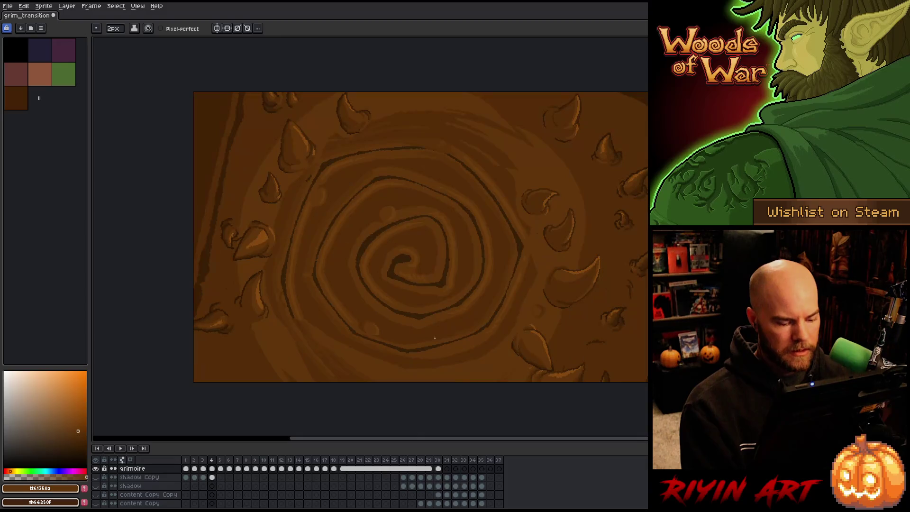
Step: Reselect grimoire frames 19–27, view the eye on frame 23, and add new Layer 25
mouse_move(413, 469)
left_mouse_down()
mouse_move(404, 469)
mouse_move(432, 469)
mouse_move(414, 476)
left_mouse_up()
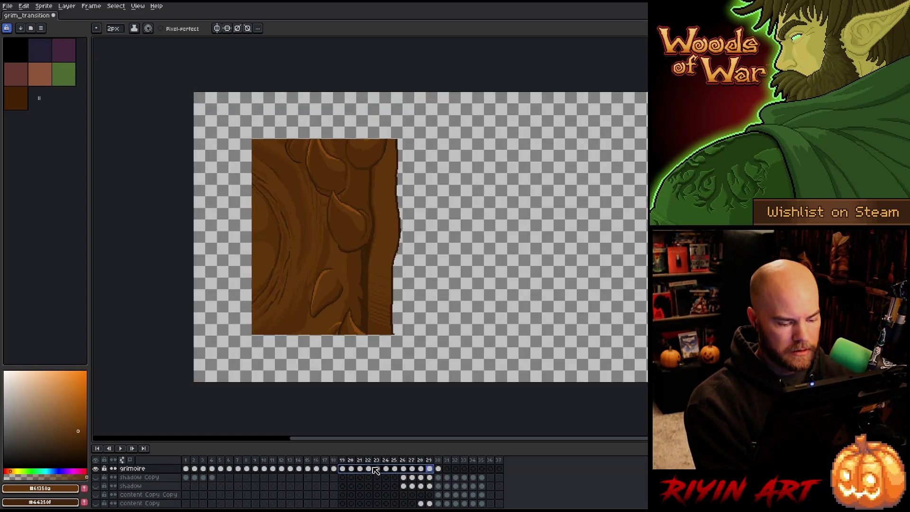
left_click(343, 469)
mouse_move(346, 473)
left_mouse_down()
mouse_move(416, 473)
mouse_move(402, 472)
left_mouse_up()
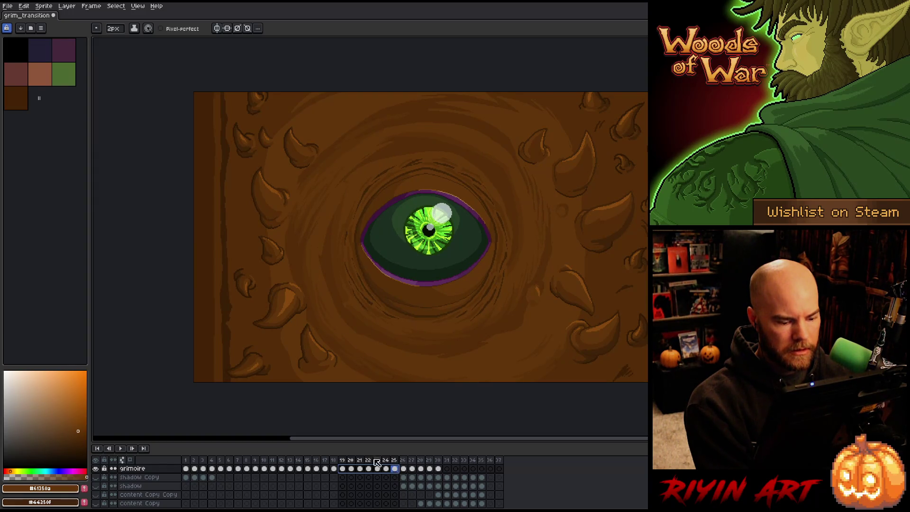
left_click(376, 462)
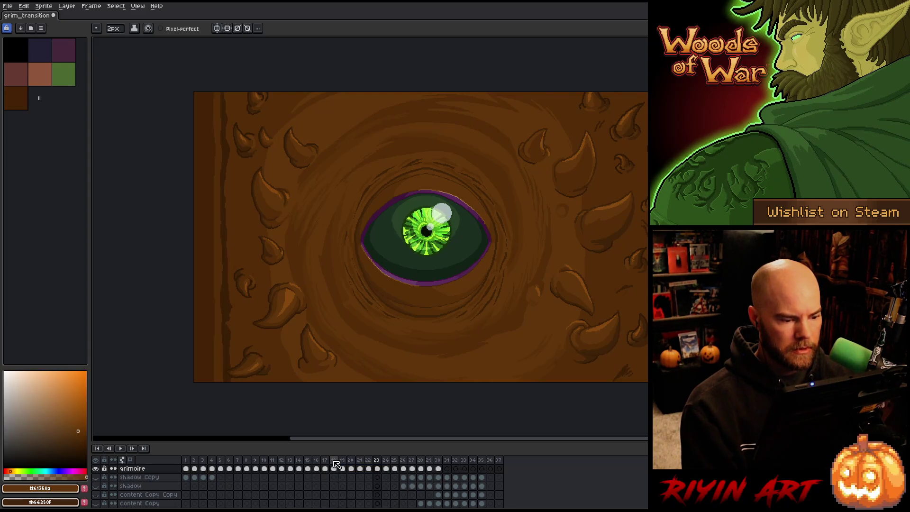
key("shift+n")
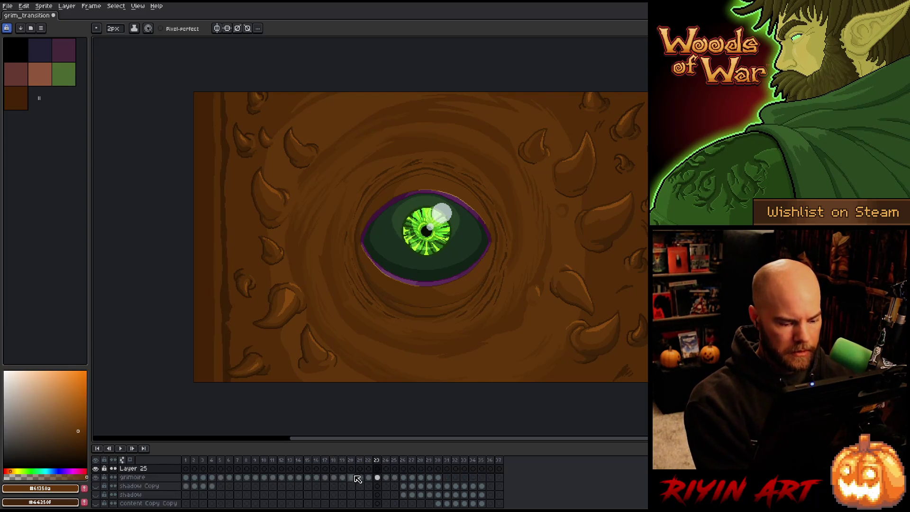
Step: Select Layer 25's cels from frame 13 through 25 and link them into one cel
left_click(342, 468)
key("Left")
key("Left")
key("Left")
key("Left")
key("Right")
key("Right")
key("Right")
key("Left")
key("Left")
key("Left")
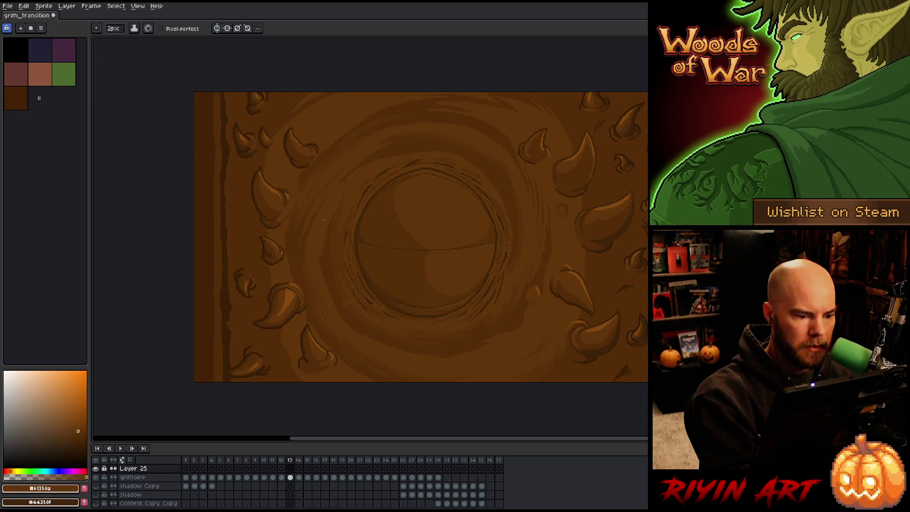
mouse_move(290, 468)
left_mouse_down()
mouse_move(426, 472)
mouse_move(402, 475)
left_mouse_up()
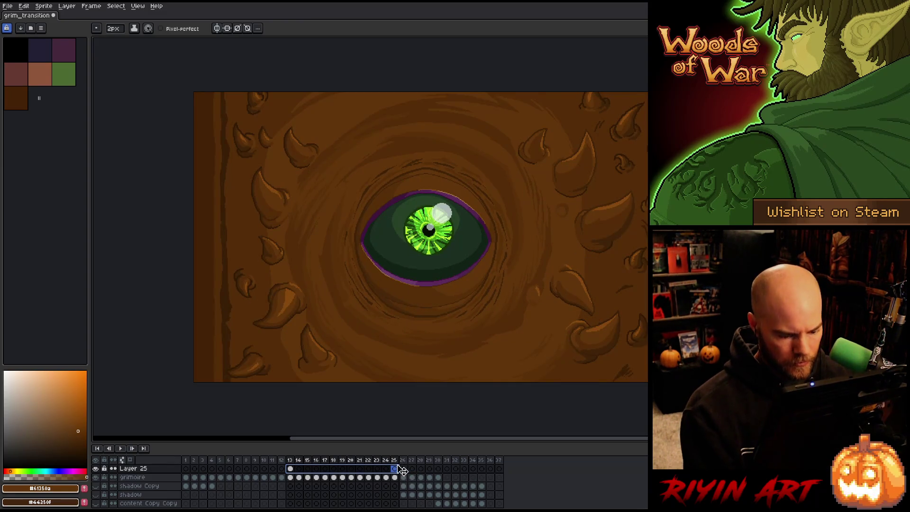
right_click(402, 471)
left_click(407, 491)
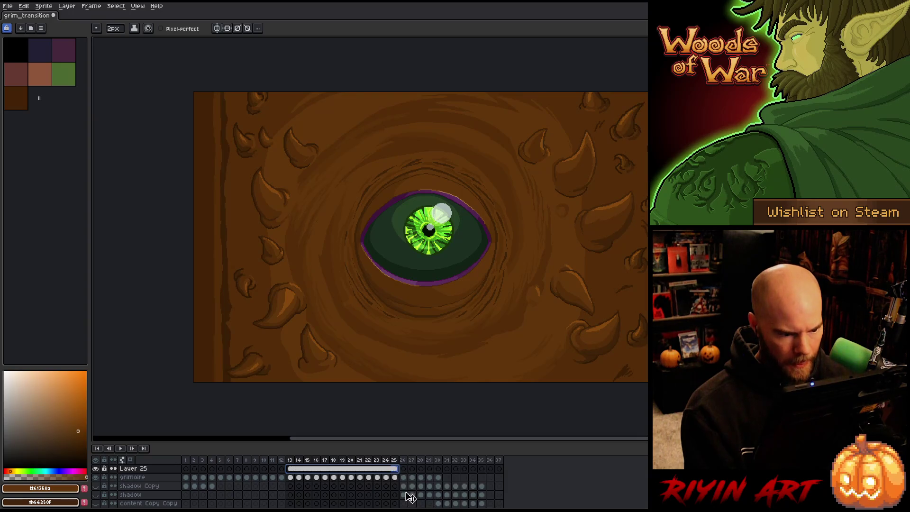
left_click(298, 467)
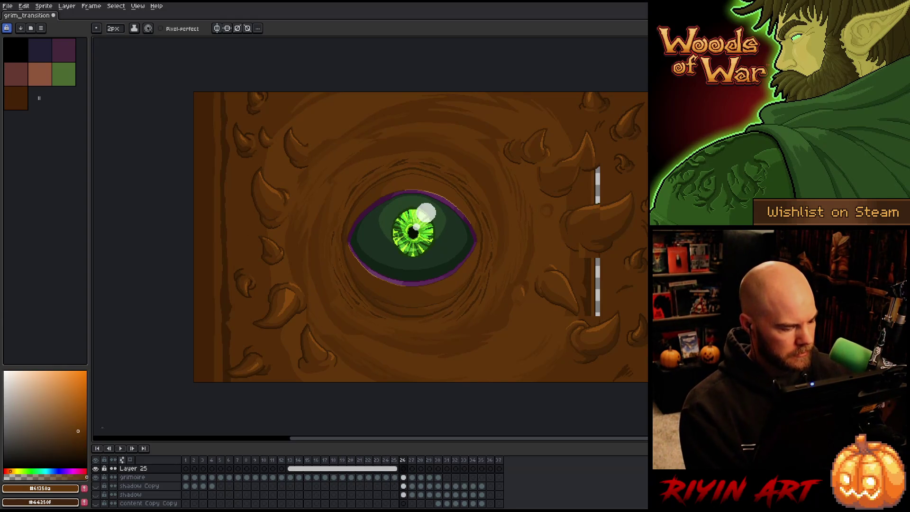
left_click(127, 468)
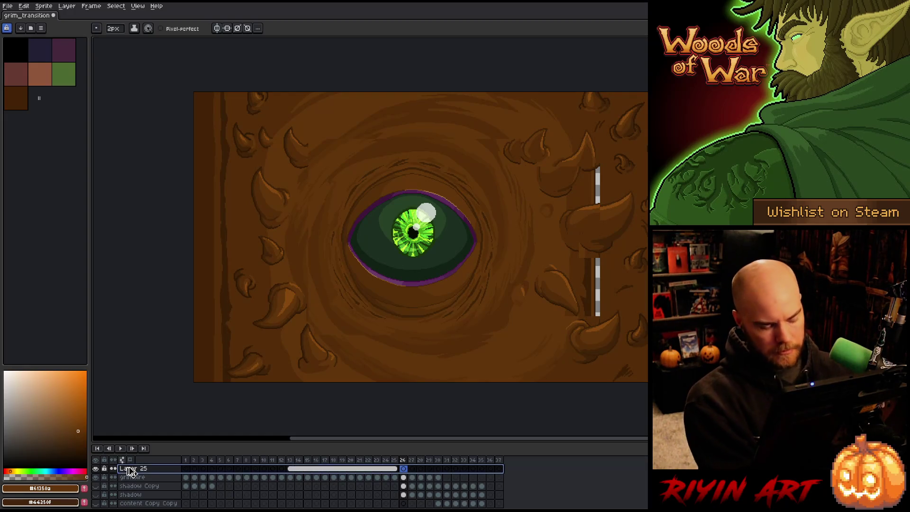
Step: Delete the extra Layer 25 and play the animation from frame 1 until the eye opens
key("Delete")
left_click(185, 460)
key("Return")
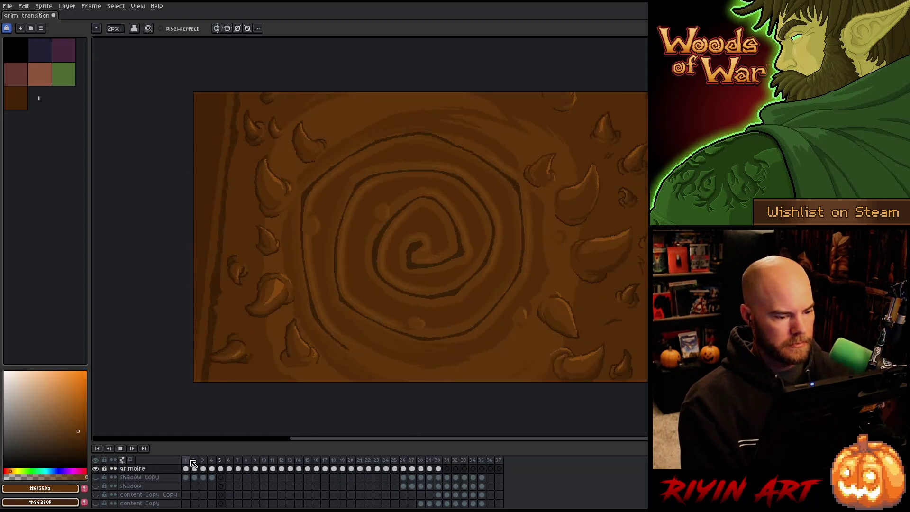
key("Return")
key("Return")
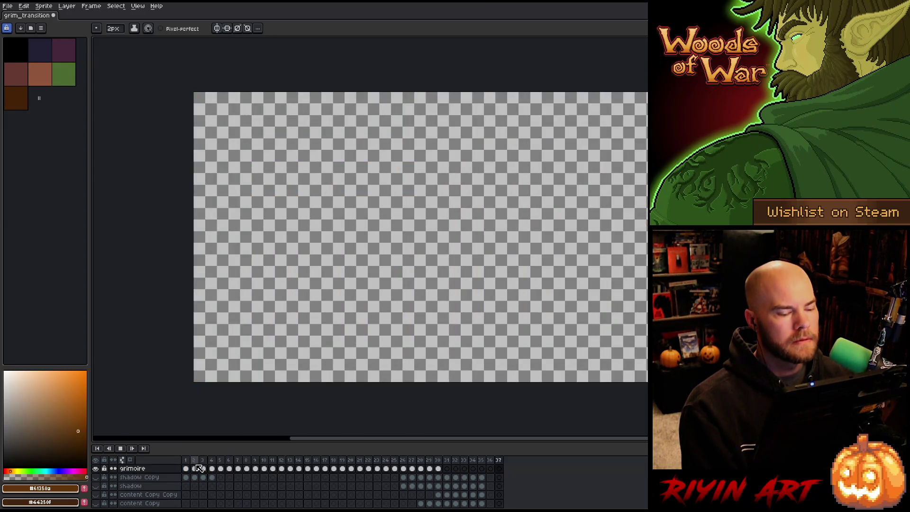
Step: Replay the spiral-to-green-eye transition from frame 2 to check timing, and save the file
left_click(195, 468)
key("Return")
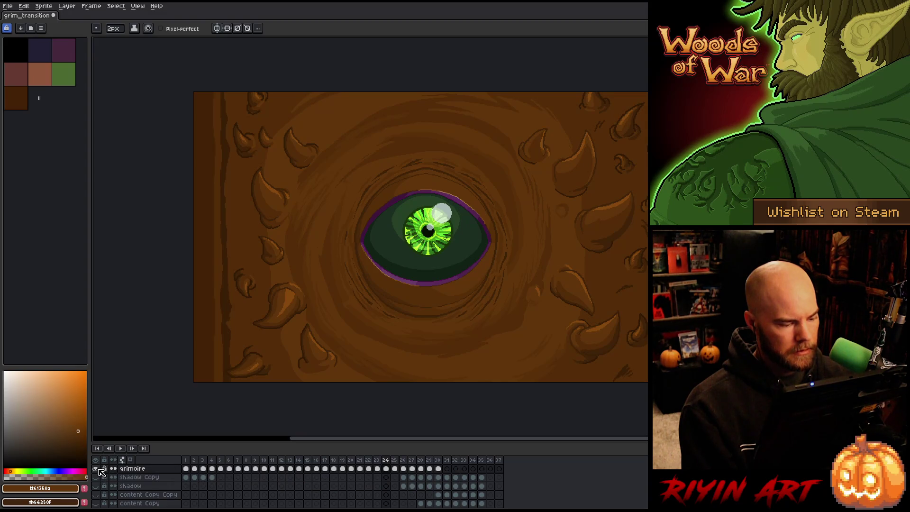
key("Return")
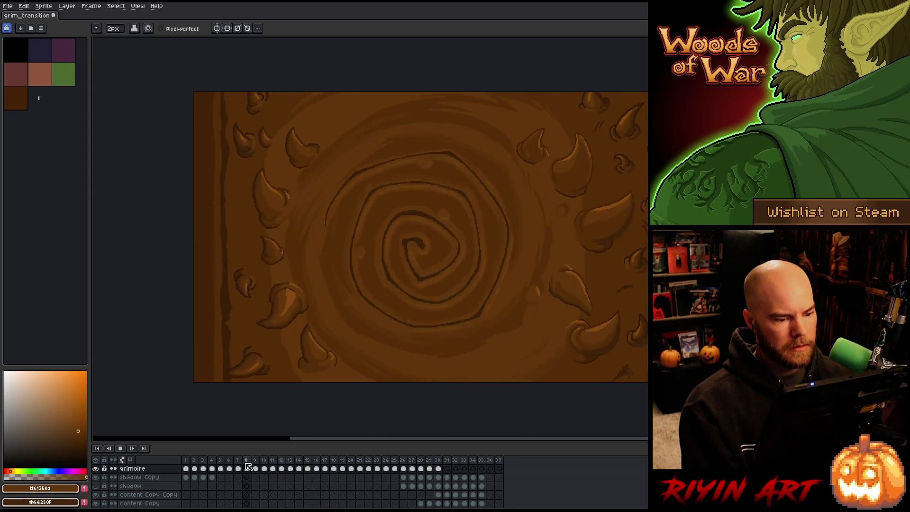
key("Return")
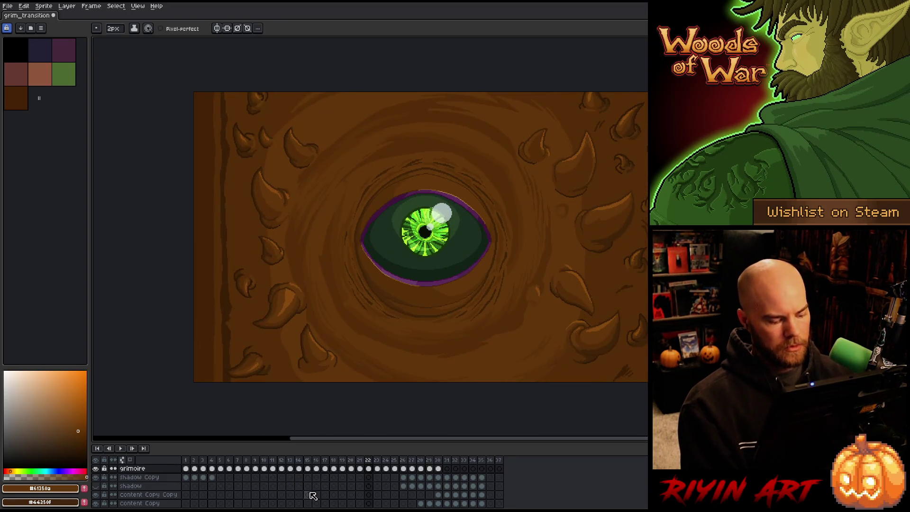
key("ctrl+s")
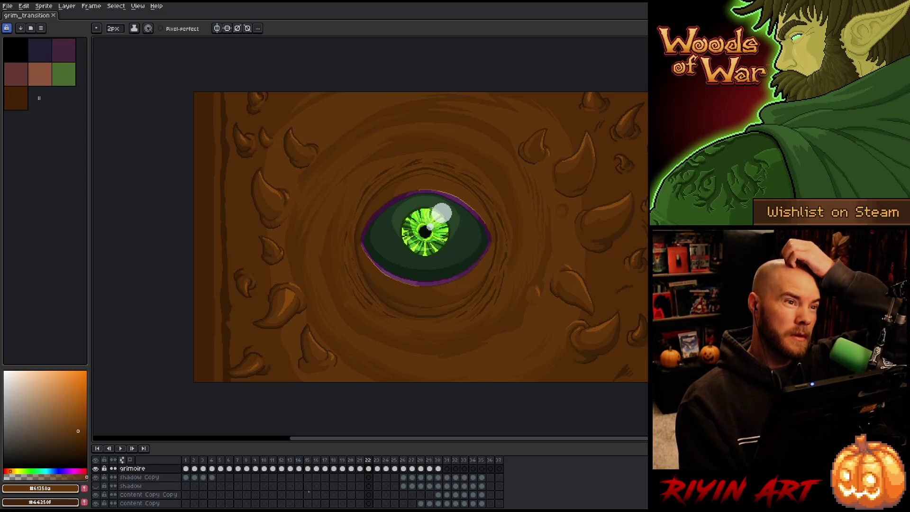
key("Return")
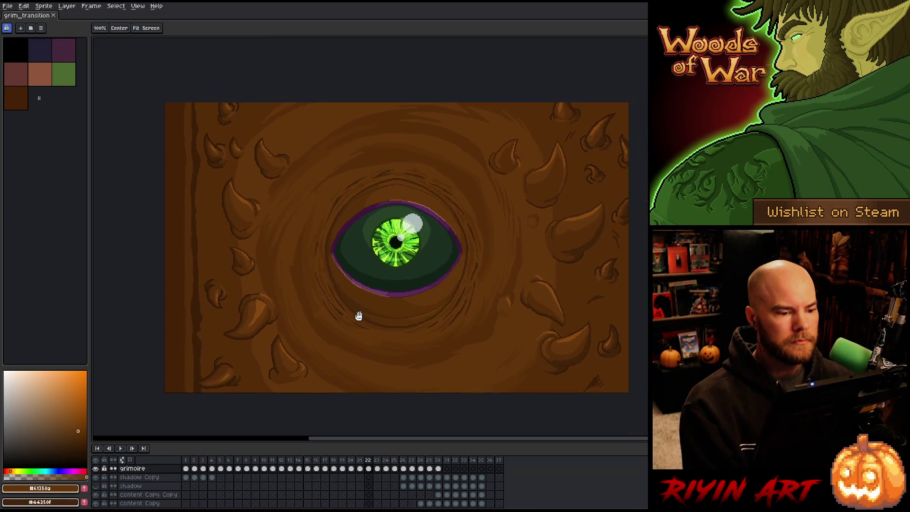